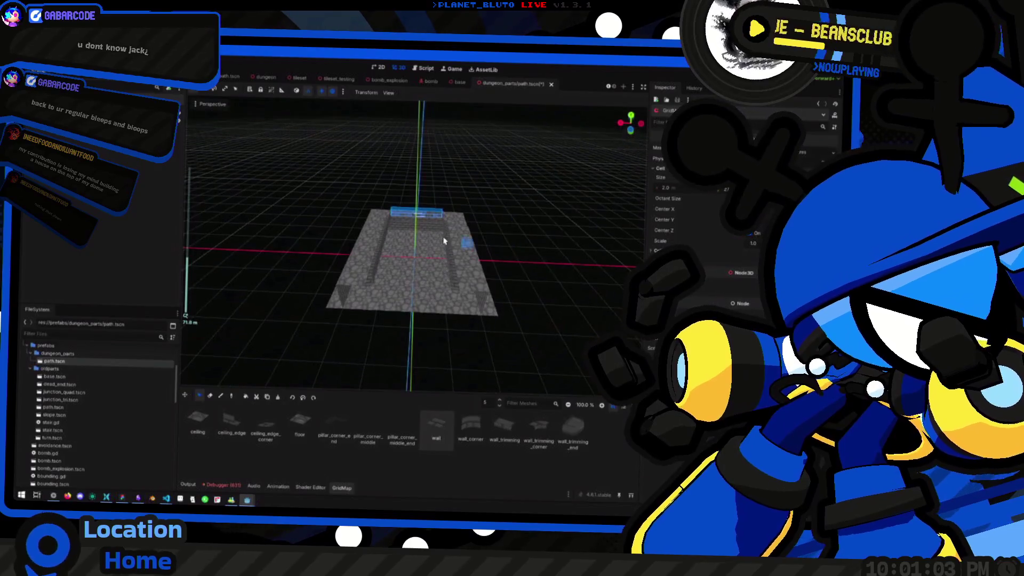
# Mark a GridMap selection across the dungeon floor and raise the editing floor one level.
pyautogui.moveTo(320, 309); pyautogui.dragTo(463, 212)
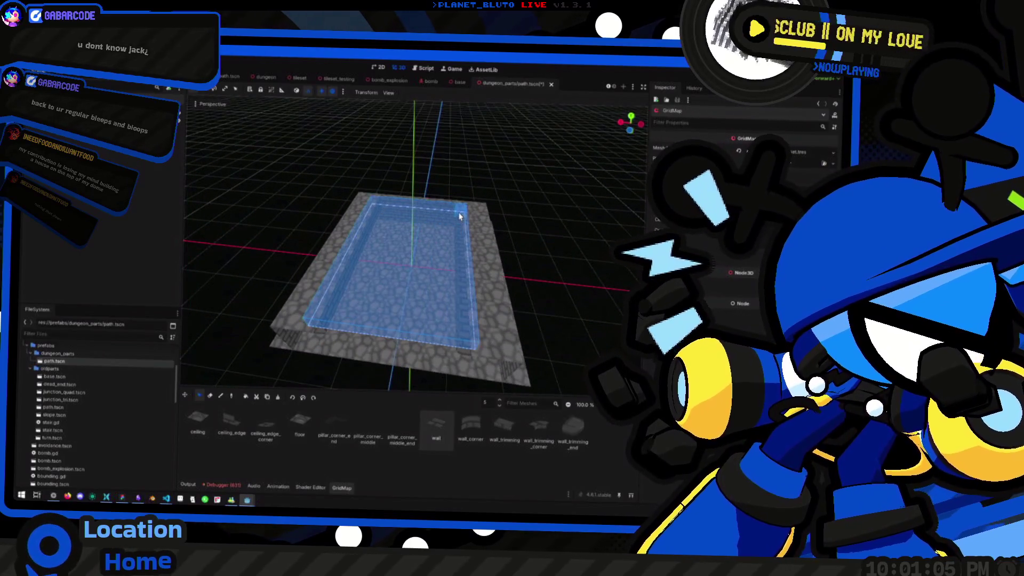
pyautogui.moveTo(436, 272); pyautogui.dragTo(441, 240)
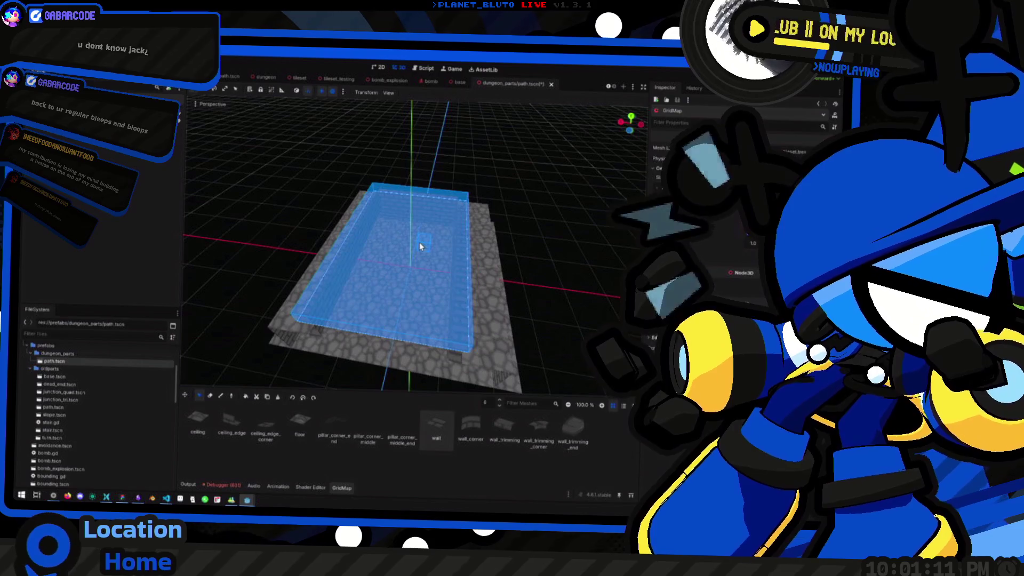
pyautogui.press('e')
pyautogui.press('e')
pyautogui.press('e')
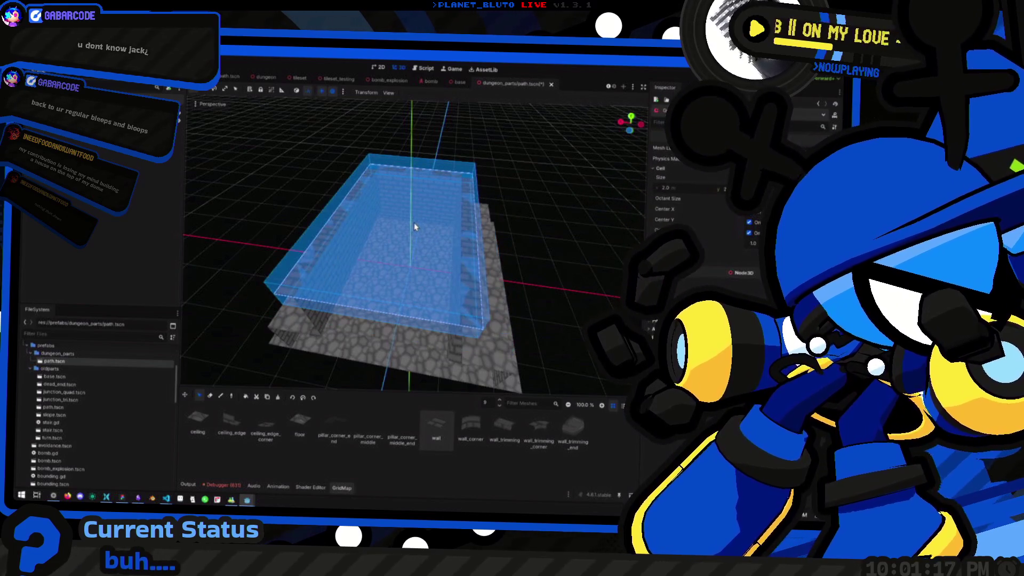
# Orbit down to a ground-level view of the brick walls, then bring up the planning board.
pyautogui.moveTo(412, 230)
pyautogui.mouseDown()
pyautogui.moveTo(408, 195)
pyautogui.moveTo(448, 197)
pyautogui.moveTo(464, 217)
pyautogui.moveTo(400, 212)
pyautogui.moveTo(401, 177)
pyautogui.moveTo(473, 187)
pyautogui.moveTo(379, 190)
pyautogui.moveTo(483, 240)
pyautogui.moveTo(561, 235)
pyautogui.moveTo(393, 229)
pyautogui.moveTo(407, 229)
pyautogui.moveTo(402, 210)
pyautogui.moveTo(437, 187)
pyautogui.moveTo(419, 161)
pyautogui.moveTo(381, 187)
pyautogui.moveTo(331, 165)
pyautogui.mouseUp()
pyautogui.scroll(5, 393, 229)
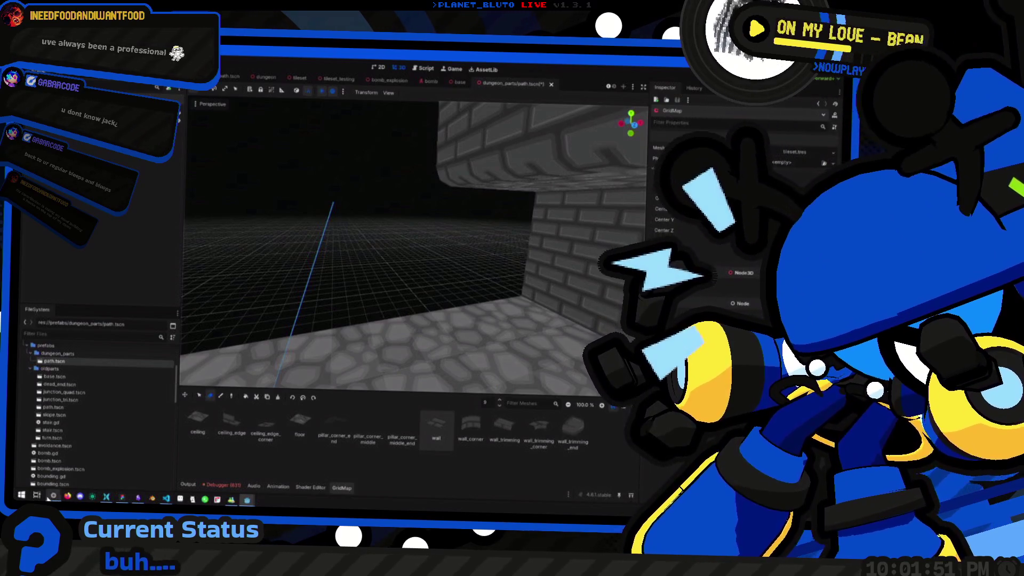
pyautogui.click(51, 496)
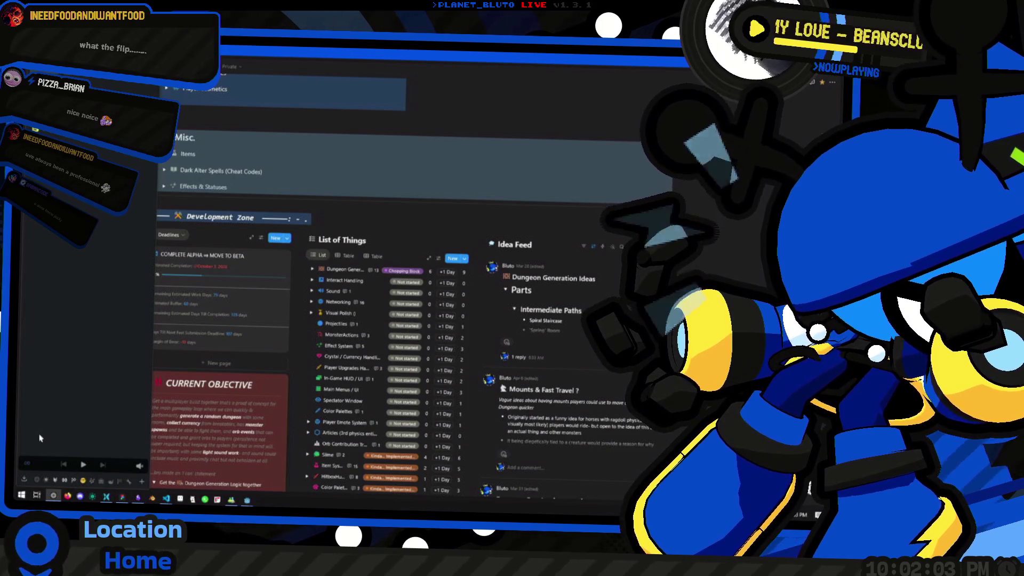
# Open the localhost services dashboard in the browser.
pyautogui.click(41, 480)
pyautogui.hotkey('ctrl', 'l')
pyautogui.write('local')
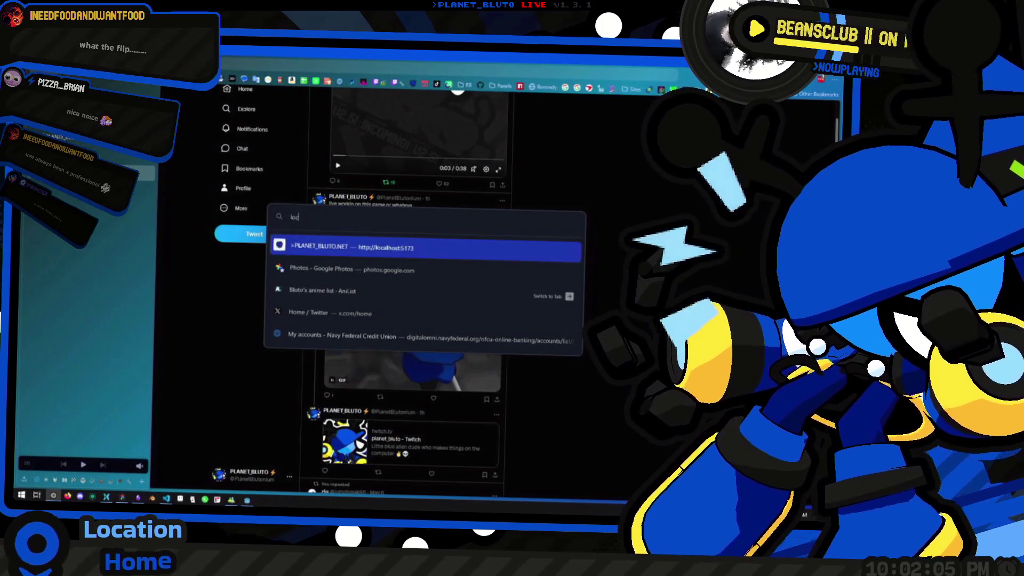
pyautogui.press('Return')
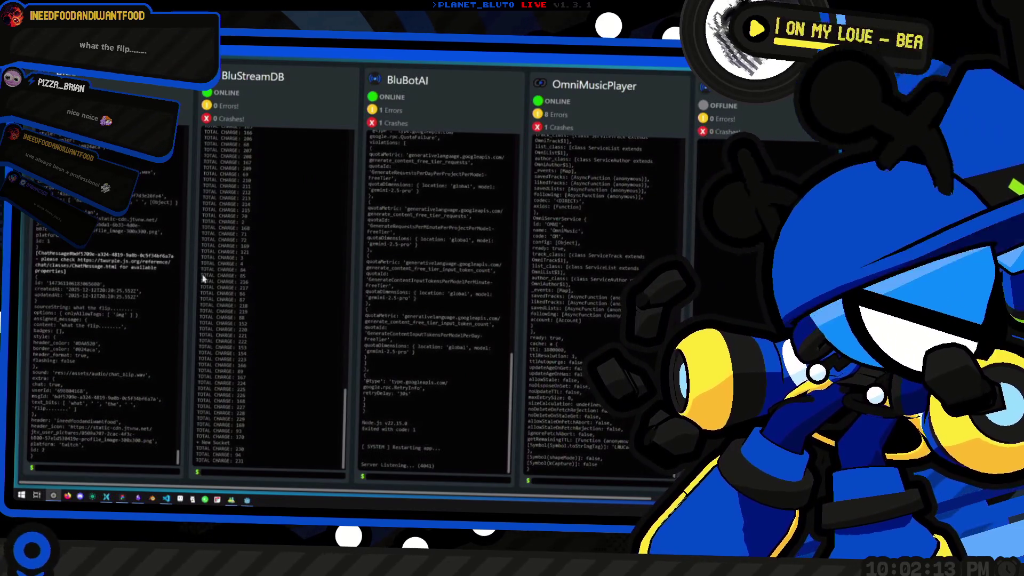
# Scroll back through the OmniMusicPlayer log output, then reload the page to reach the error log.
pyautogui.hscroll(3, 510, 326)
pyautogui.scroll(5, 512, 288)
pyautogui.scroll(10, 526, 314)
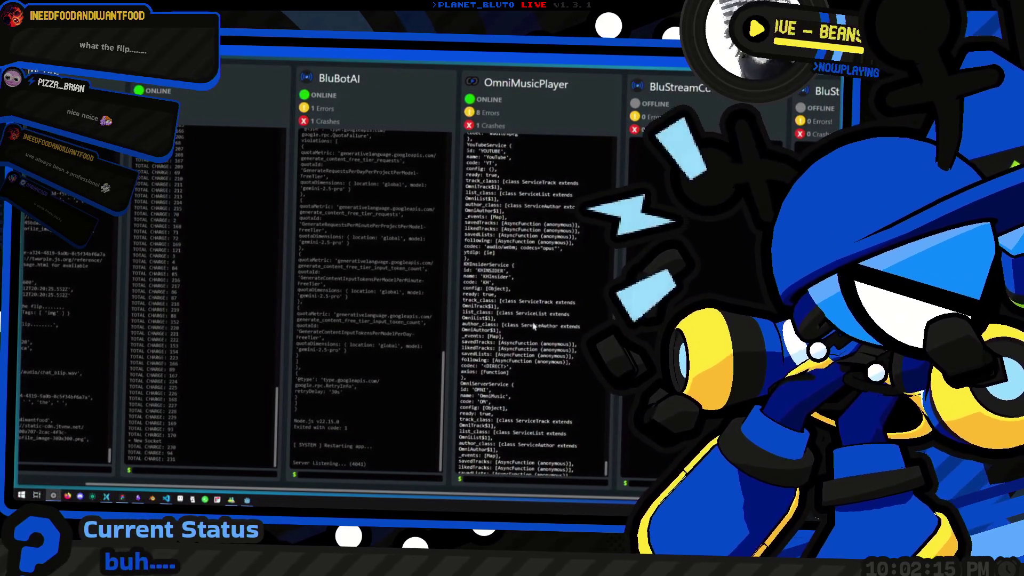
pyautogui.scroll(10, 539, 349)
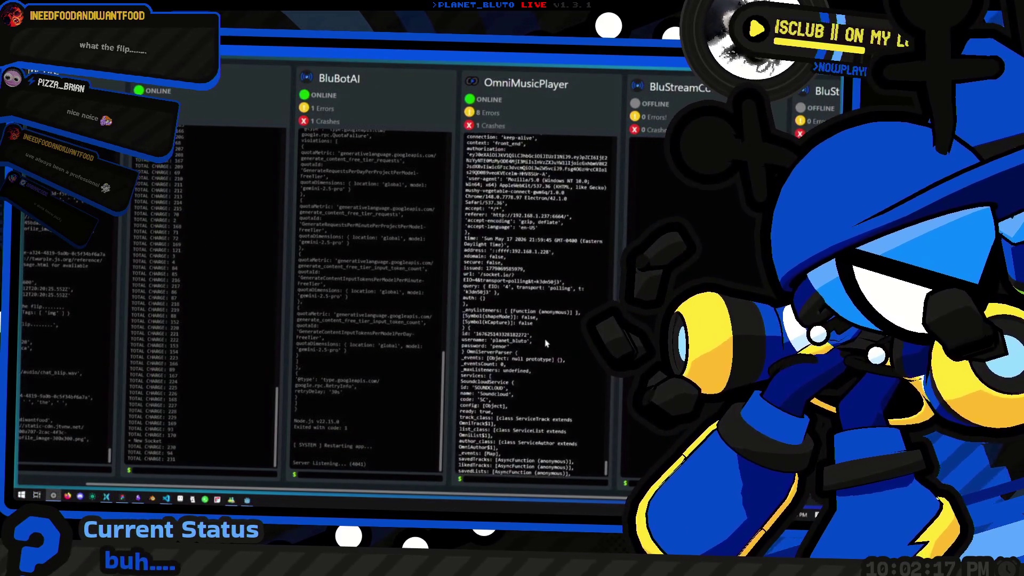
pyautogui.scroll(5, 543, 337)
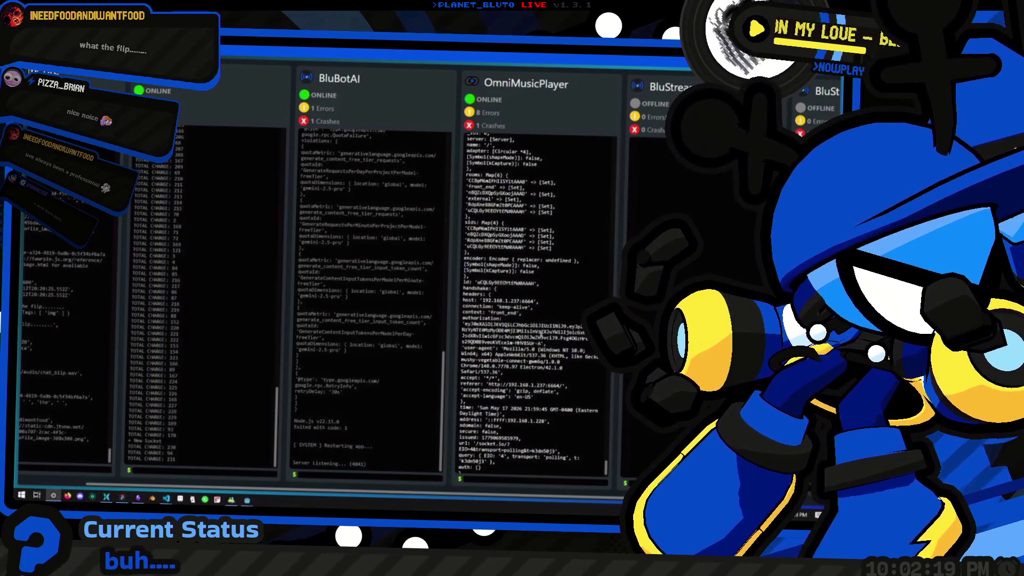
pyautogui.scroll(5, 496, 331)
pyautogui.scroll(5, 505, 274)
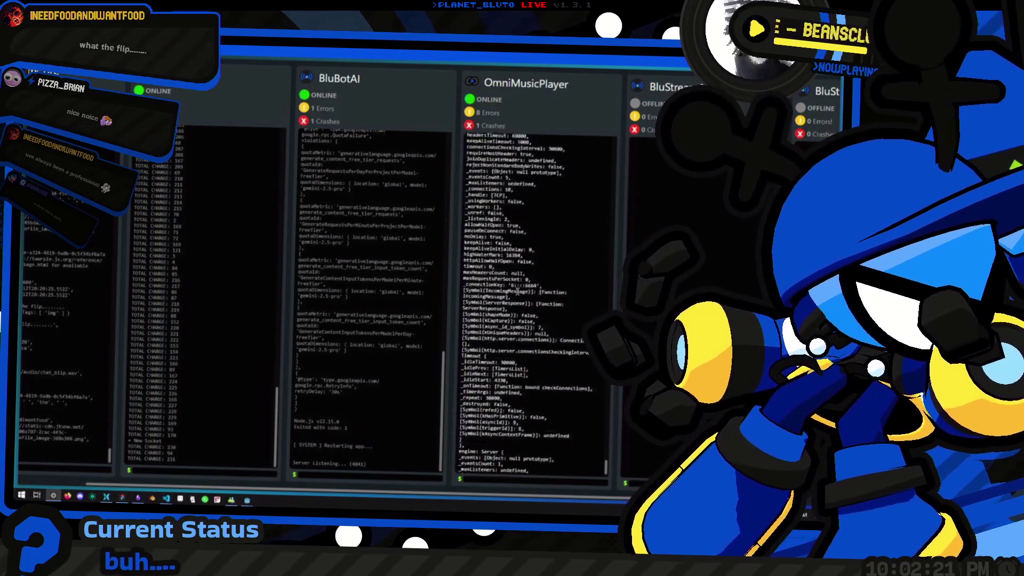
pyautogui.scroll(10, 518, 293)
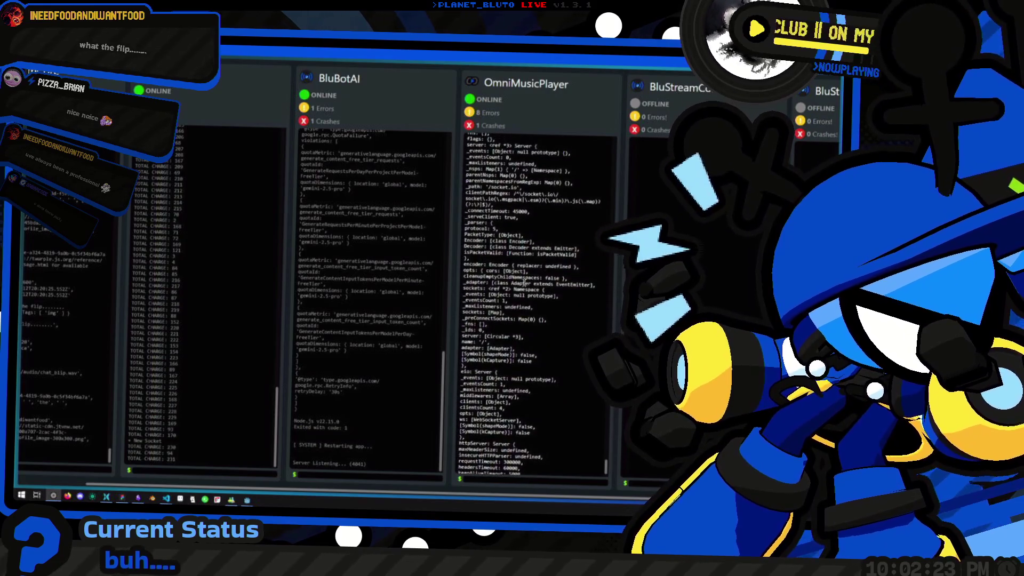
pyautogui.press('F5')
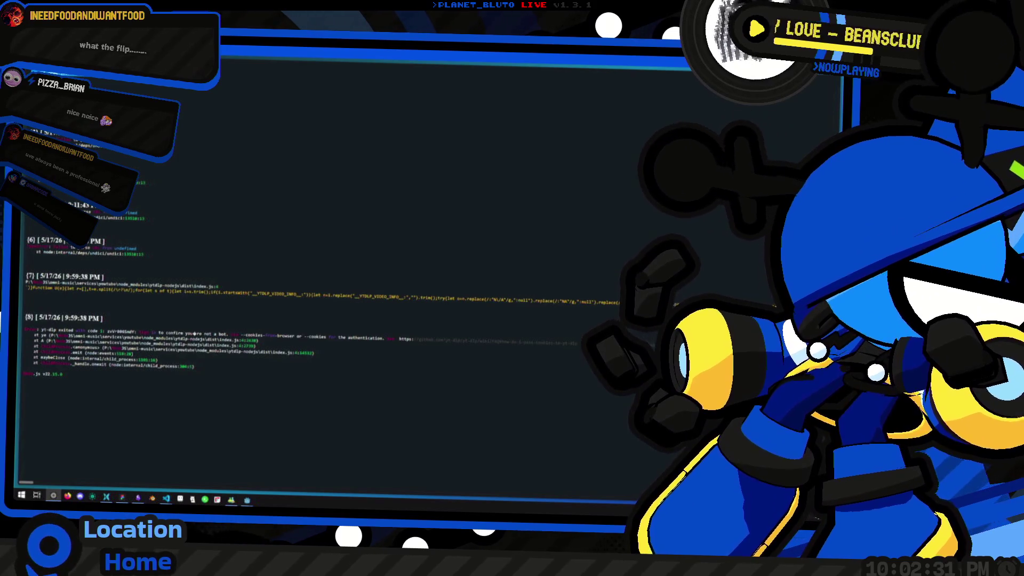
# Highlight the yt-dlp bot-check error lines, clear the selection, and show the media controls panel.
pyautogui.moveTo(44, 330); pyautogui.dragTo(297, 384)
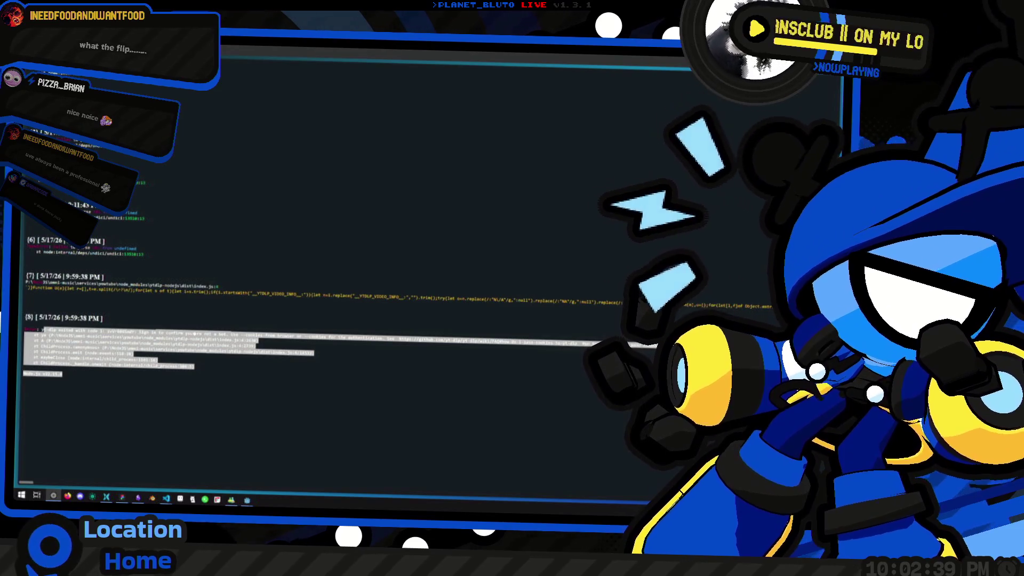
pyautogui.click(301, 329)
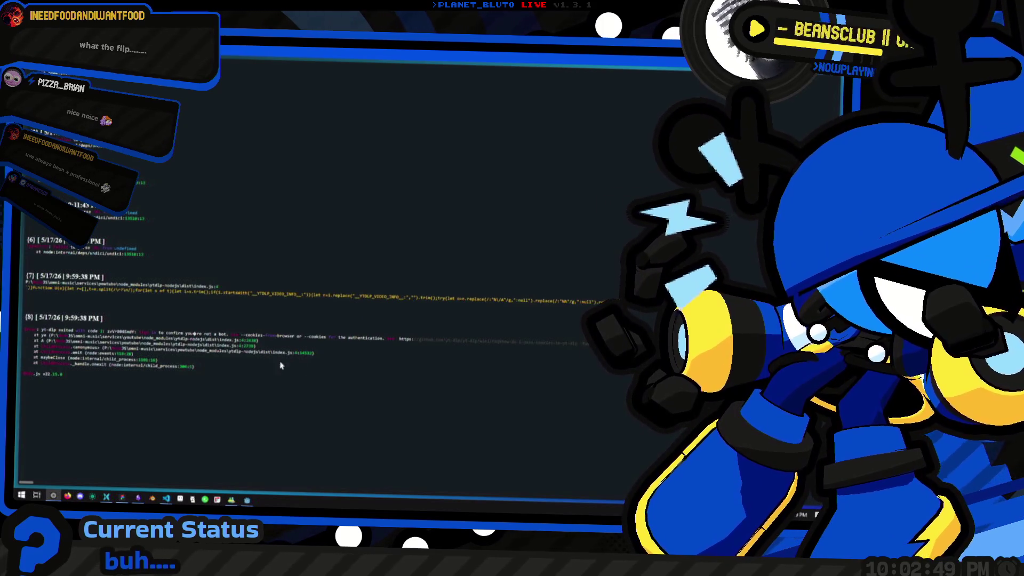
pyautogui.hotkey('ctrl', 'b')
pyautogui.hotkey('ctrl', 'b')
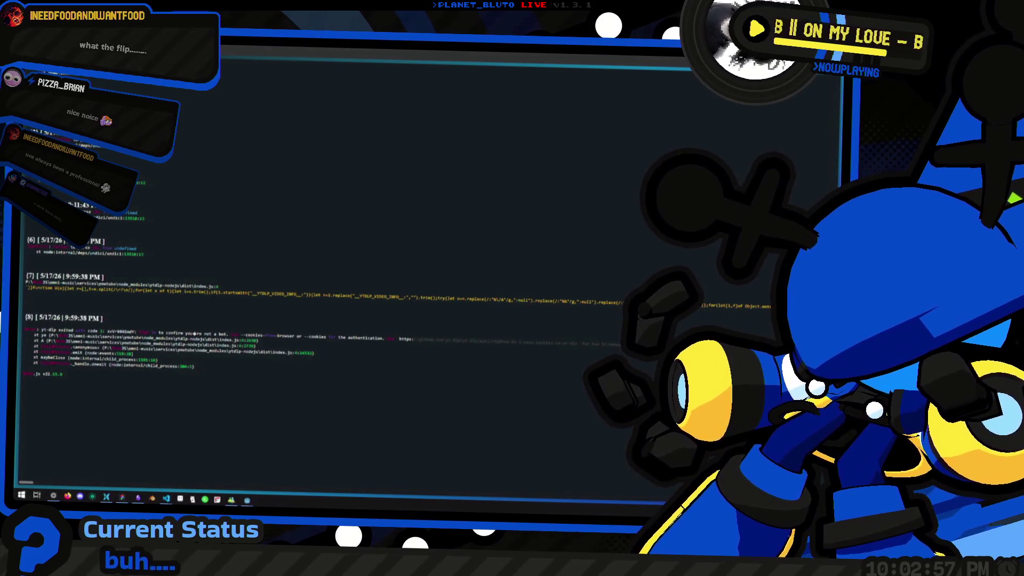
# Toggle the log page out of and back into fullscreen, then show and hide the media panel.
pyautogui.press('F11')
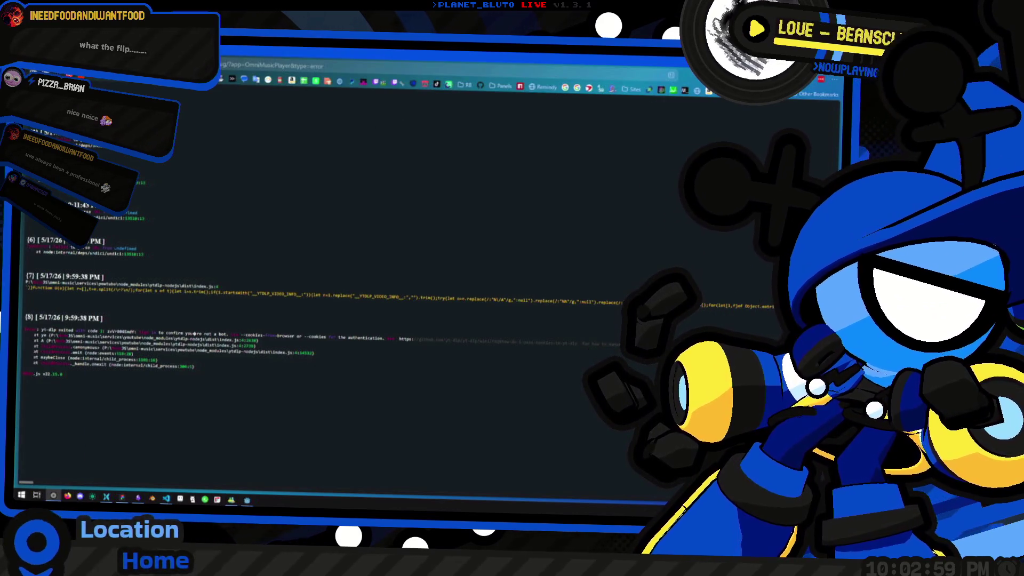
pyautogui.press('F11')
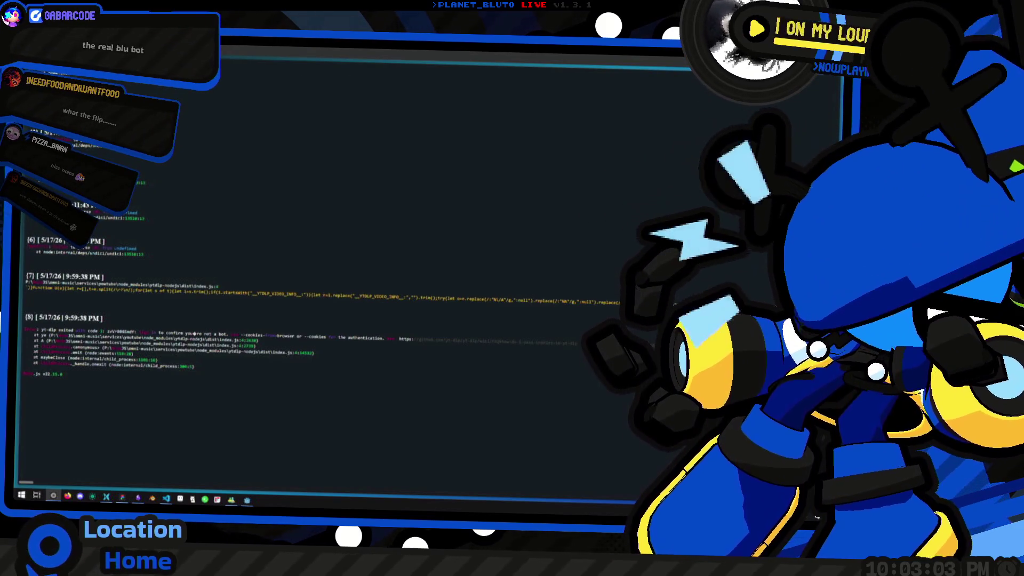
pyautogui.press('super+w')
pyautogui.press('Escape')
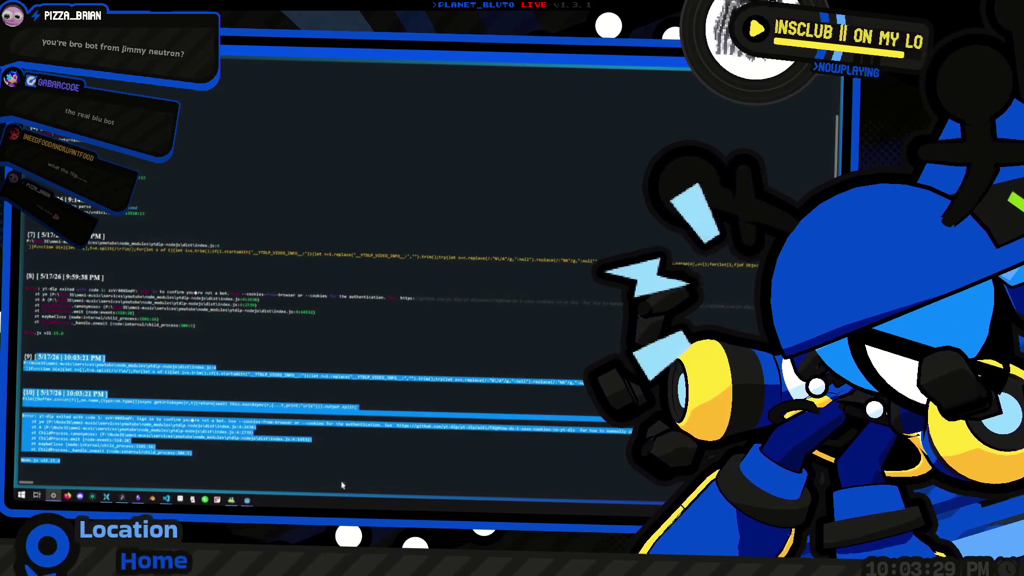
# Reload the error log page twice to confirm entries [9] and [10] are still listed.
pyautogui.moveTo(17, 320)
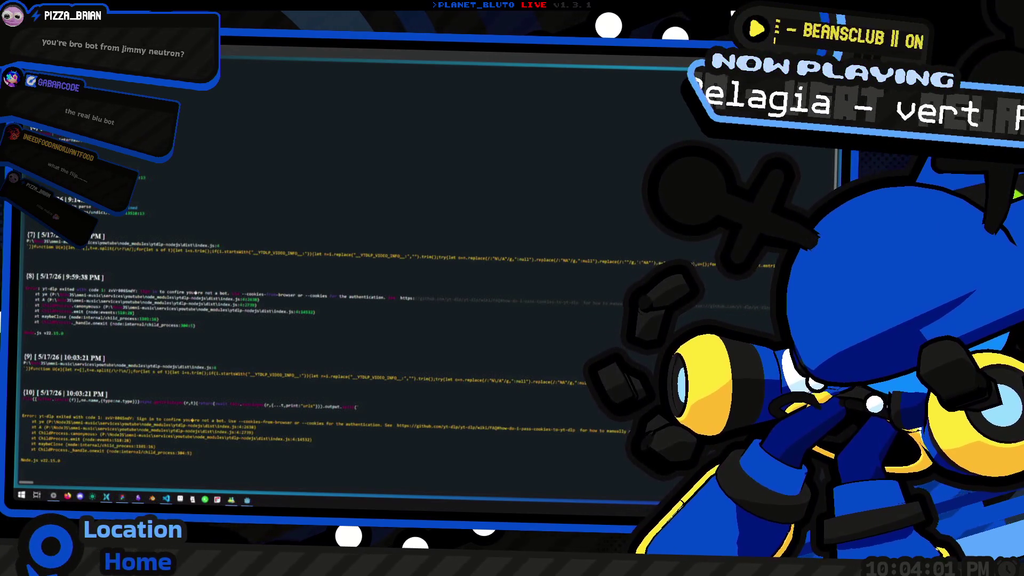
pyautogui.press('F5')
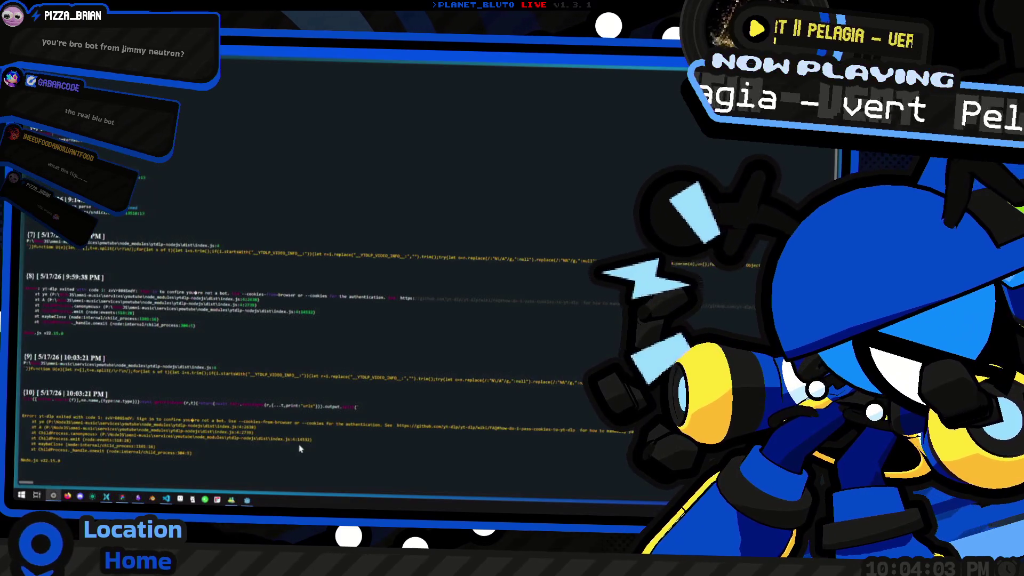
pyautogui.press('F5')
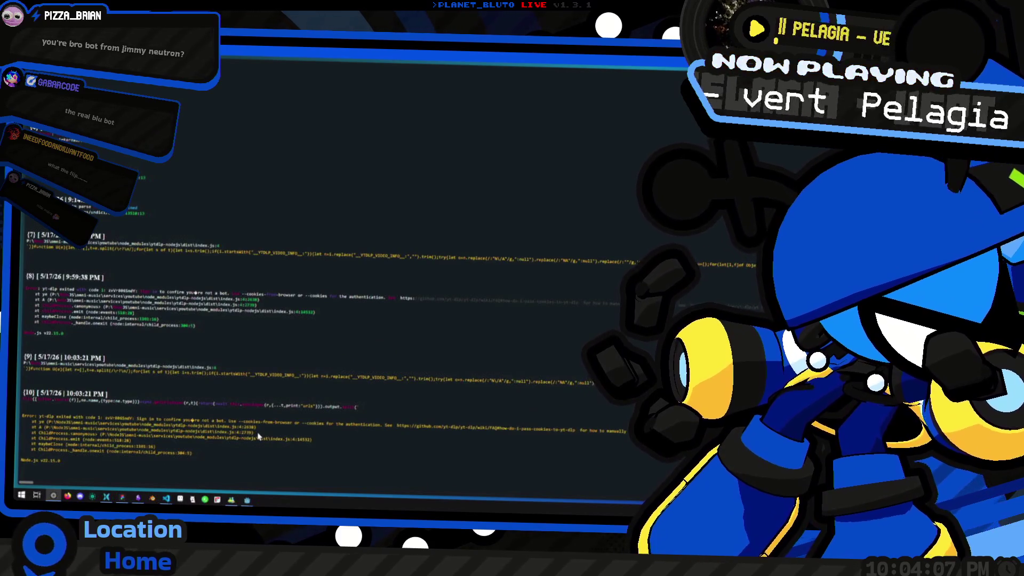
pyautogui.moveTo(19, 373)
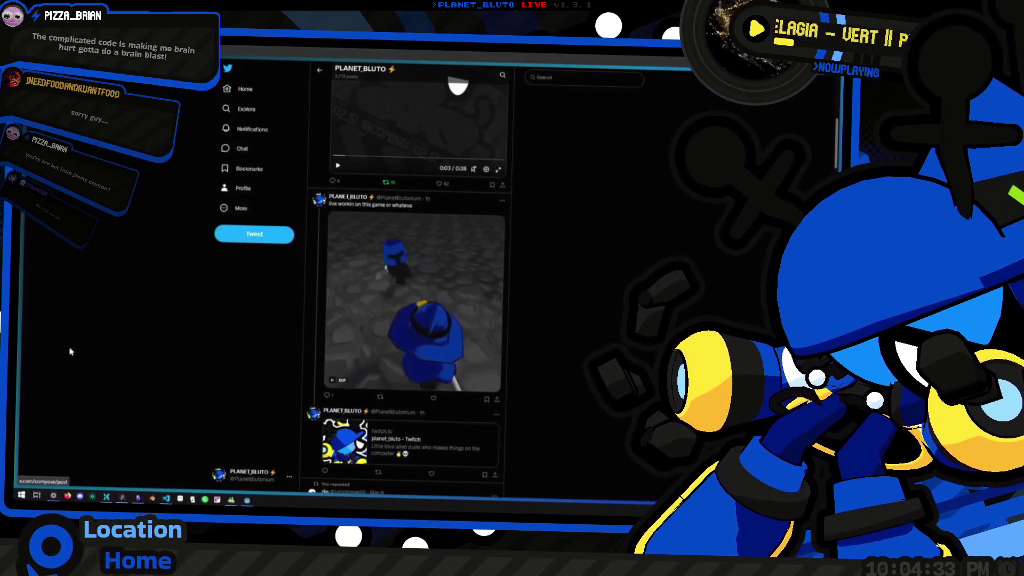
# Cycle through the planning board and the Godot editor, then launch the YouTube Music app.
pyautogui.hotkey('alt', 'Tab')
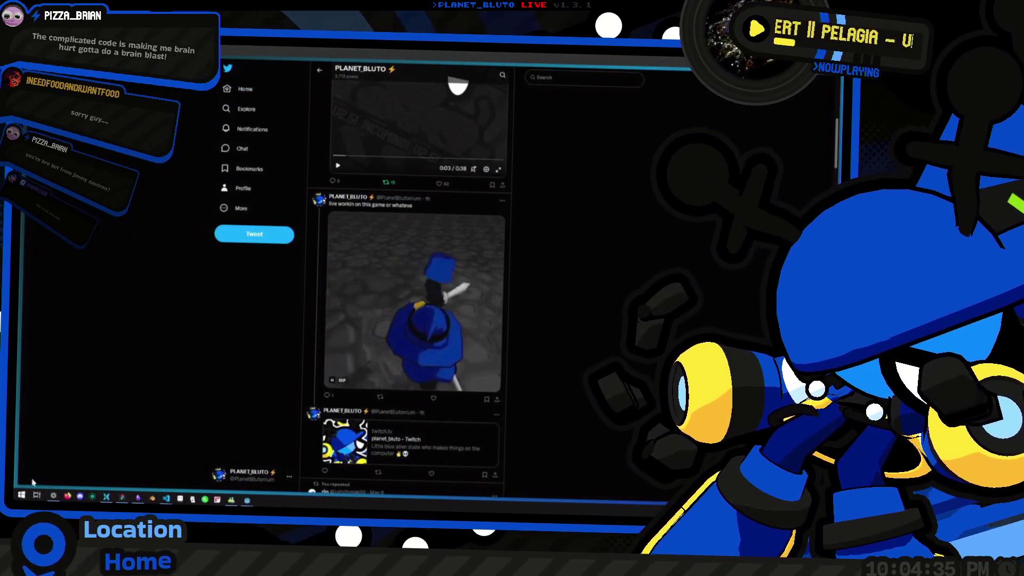
pyautogui.hotkey('alt', 'Tab')
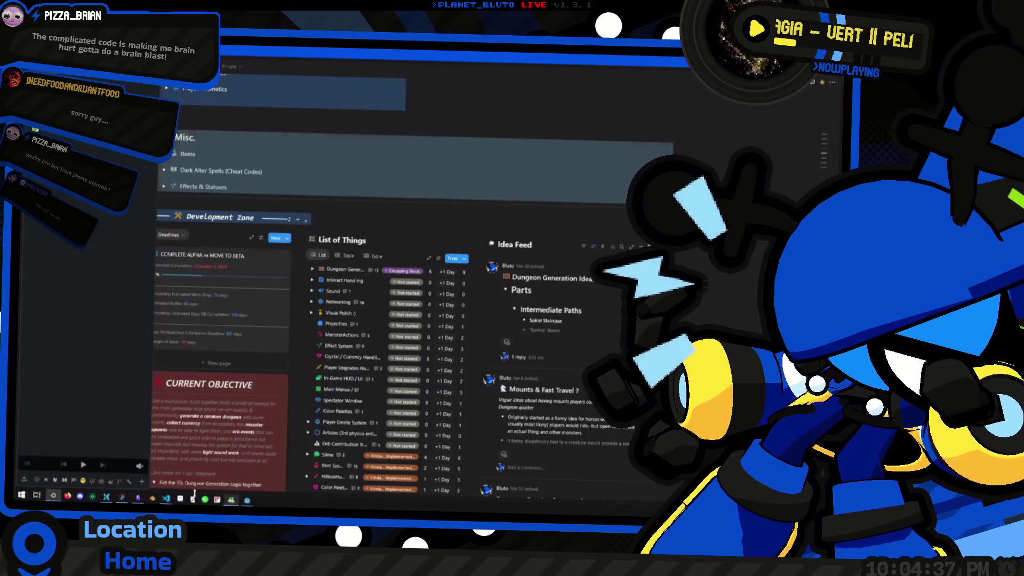
pyautogui.hotkey('alt', 'Tab')
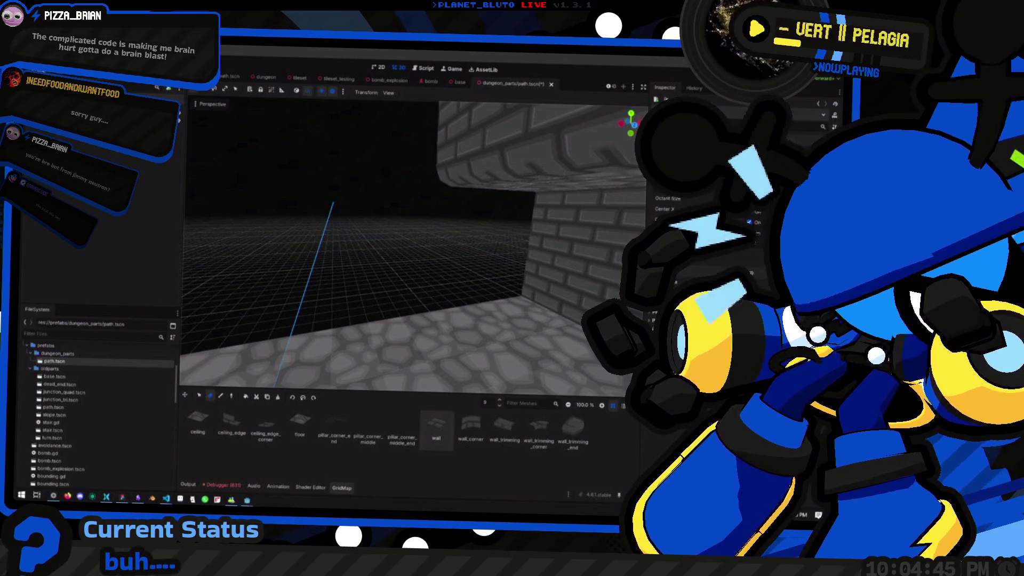
pyautogui.click(55, 496)
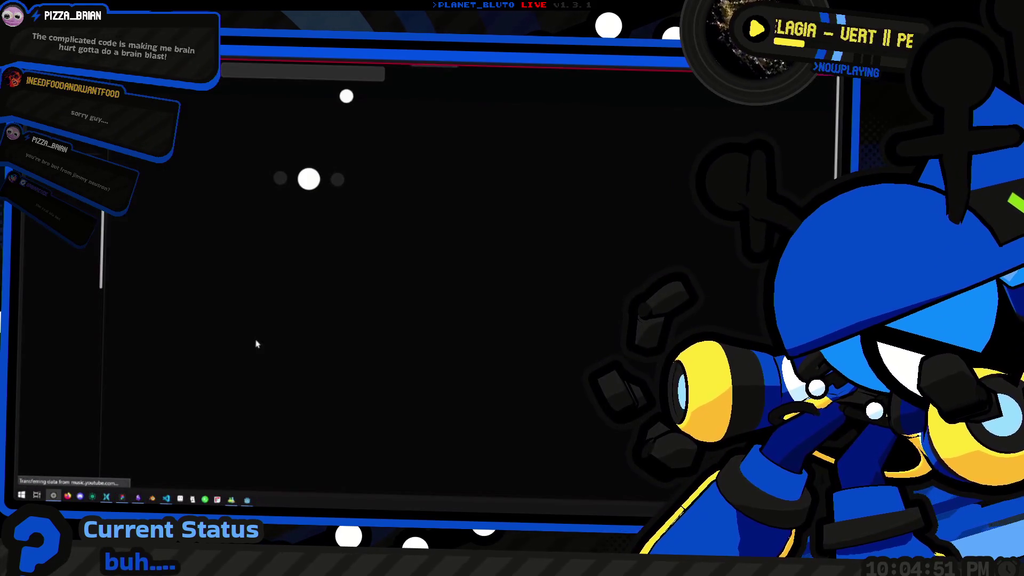
# Paste the shared youtu.be song link into the search field and then the address bar to open it.
pyautogui.click(299, 74)
pyautogui.hotkey('ctrl', 'v')
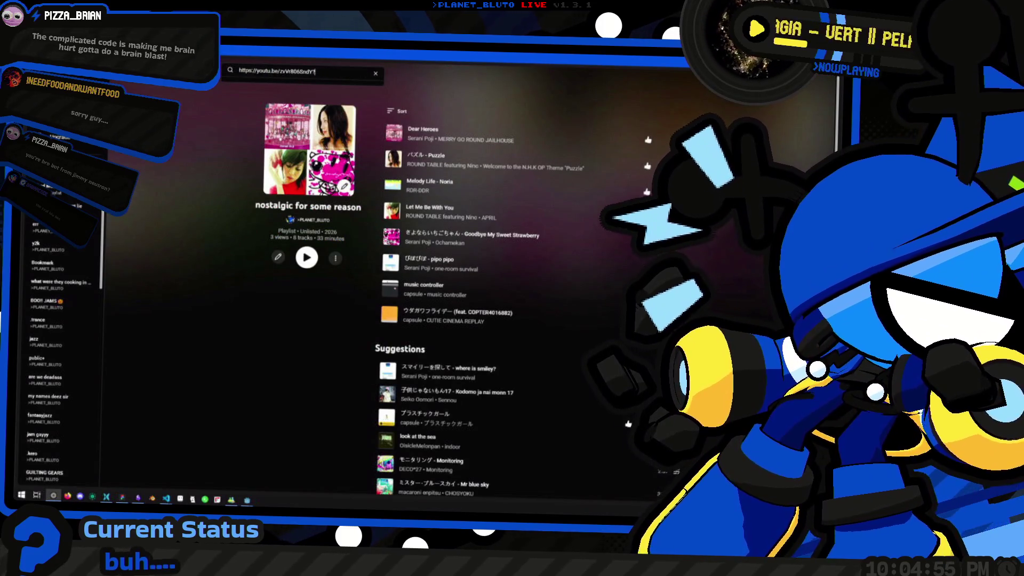
pyautogui.press('BackSpace')
pyautogui.press('BackSpace')
pyautogui.press('Return')
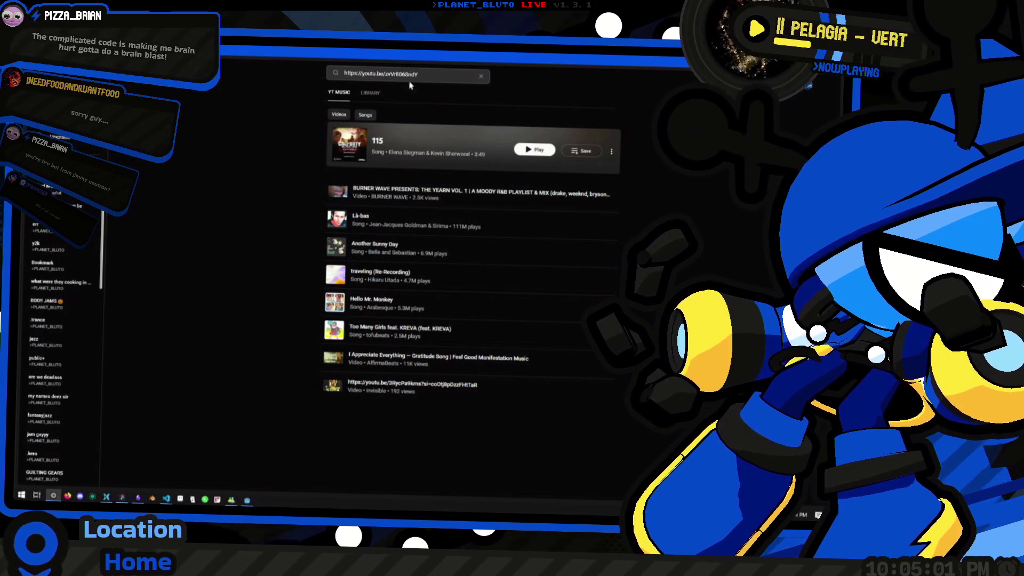
pyautogui.hotkey('ctrl', 'l')
pyautogui.hotkey('ctrl', 'v')
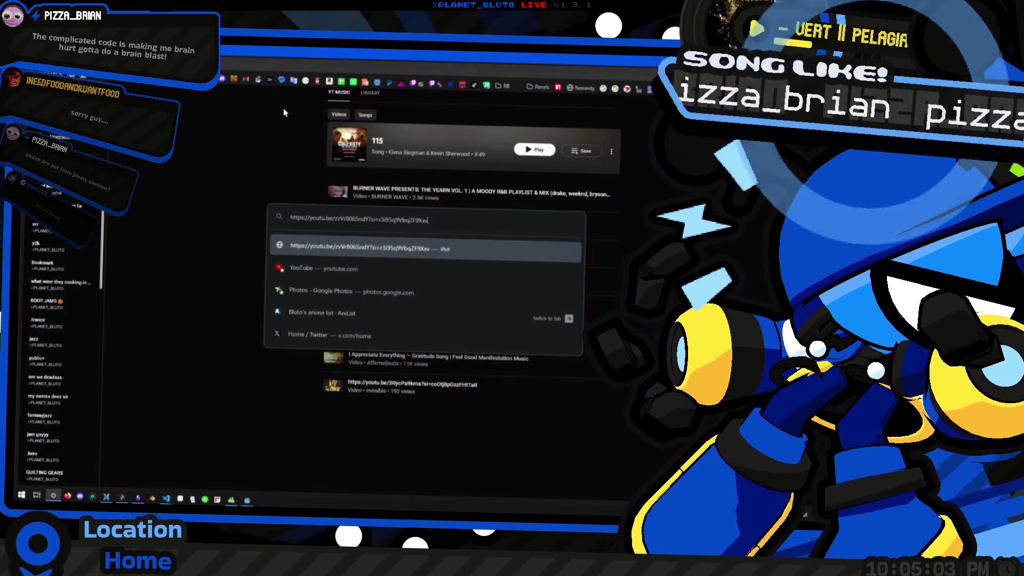
pyautogui.press('Return')
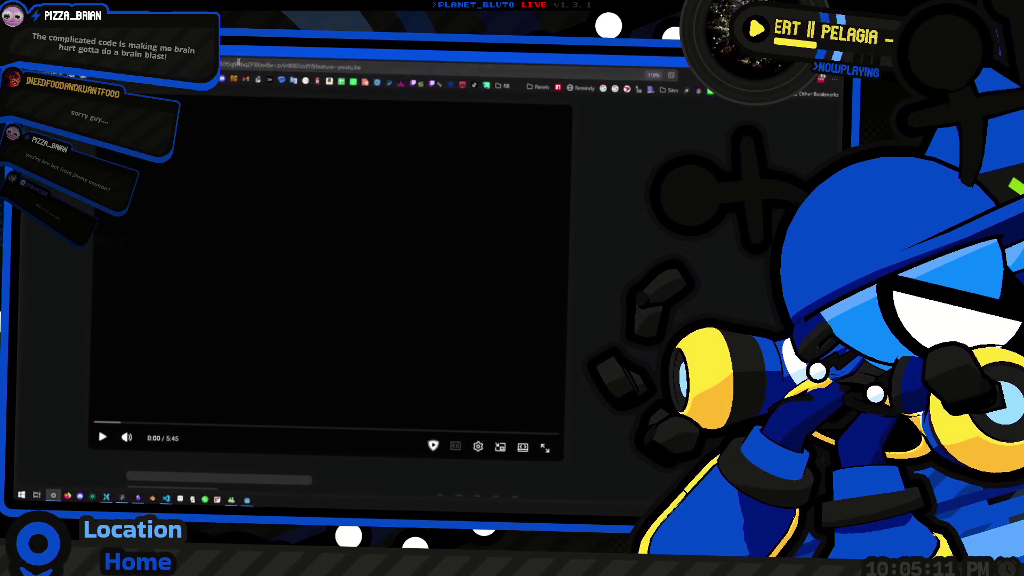
pyautogui.click(239, 63)
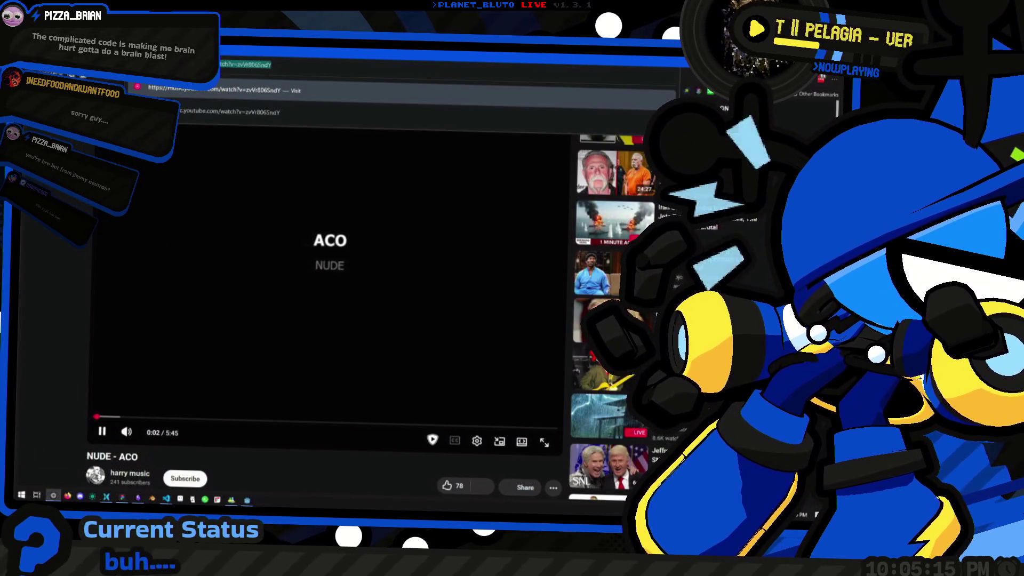
# Open the NUDE - ACO track in YouTube Music and start playback.
pyautogui.hotkey('alt', 'Tab')
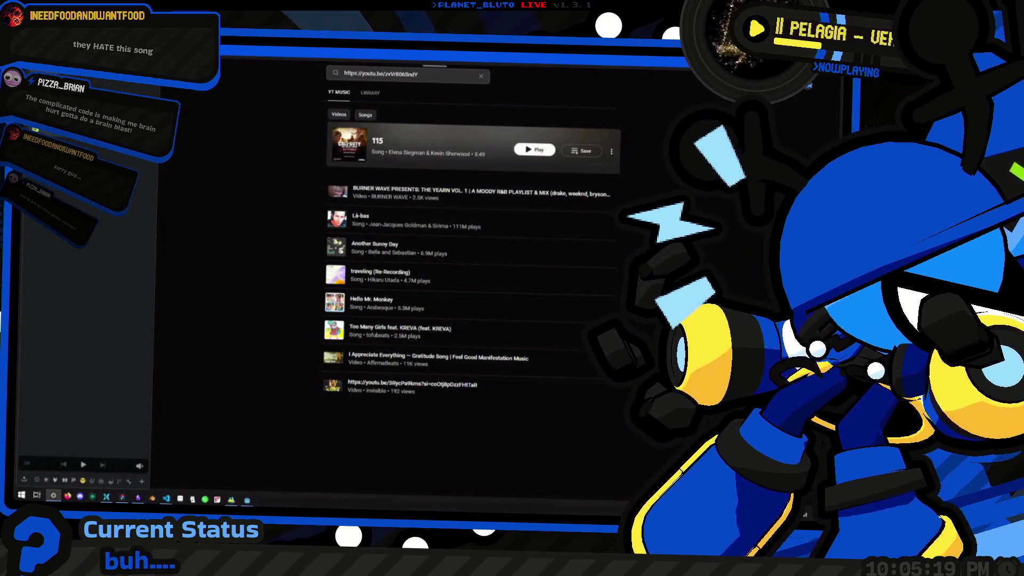
pyautogui.click(341, 186)
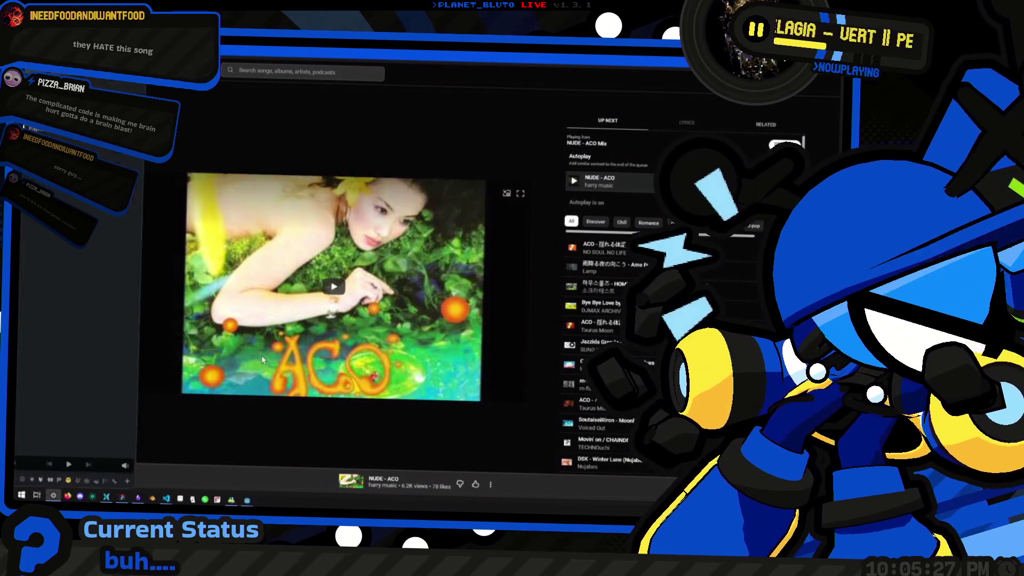
pyautogui.click(343, 305)
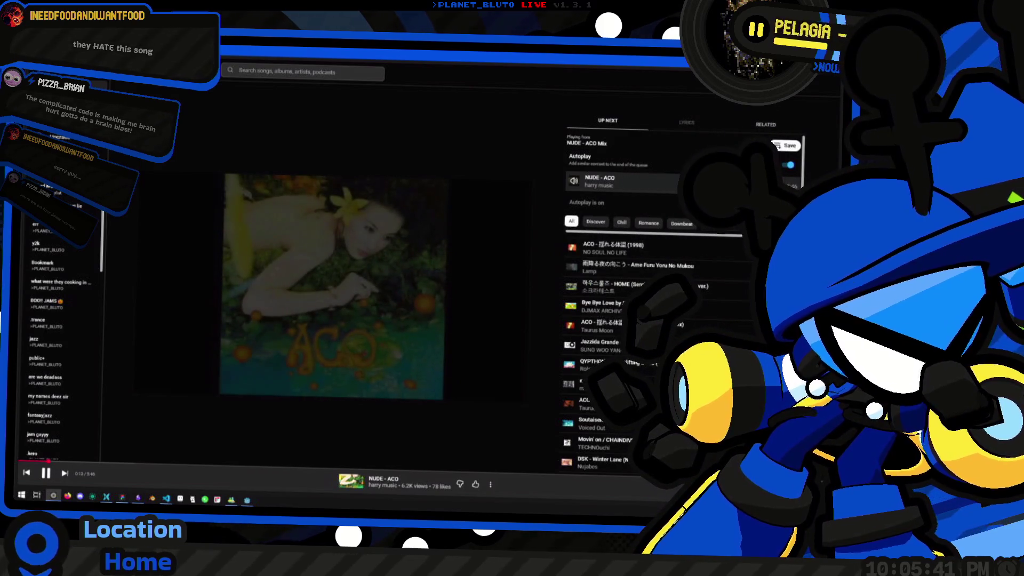
pyautogui.hotkey('alt', 'Tab')
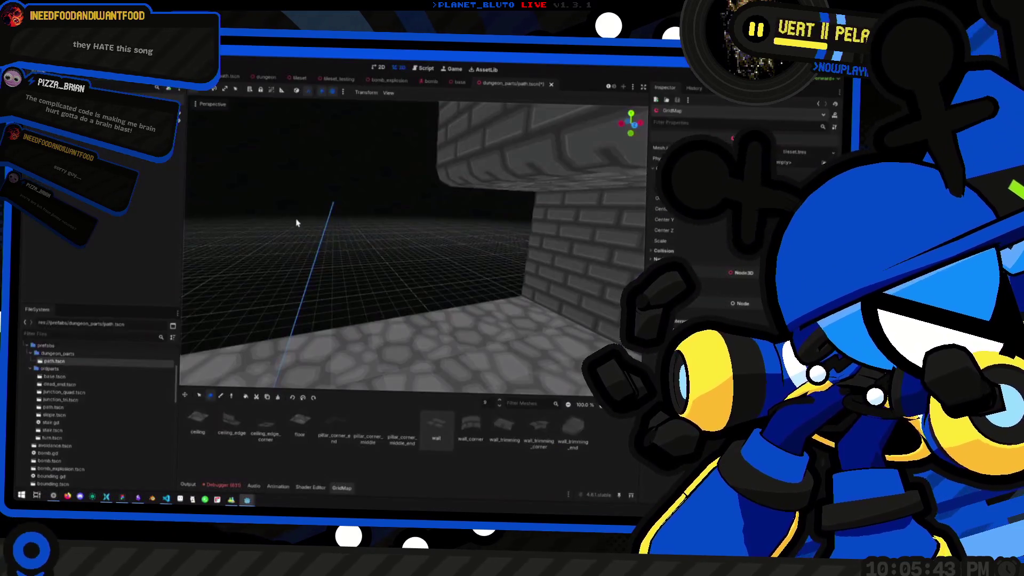
# Fly the camera through the brick room and corridor, then deselect the GridMap and save path.tscn.
pyautogui.hotkey('alt', 'Tab')
pyautogui.hotkey('alt', 'Tab')
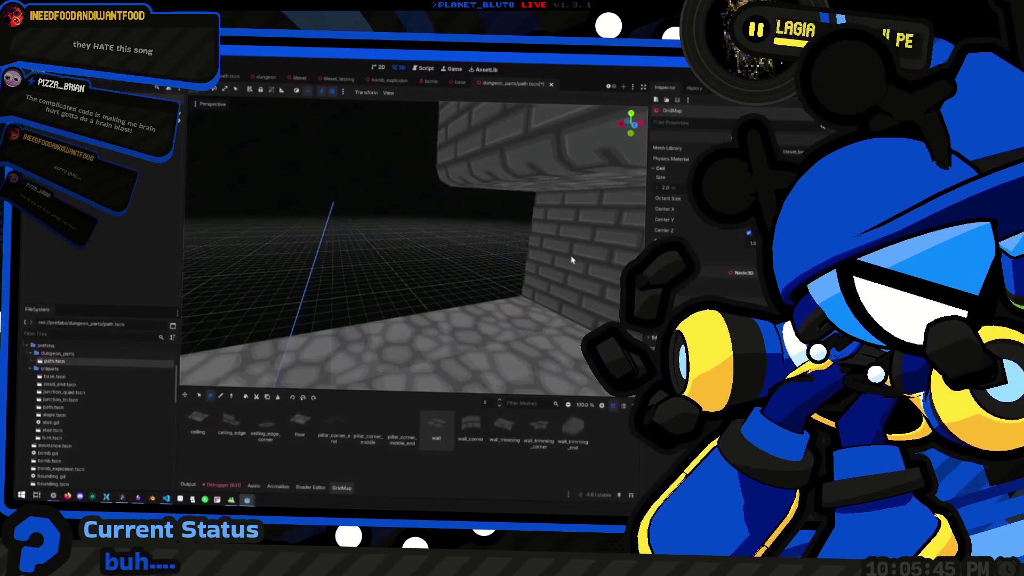
pyautogui.moveTo(381, 273)
pyautogui.mouseDown()
pyautogui.moveTo(347, 264)
pyautogui.moveTo(368, 269)
pyautogui.mouseUp()
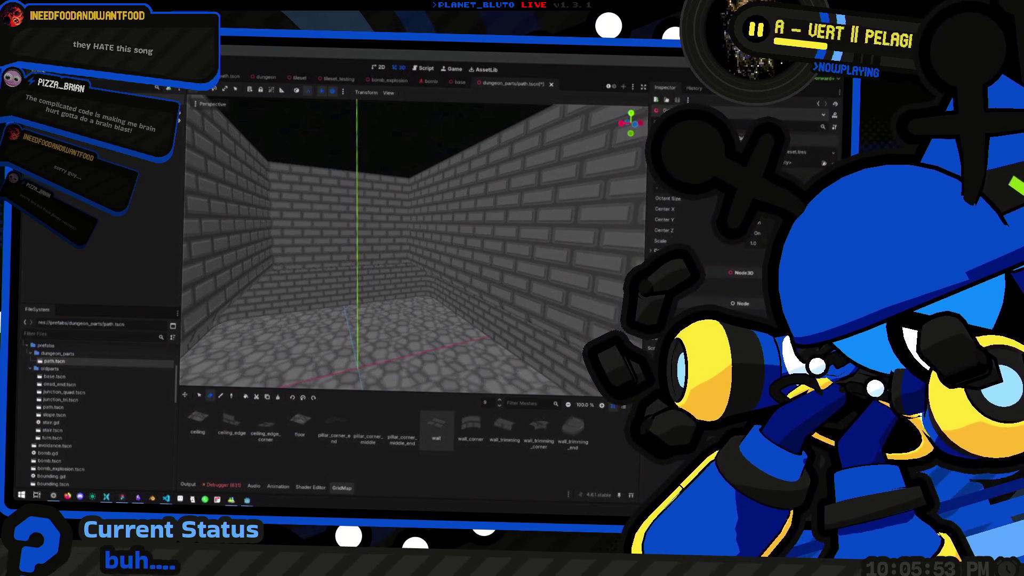
pyautogui.moveTo(373, 267)
pyautogui.mouseDown()
pyautogui.moveTo(331, 257)
pyautogui.moveTo(357, 264)
pyautogui.moveTo(409, 247)
pyautogui.moveTo(409, 261)
pyautogui.moveTo(352, 252)
pyautogui.moveTo(371, 278)
pyautogui.moveTo(428, 292)
pyautogui.mouseUp()
pyautogui.press('super')
pyautogui.press('super')
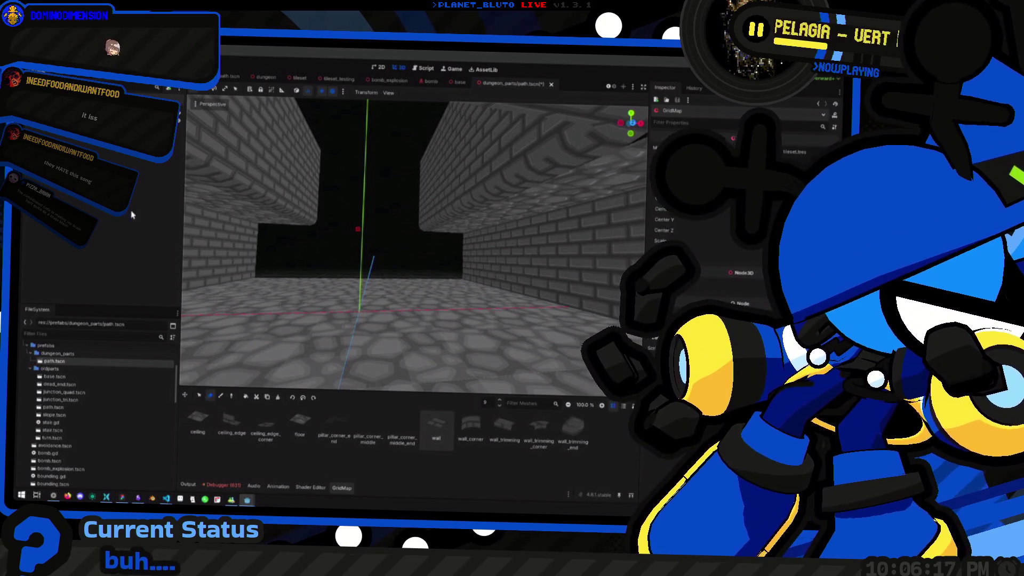
pyautogui.click(132, 215)
pyautogui.hotkey('ctrl', 's')
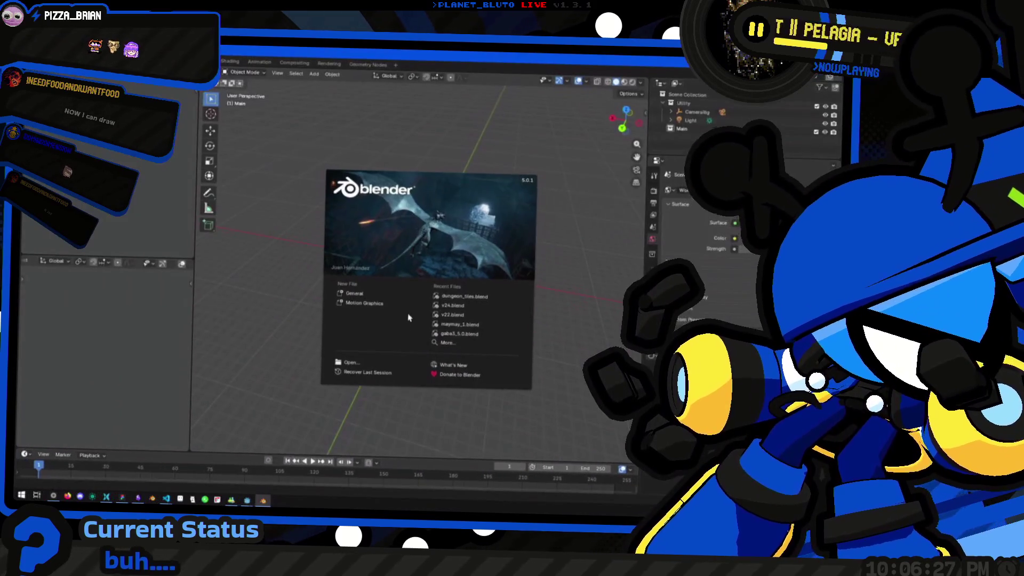
# Open dungeon_tiles.blend from the recent files and orbit around the wall tile pieces.
pyautogui.click(485, 302)
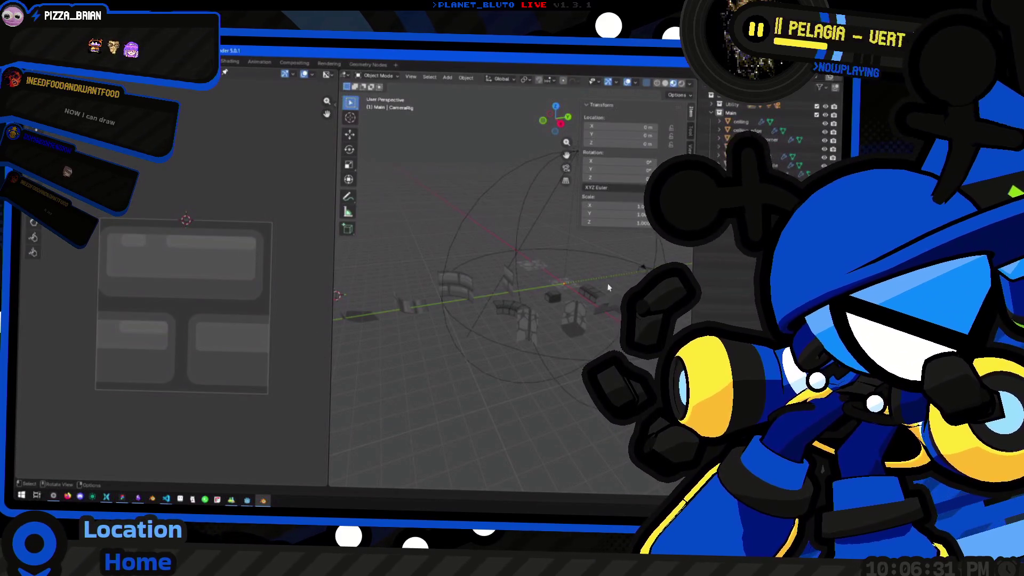
pyautogui.rightClick(477, 332)
pyautogui.moveTo(457, 228)
pyautogui.mouseDown()
pyautogui.moveTo(531, 265)
pyautogui.moveTo(533, 365)
pyautogui.moveTo(457, 296)
pyautogui.moveTo(635, 304)
pyautogui.moveTo(534, 320)
pyautogui.mouseUp()
pyautogui.scroll(-5, 512, 323)
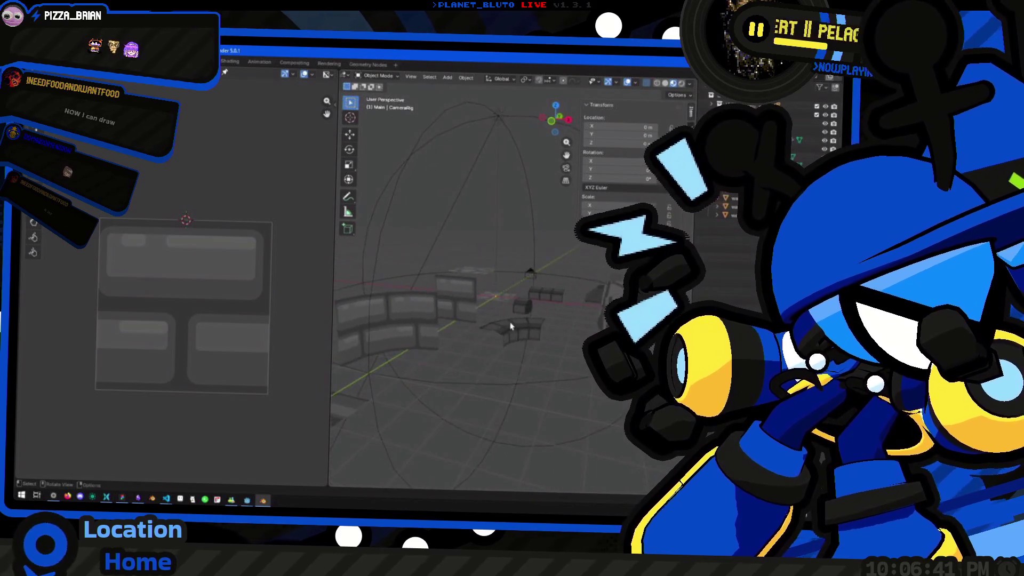
pyautogui.scroll(3, 501, 326)
pyautogui.moveTo(425, 327)
pyautogui.mouseDown()
pyautogui.moveTo(469, 354)
pyautogui.moveTo(510, 350)
pyautogui.moveTo(447, 363)
pyautogui.moveTo(405, 336)
pyautogui.moveTo(487, 320)
pyautogui.moveTo(576, 347)
pyautogui.moveTo(498, 336)
pyautogui.moveTo(483, 319)
pyautogui.moveTo(498, 319)
pyautogui.moveTo(507, 342)
pyautogui.moveTo(473, 400)
pyautogui.moveTo(538, 192)
pyautogui.mouseUp()
# Select ceiling_edge_corner, view it from the top in Edit Mode, and pick its top-left corner vertex.
pyautogui.click(491, 411)
pyautogui.click(556, 111)
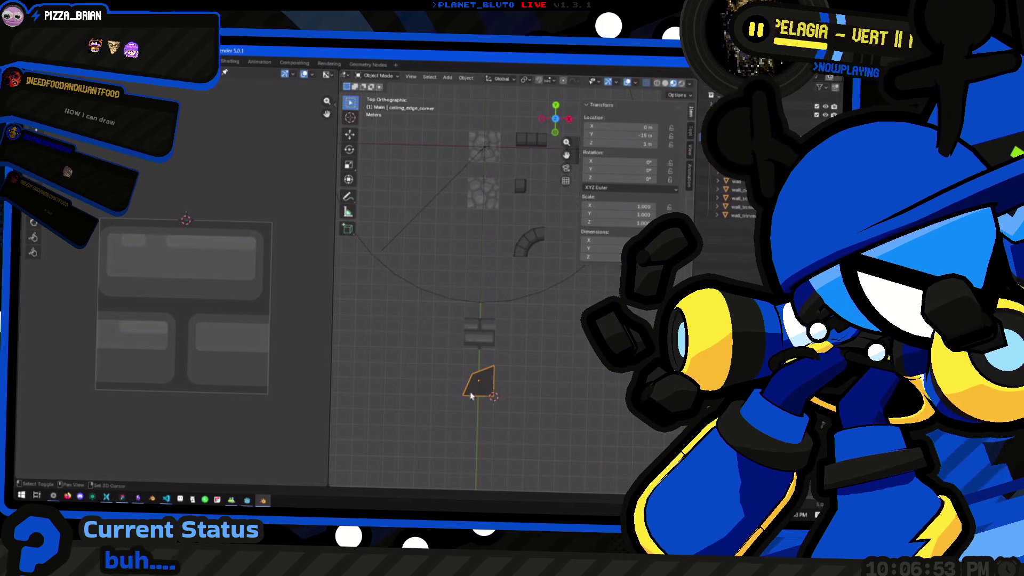
pyautogui.scroll(5, 467, 396)
pyautogui.press('Tab')
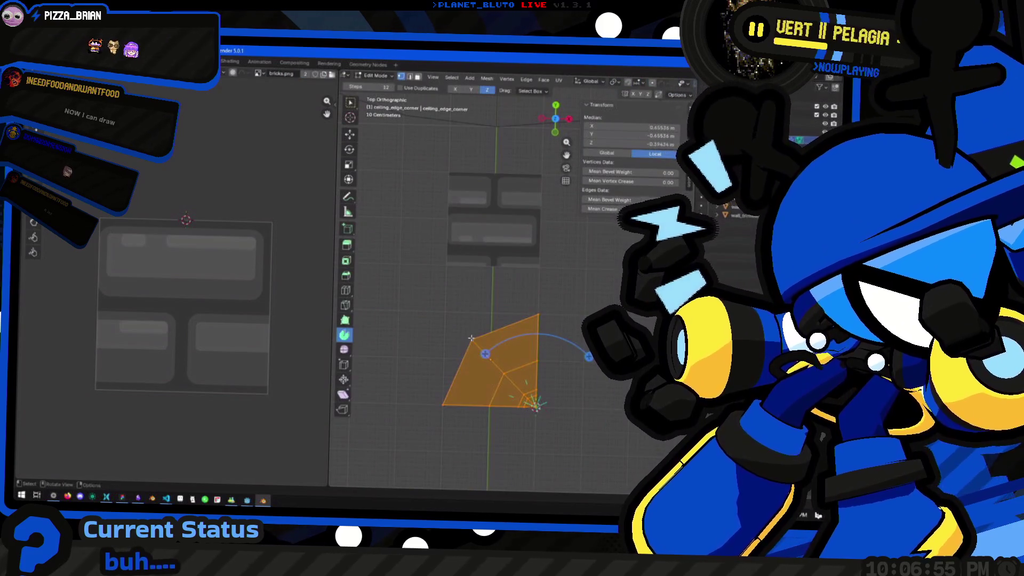
pyautogui.click(470, 341)
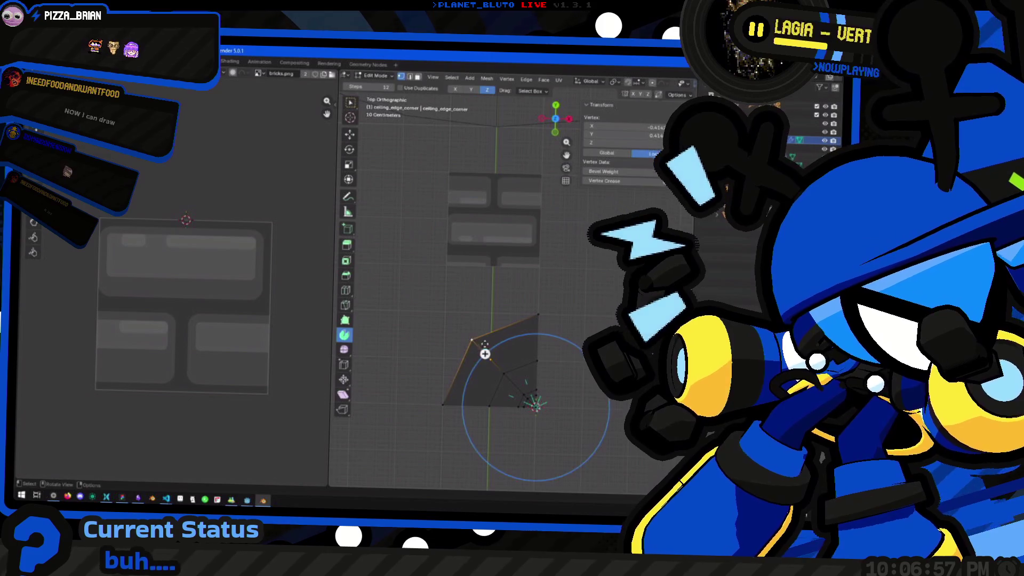
pyautogui.press('g')
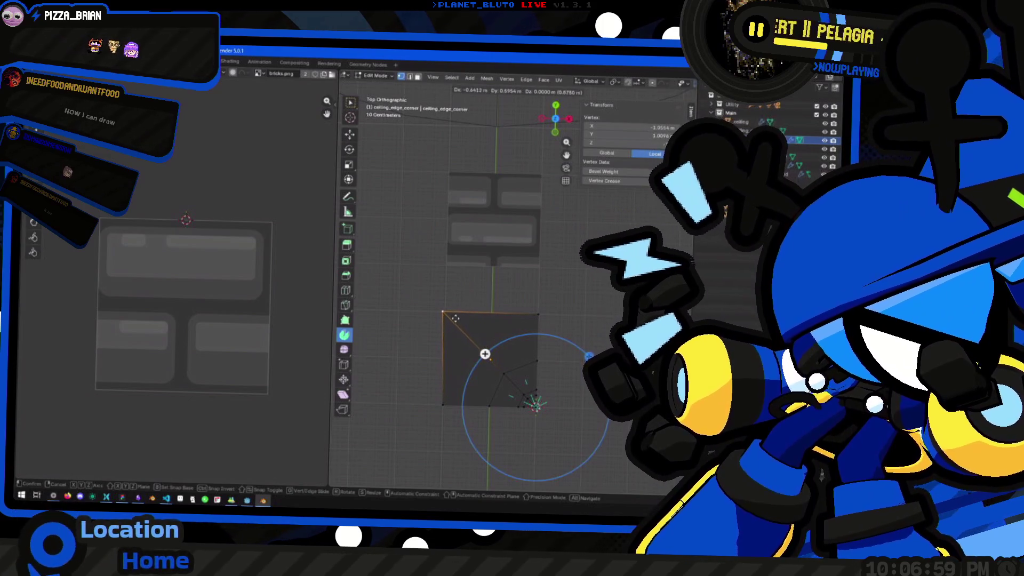
pyautogui.click(459, 318)
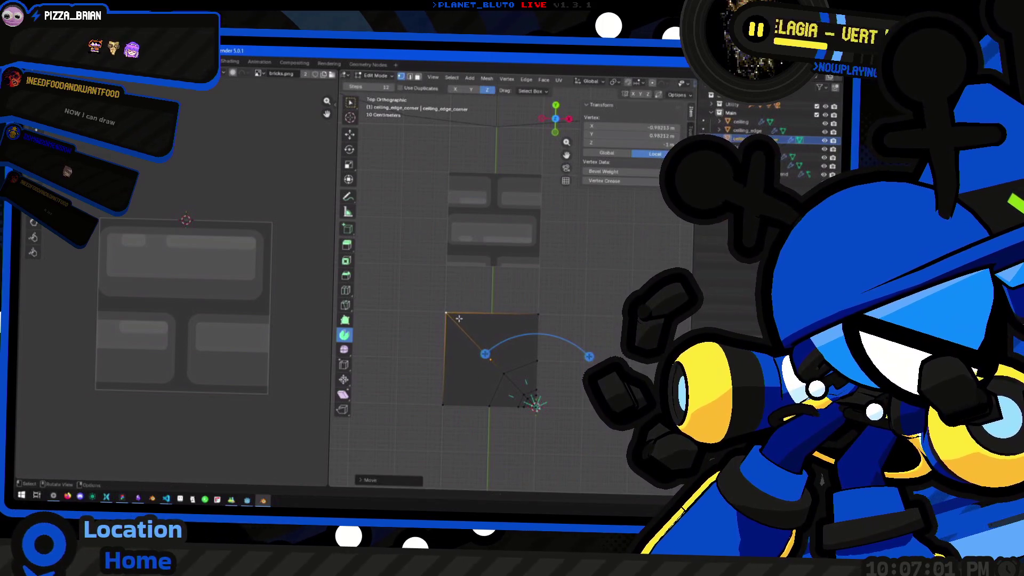
pyautogui.click(539, 311)
pyautogui.click(448, 315)
# Set the vertex to X -1 m and Y 1 m, then return to Object Mode.
pyautogui.click(629, 126)
pyautogui.write('-1')
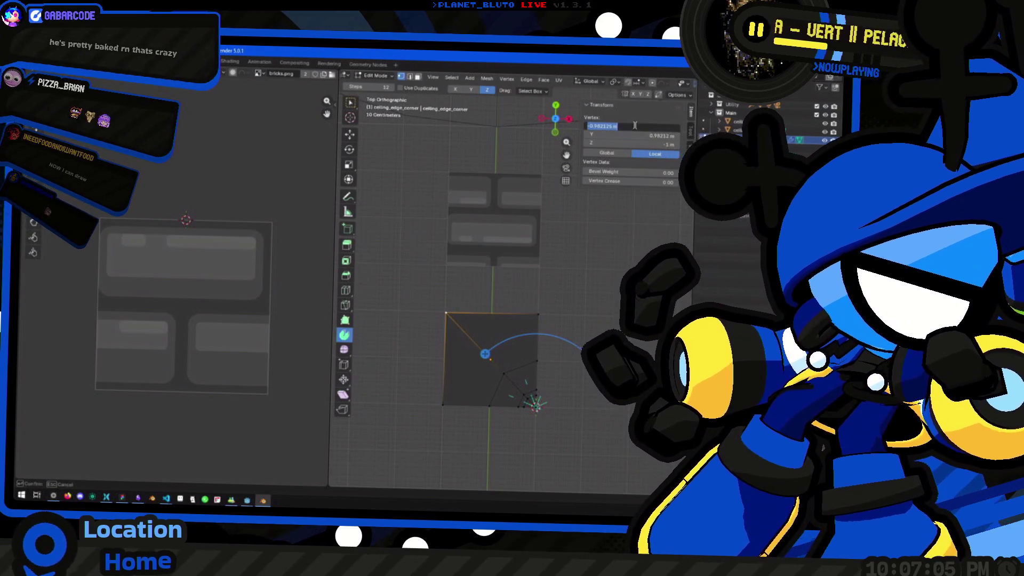
pyautogui.press('Tab')
pyautogui.write('1')
pyautogui.press('Return')
pyautogui.click(592, 300)
pyautogui.moveTo(533, 320)
pyautogui.mouseDown()
pyautogui.moveTo(592, 300)
pyautogui.moveTo(497, 355)
pyautogui.moveTo(472, 300)
pyautogui.moveTo(549, 334)
pyautogui.moveTo(464, 359)
pyautogui.moveTo(567, 331)
pyautogui.moveTo(480, 327)
pyautogui.moveTo(552, 339)
pyautogui.moveTo(469, 348)
pyautogui.moveTo(407, 304)
pyautogui.moveTo(469, 322)
pyautogui.moveTo(588, 290)
pyautogui.moveTo(524, 307)
pyautogui.moveTo(441, 298)
pyautogui.moveTo(542, 314)
pyautogui.moveTo(494, 229)
pyautogui.moveTo(469, 286)
pyautogui.moveTo(486, 326)
pyautogui.moveTo(450, 332)
pyautogui.moveTo(460, 290)
pyautogui.moveTo(475, 300)
pyautogui.moveTo(478, 352)
pyautogui.moveTo(517, 330)
pyautogui.mouseUp()
pyautogui.press('Tab')
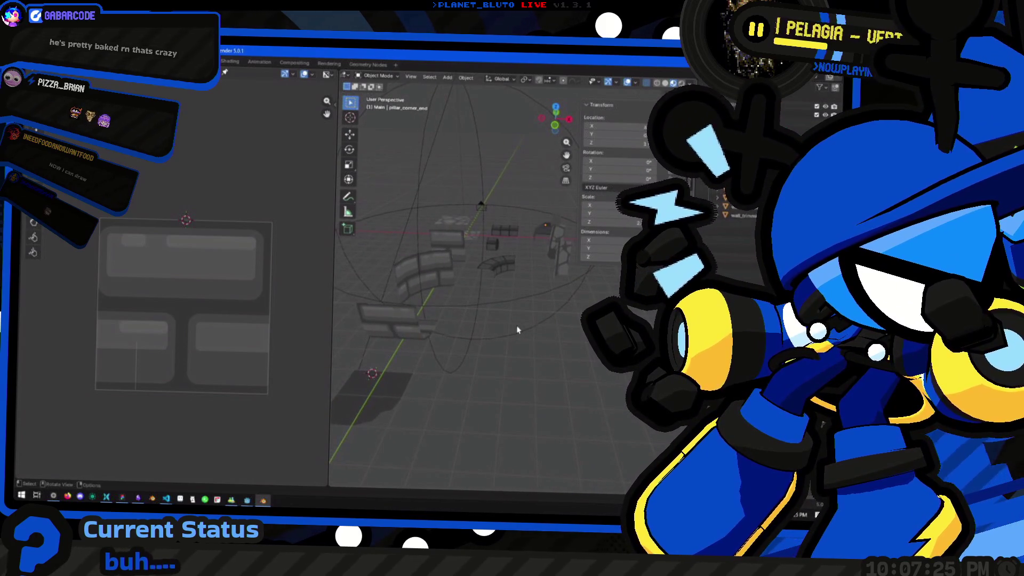
# Fly the camera along the reloaded path.tscn corridor, then open the base scene tab.
pyautogui.hotkey('alt', 'Tab')
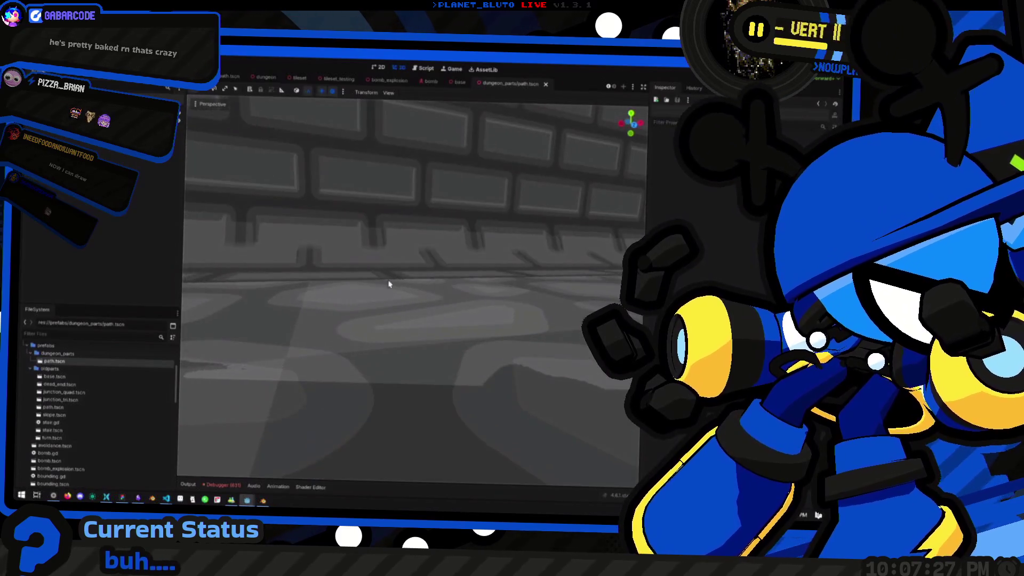
pyautogui.moveTo(329, 289)
pyautogui.mouseDown()
pyautogui.moveTo(332, 274)
pyautogui.moveTo(400, 286)
pyautogui.moveTo(430, 279)
pyautogui.moveTo(435, 206)
pyautogui.moveTo(437, 288)
pyautogui.mouseUp()
pyautogui.scroll(3, 430, 279)
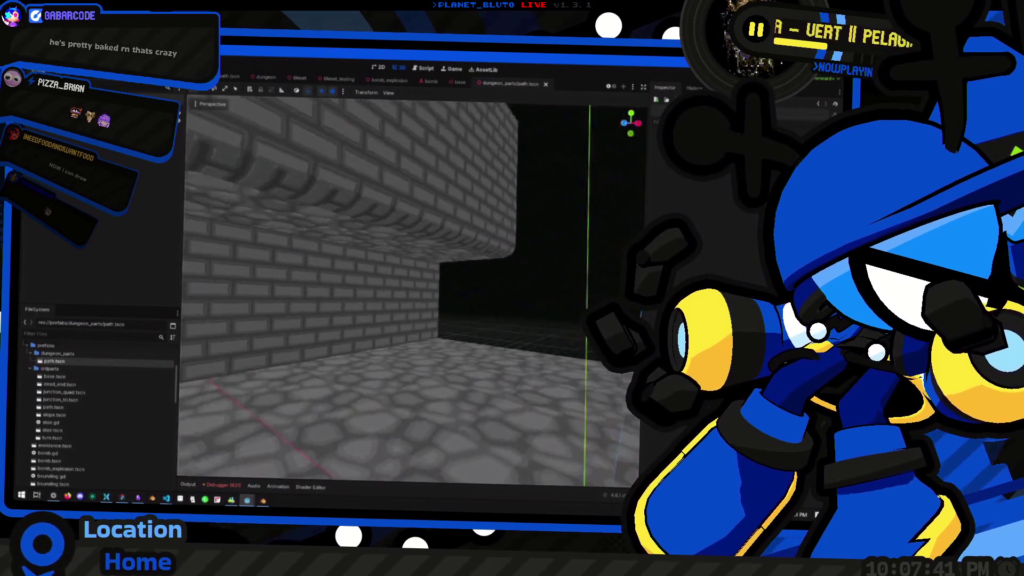
pyautogui.press('a')
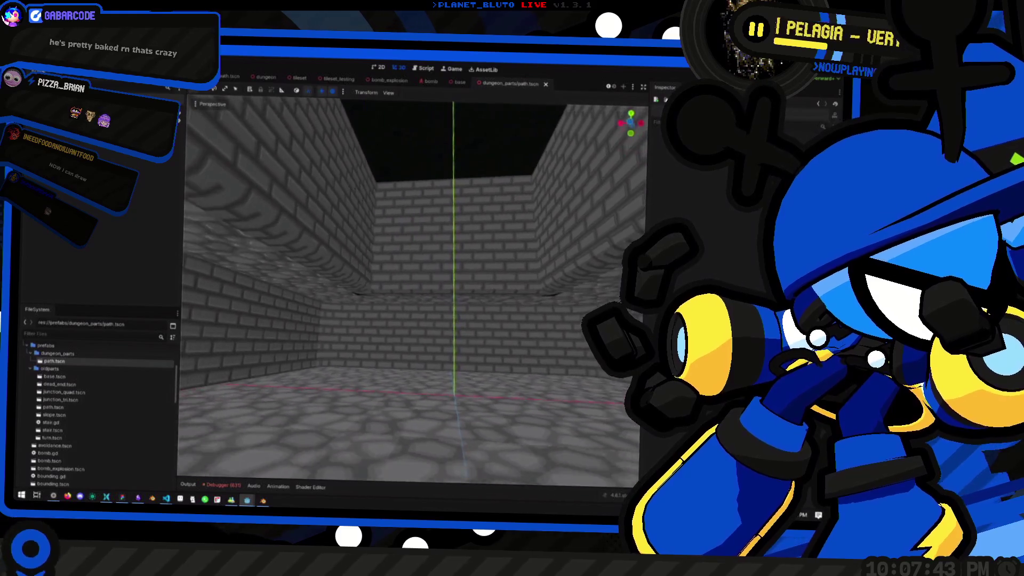
pyautogui.press('d')
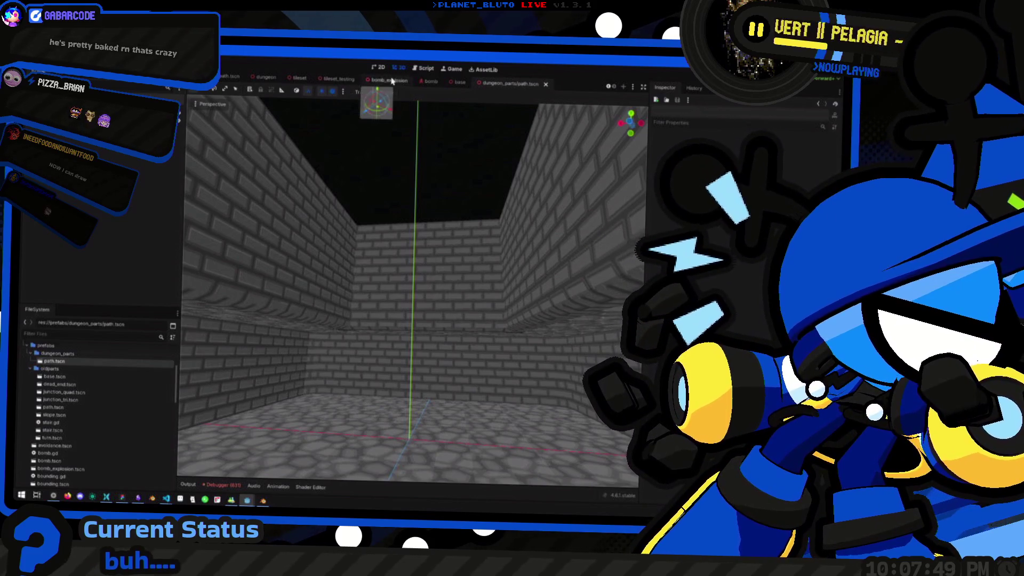
pyautogui.click(457, 82)
pyautogui.hotkey('alt', 'Tab')
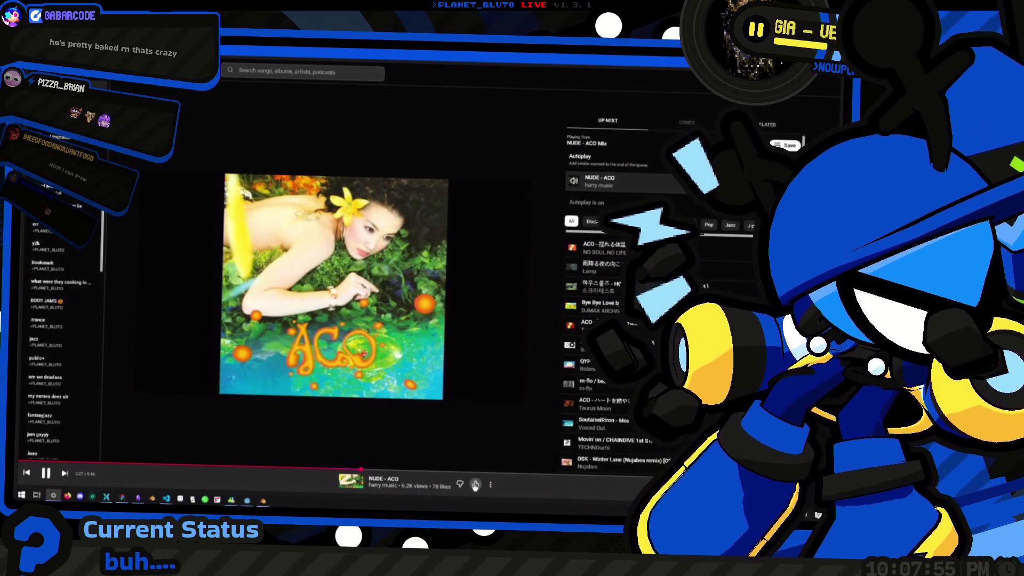
pyautogui.hotkey('alt', 'Tab')
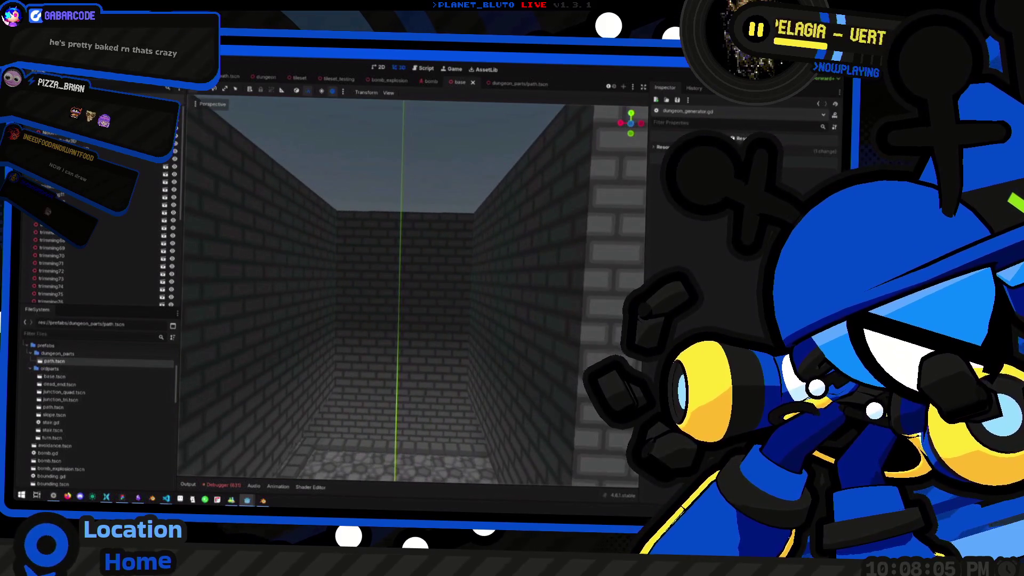
# Move the fade mesh by -6, -6 and save the base scene.
pyautogui.click(411, 227)
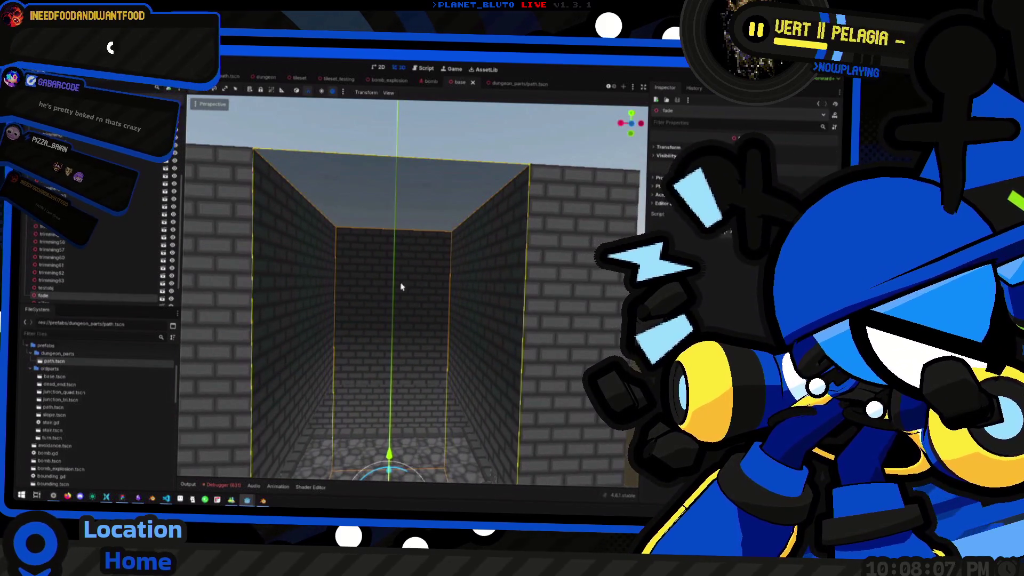
pyautogui.scroll(-5, 401, 287)
pyautogui.moveTo(388, 413)
pyautogui.mouseDown()
pyautogui.moveTo(422, 369)
pyautogui.moveTo(366, 440)
pyautogui.moveTo(229, 421)
pyautogui.mouseUp()
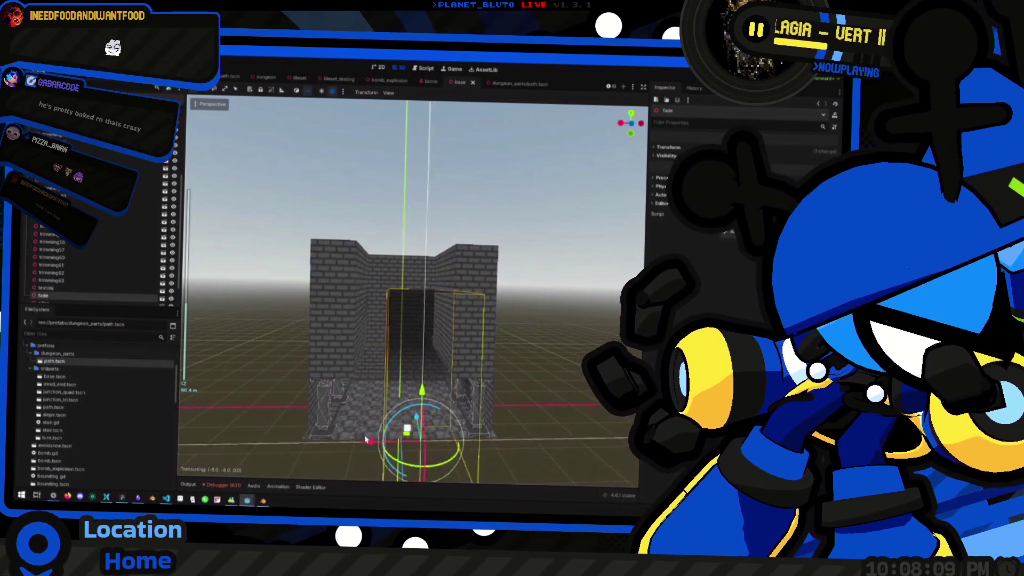
pyautogui.click(286, 350)
pyautogui.moveTo(267, 350); pyautogui.dragTo(333, 343)
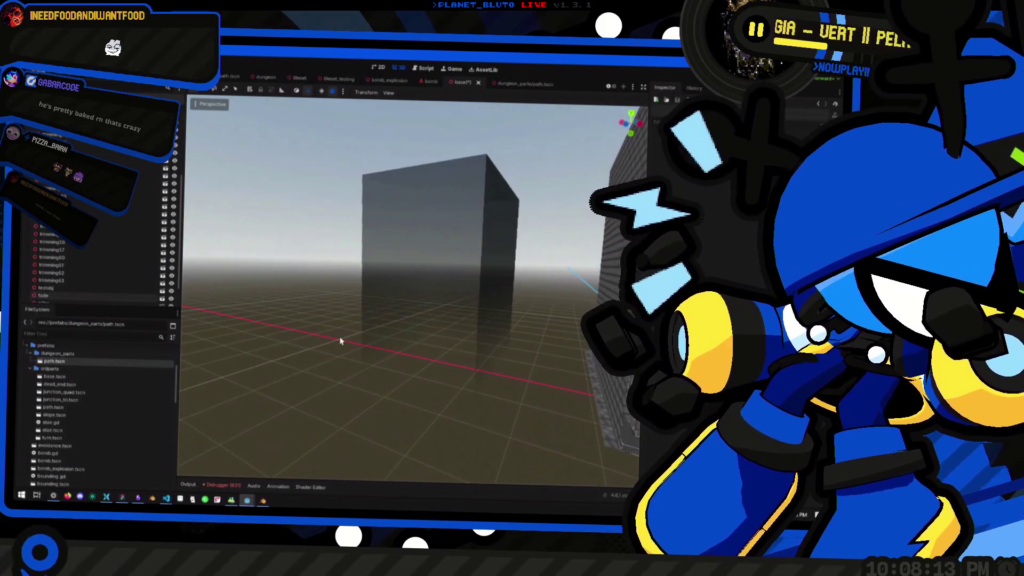
pyautogui.hotkey('ctrl', 's')
# Narrow the fade shaft along X with the red scale handle, then open the dungeon_parts/path scene.
pyautogui.scroll(5, 342, 337)
pyautogui.scroll(-3, 383, 307)
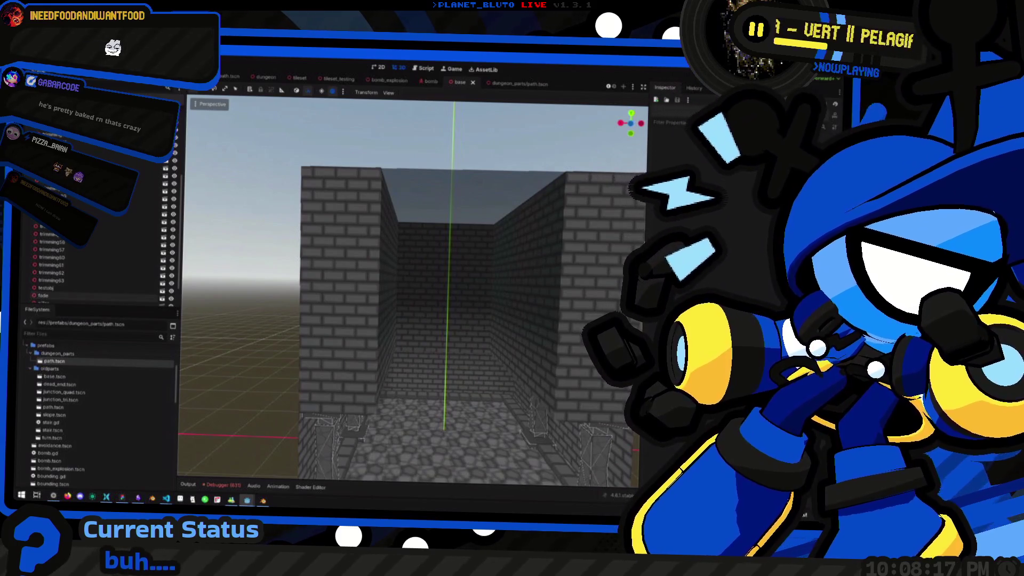
pyautogui.scroll(5, 539, 272)
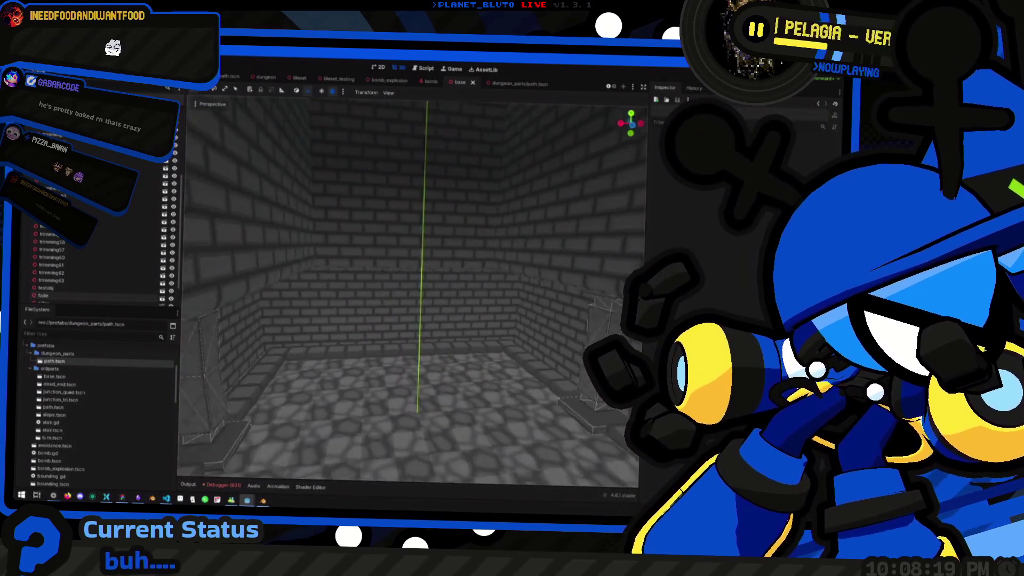
pyautogui.scroll(-3, 457, 245)
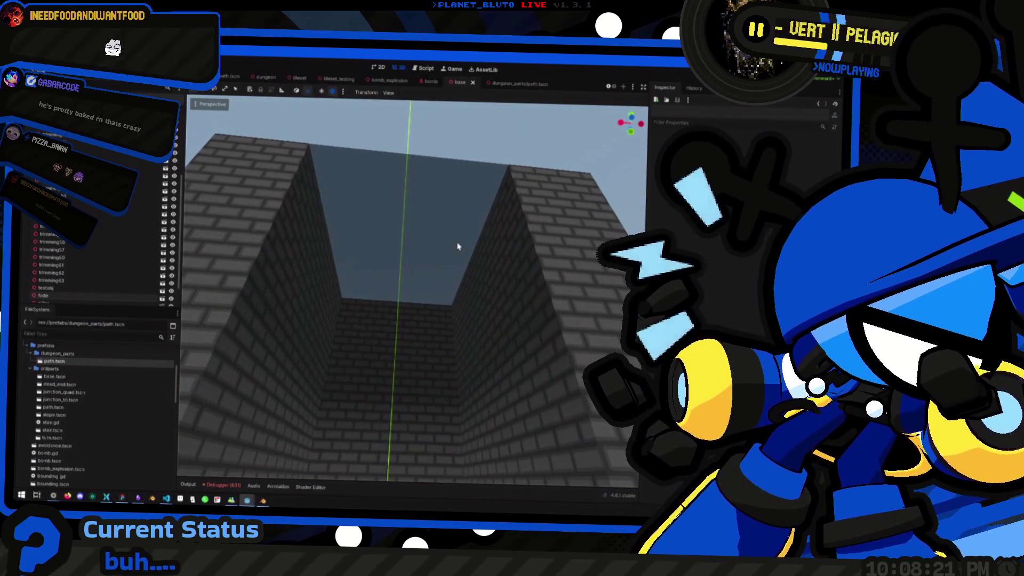
pyautogui.click(457, 245)
pyautogui.scroll(-4, 441, 350)
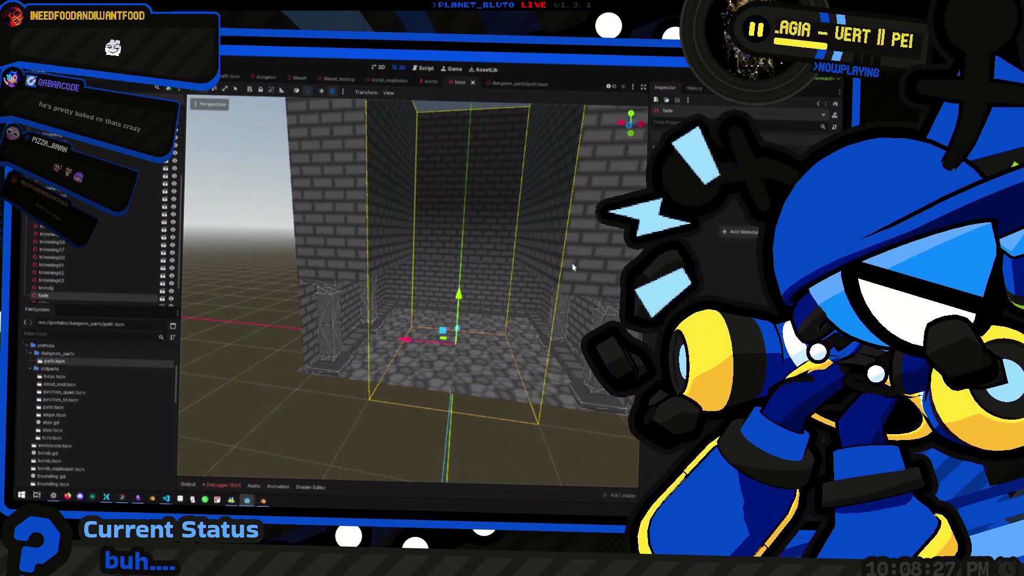
pyautogui.click(419, 338)
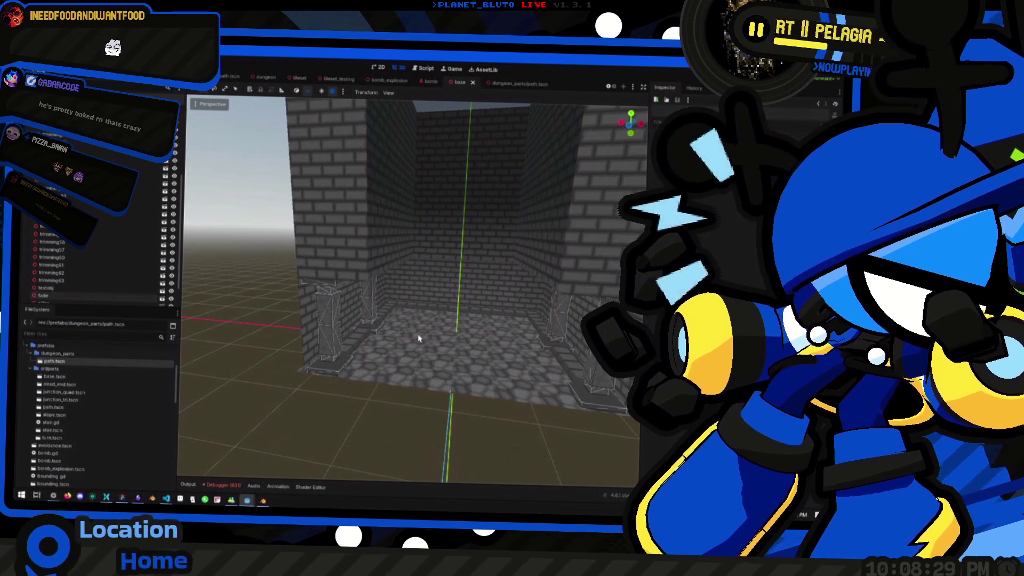
pyautogui.click(436, 195)
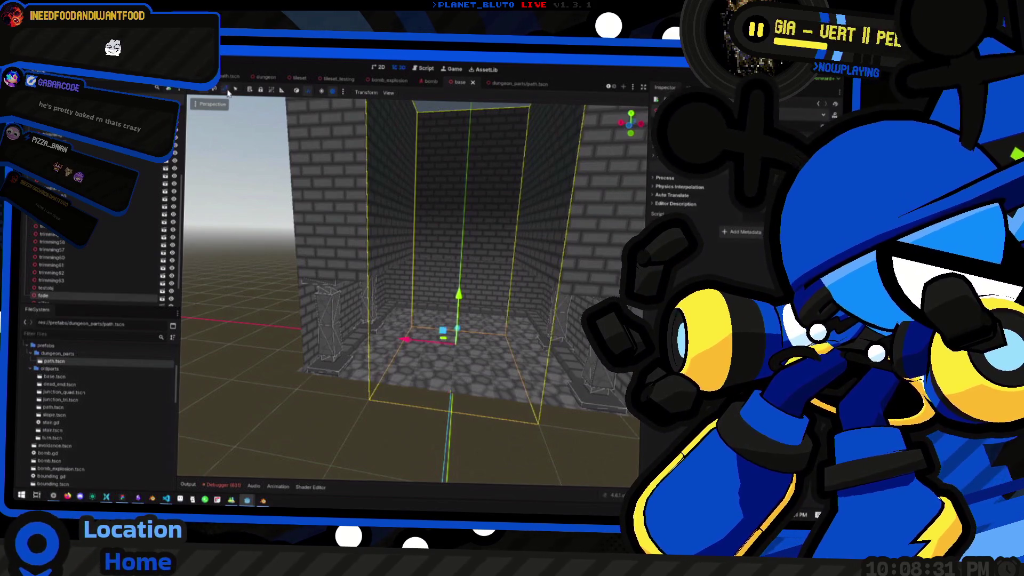
pyautogui.moveTo(406, 345)
pyautogui.mouseDown()
pyautogui.moveTo(398, 343)
pyautogui.moveTo(440, 336)
pyautogui.mouseUp()
pyautogui.scroll(5, 268, 350)
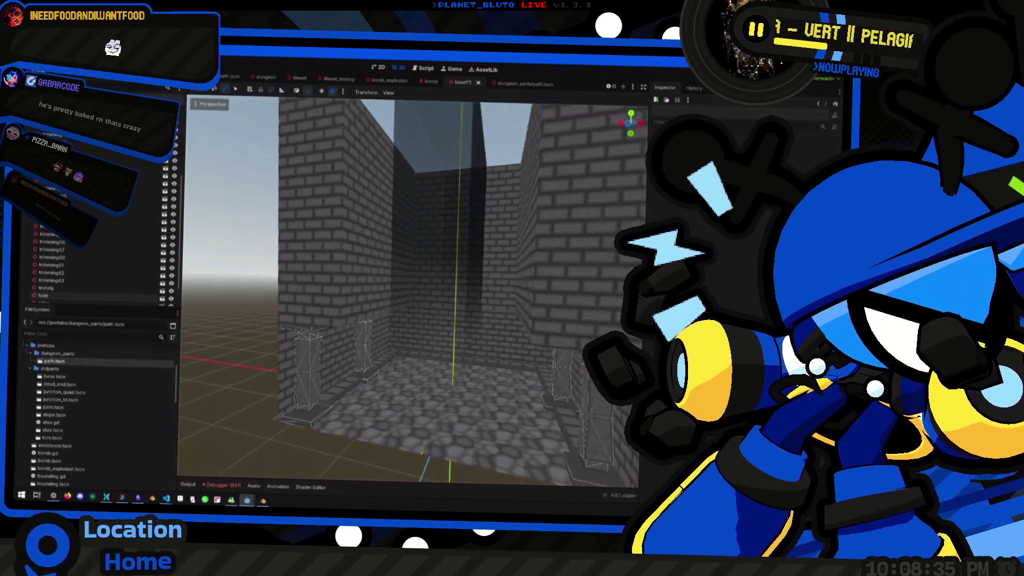
pyautogui.scroll(-5, 354, 338)
pyautogui.click(405, 290)
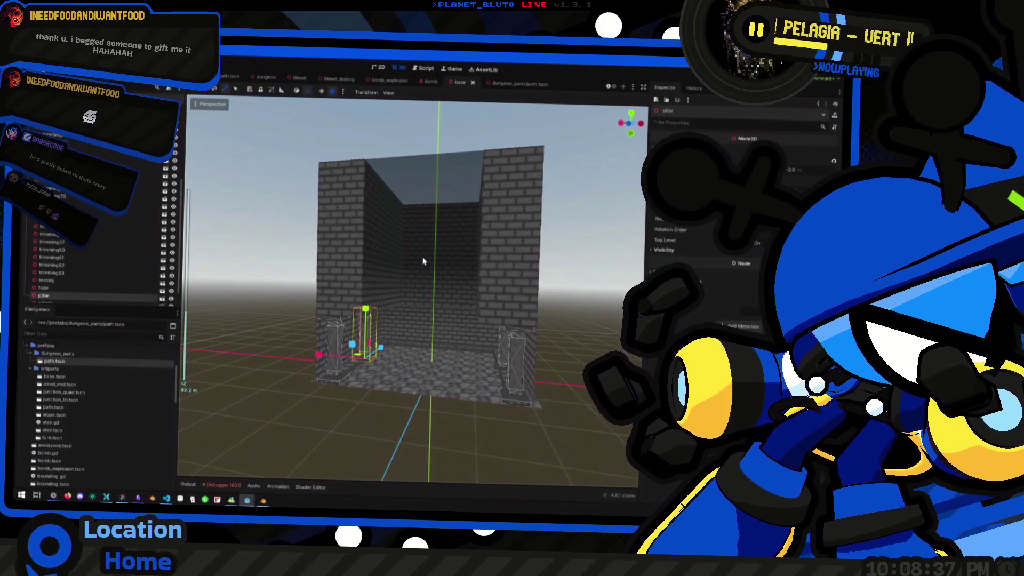
pyautogui.click(501, 84)
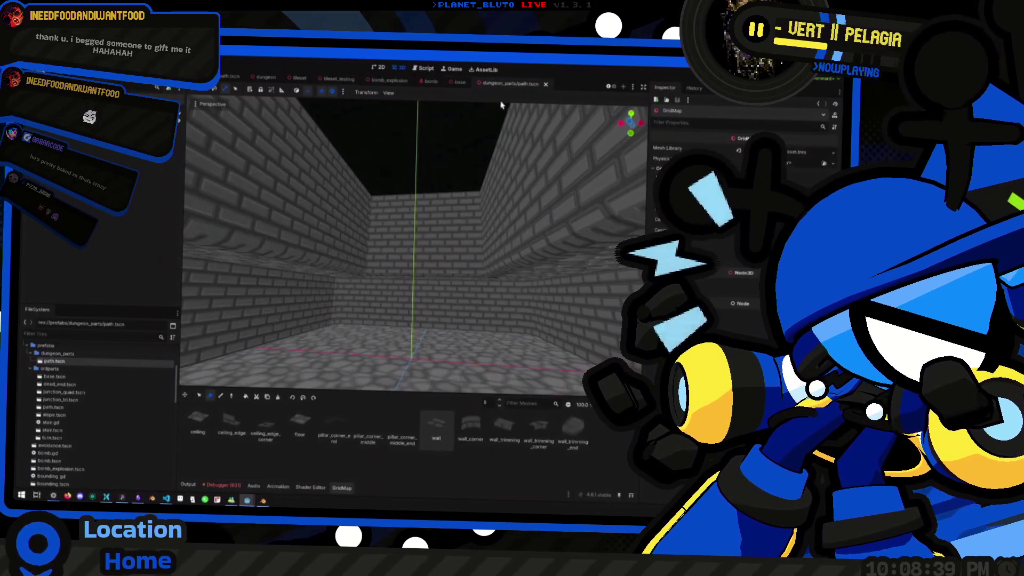
# Paste the fade node into the path scene, lower it 14 units and narrow it along X.
pyautogui.scroll(3, 410, 240)
pyautogui.hotkey('ctrl', 'v')
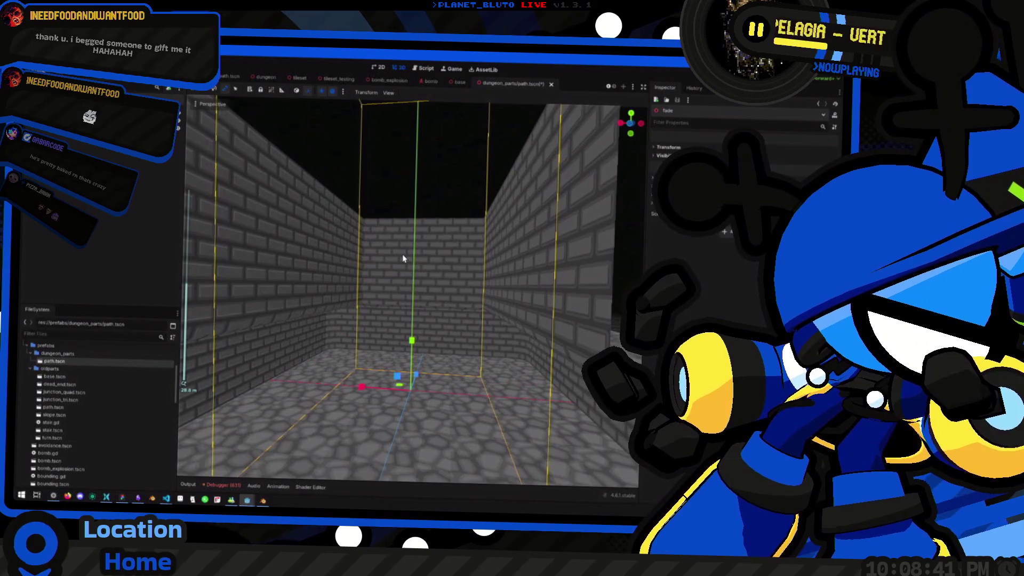
pyautogui.scroll(-5, 398, 258)
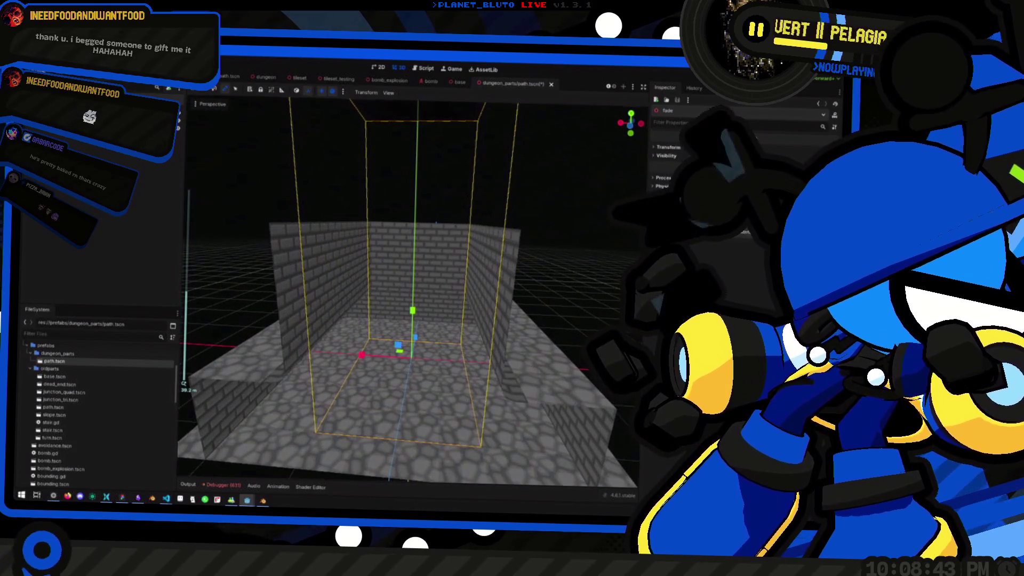
pyautogui.moveTo(375, 216)
pyautogui.mouseDown()
pyautogui.moveTo(421, 252)
pyautogui.moveTo(463, 244)
pyautogui.moveTo(501, 201)
pyautogui.moveTo(428, 192)
pyautogui.moveTo(415, 220)
pyautogui.mouseUp()
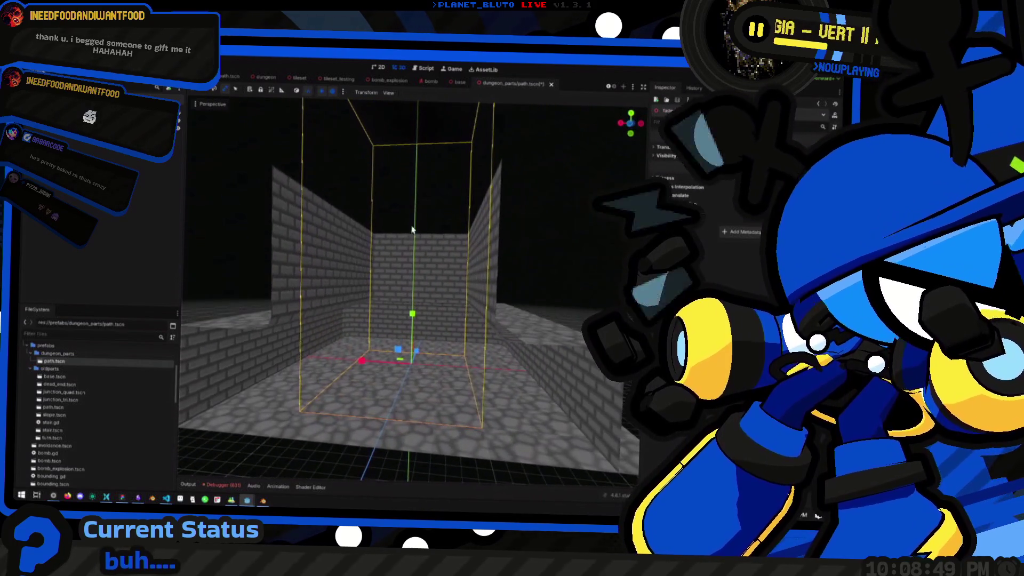
pyautogui.moveTo(426, 311)
pyautogui.mouseDown()
pyautogui.moveTo(410, 411)
pyautogui.moveTo(408, 342)
pyautogui.moveTo(410, 356)
pyautogui.mouseUp()
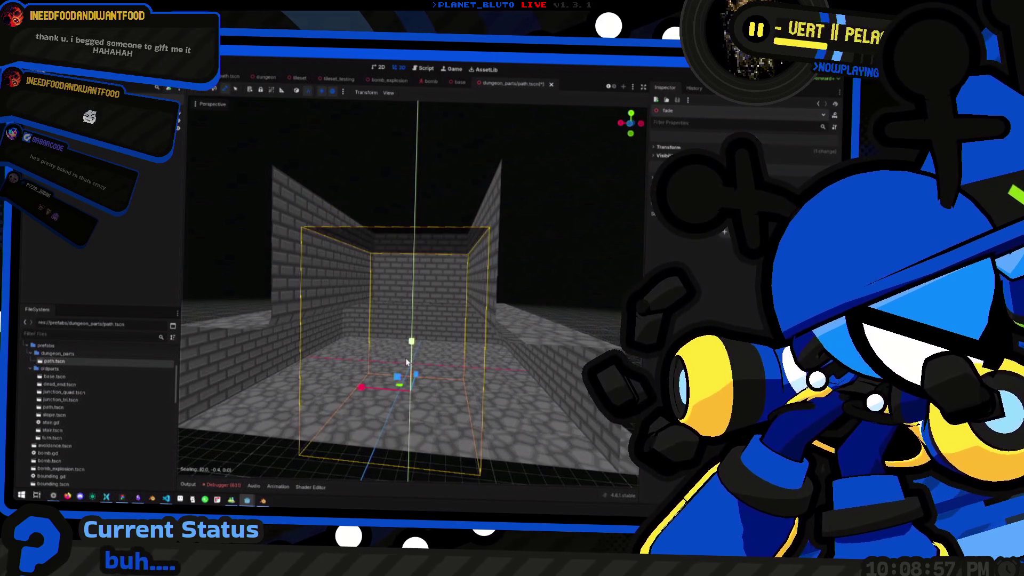
pyautogui.moveTo(361, 387); pyautogui.dragTo(378, 388)
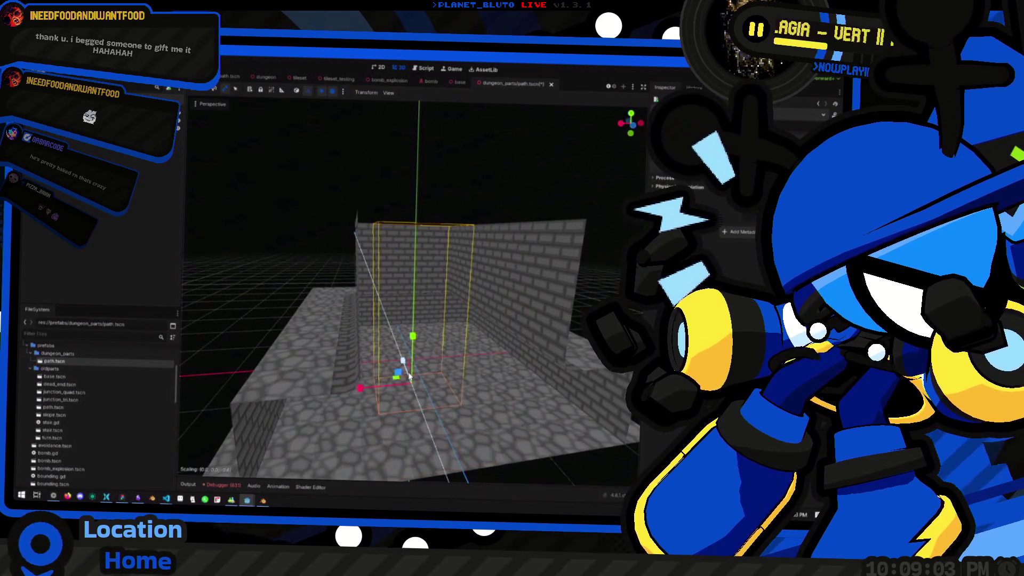
# Open the fade node's source scene as a new inherited scene.
pyautogui.moveTo(377, 386)
pyautogui.mouseDown()
pyautogui.moveTo(434, 339)
pyautogui.moveTo(171, 198)
pyautogui.mouseUp()
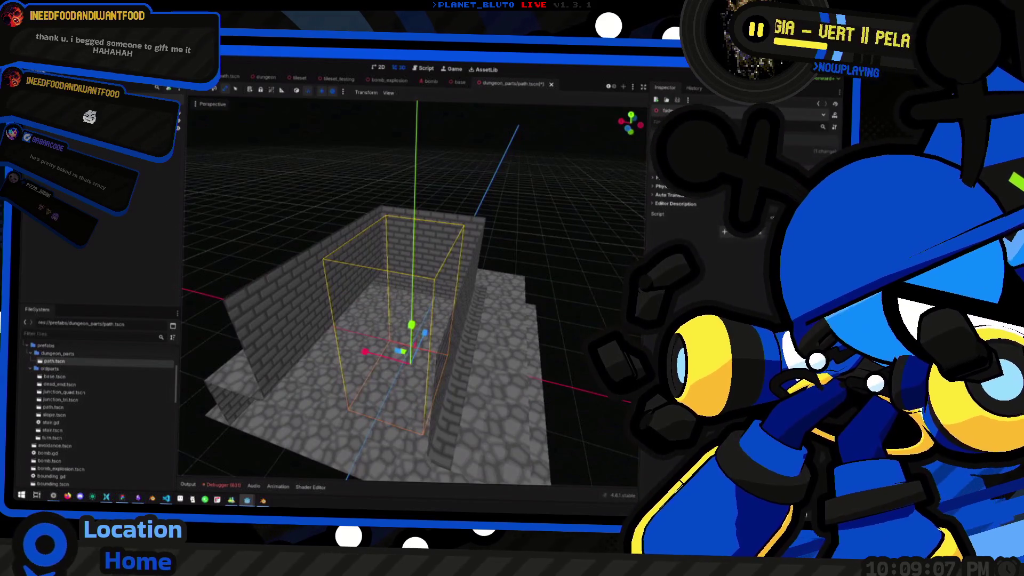
pyautogui.click(190, 160)
pyautogui.click(420, 297)
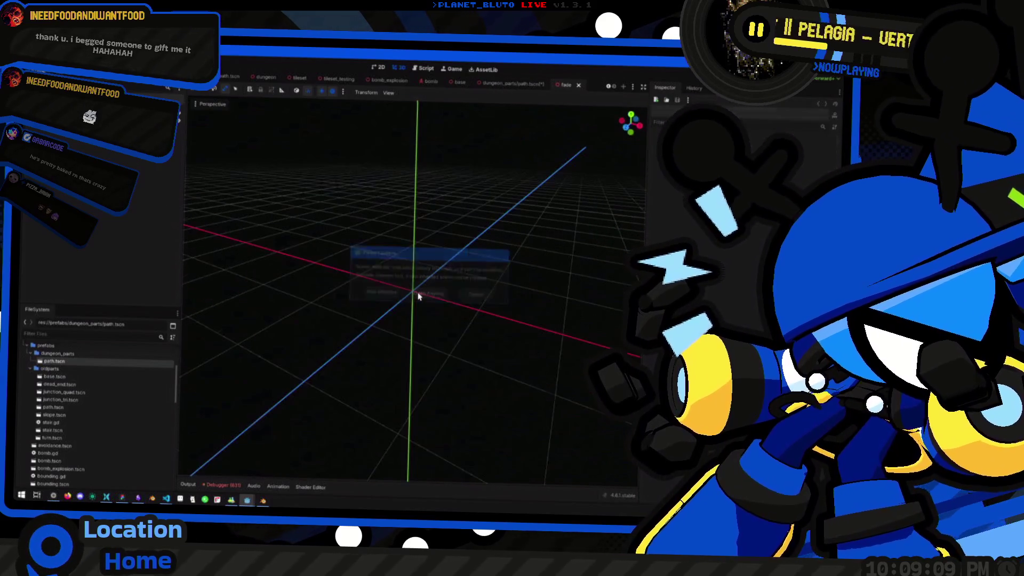
# Back in the path scene, enable Editable Children on the fade instance.
pyautogui.scroll(3, 416, 279)
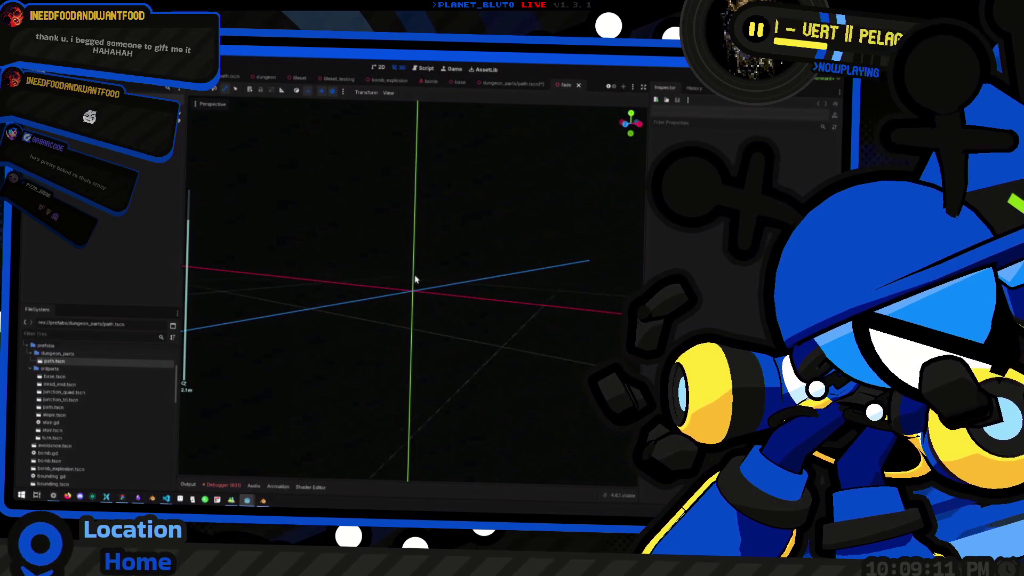
pyautogui.click(332, 92)
pyautogui.click(331, 92)
pyautogui.moveTo(344, 164)
pyautogui.mouseDown()
pyautogui.moveTo(374, 242)
pyautogui.moveTo(395, 246)
pyautogui.moveTo(381, 110)
pyautogui.mouseUp()
pyautogui.click(500, 85)
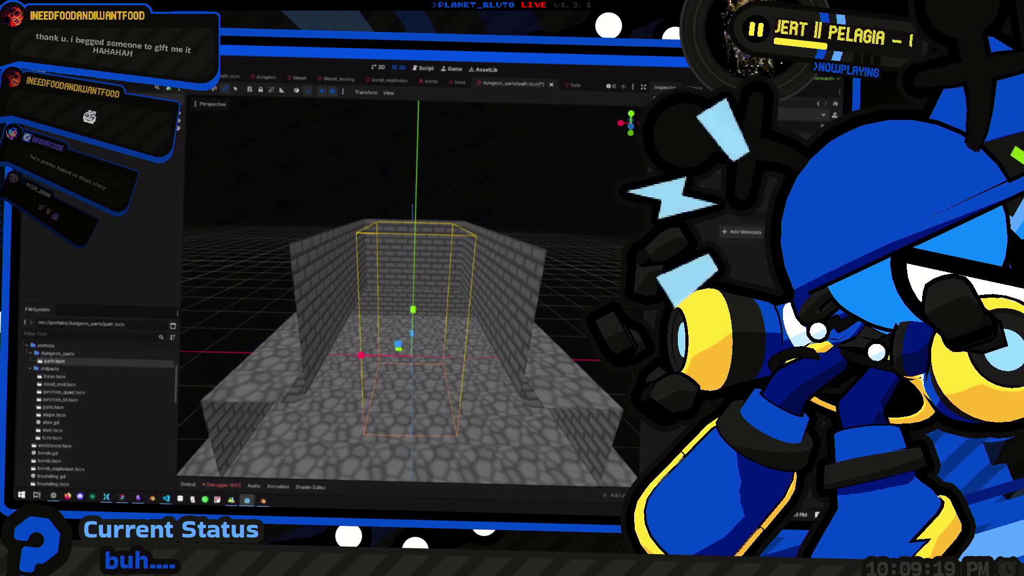
pyautogui.rightClick(75, 145)
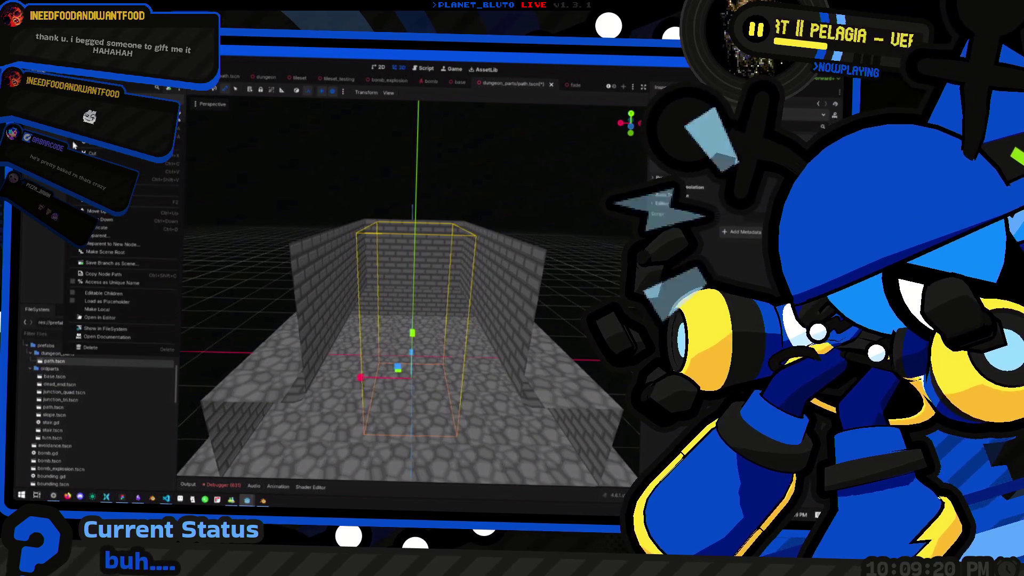
pyautogui.click(105, 295)
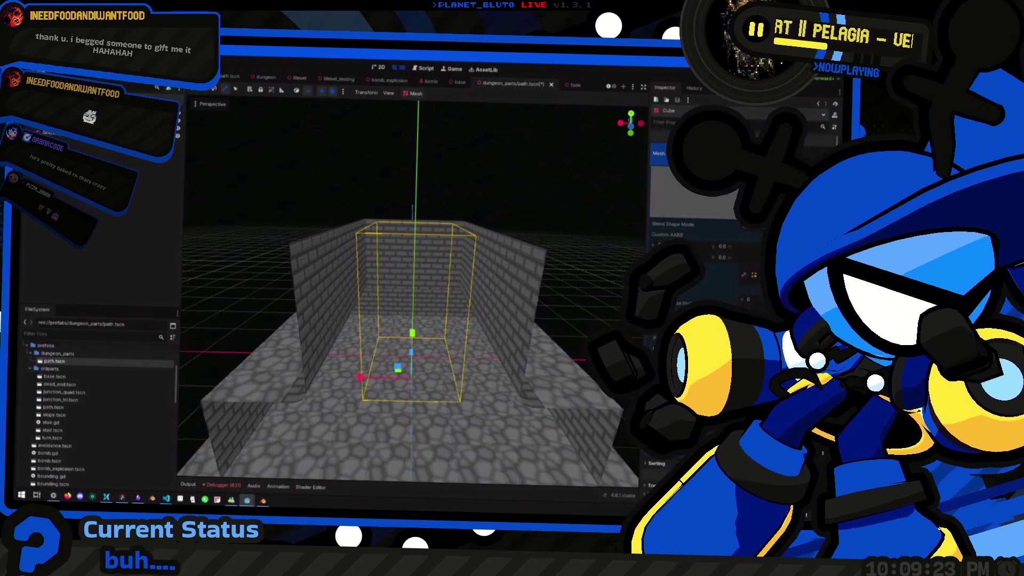
# Reorder the scene tabs and narrow the base scene's fade shaft slightly along X.
pyautogui.moveTo(429, 86)
pyautogui.mouseDown()
pyautogui.moveTo(353, 83)
pyautogui.moveTo(540, 94)
pyautogui.mouseUp()
pyautogui.click(457, 84)
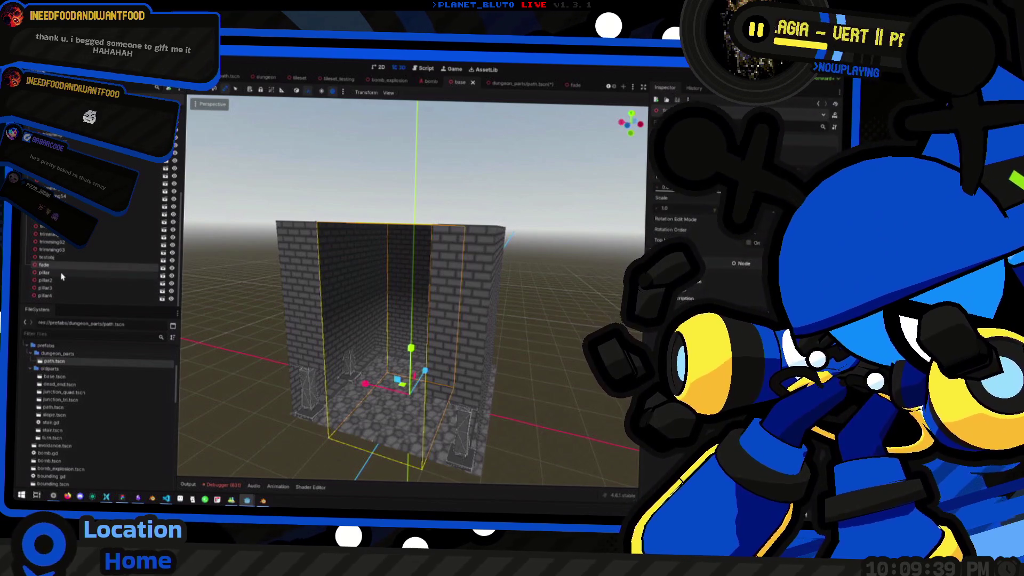
pyautogui.moveTo(365, 384); pyautogui.dragTo(384, 389)
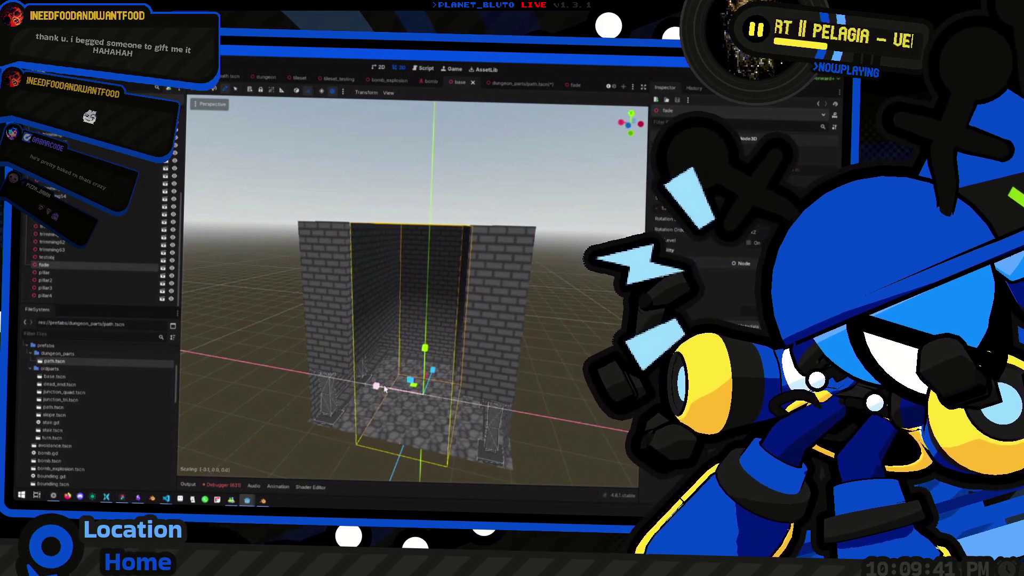
pyautogui.scroll(5, 321, 214)
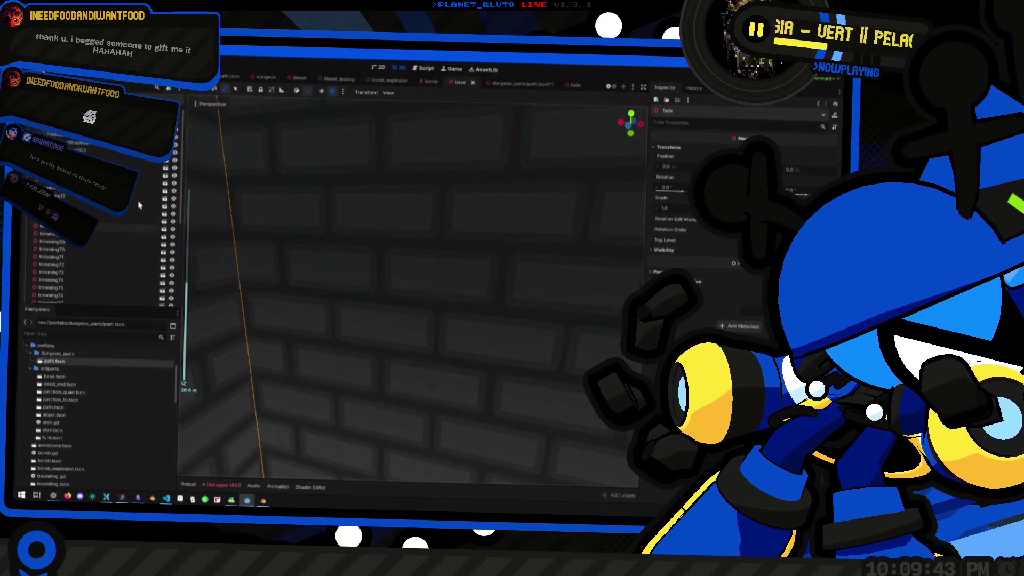
pyautogui.scroll(-10, 331, 208)
pyautogui.scroll(5, 331, 206)
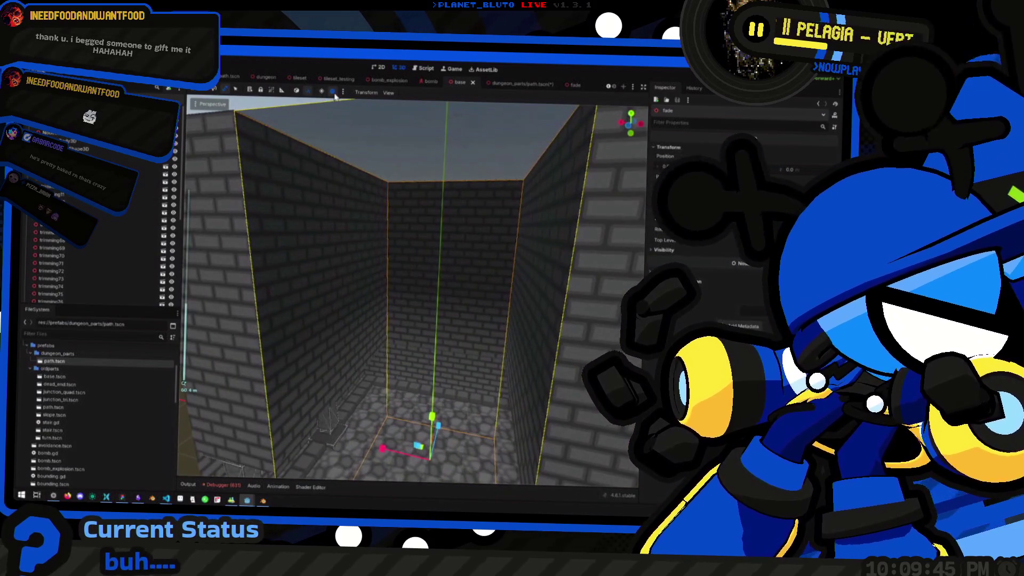
# Turn the preview sunlight off and return to the dungeon_parts/path scene.
pyautogui.click(322, 95)
pyautogui.click(322, 95)
pyautogui.click(323, 95)
pyautogui.scroll(-10, 327, 102)
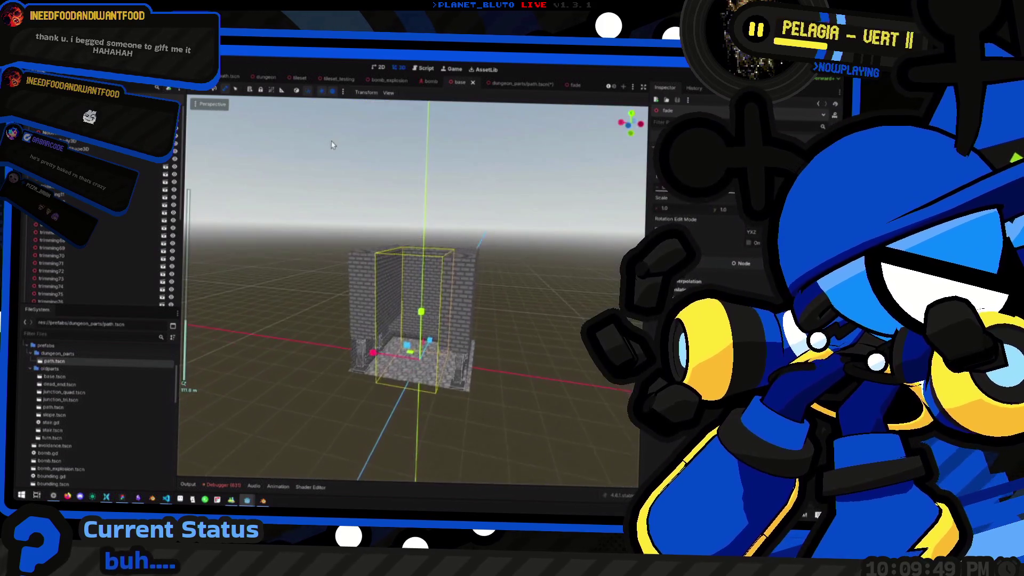
pyautogui.scroll(5, 330, 103)
pyautogui.click(320, 95)
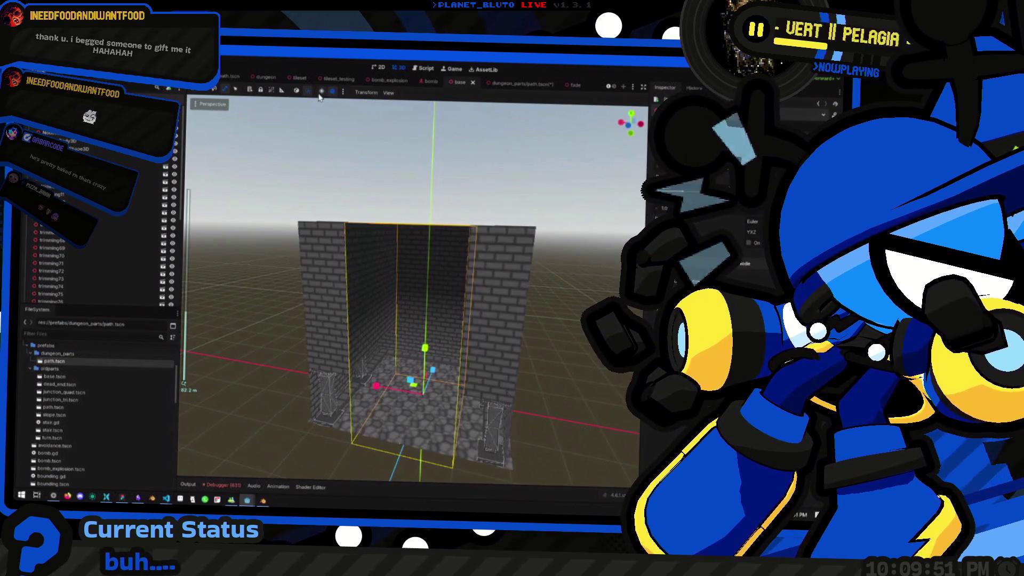
pyautogui.click(517, 84)
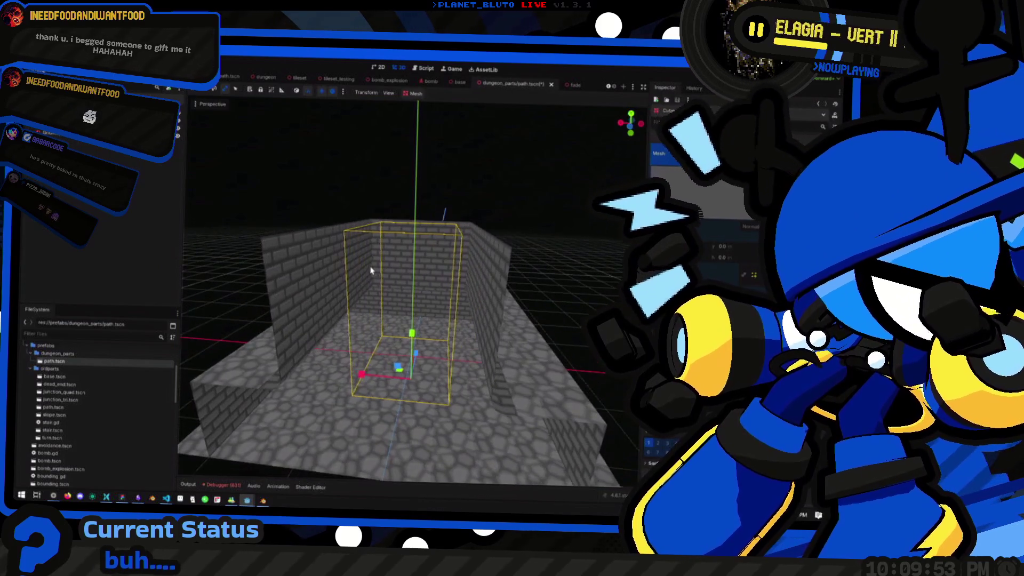
# Orbit and zoom out around the fade box and brick walls, abandoning an X-axis scale.
pyautogui.click(321, 93)
pyautogui.moveTo(388, 285)
pyautogui.mouseDown()
pyautogui.moveTo(382, 364)
pyautogui.moveTo(352, 377)
pyautogui.moveTo(392, 392)
pyautogui.moveTo(374, 443)
pyautogui.moveTo(412, 293)
pyautogui.moveTo(363, 448)
pyautogui.moveTo(361, 364)
pyautogui.moveTo(385, 320)
pyautogui.moveTo(384, 234)
pyautogui.moveTo(506, 169)
pyautogui.mouseUp()
pyautogui.scroll(-5, 400, 224)
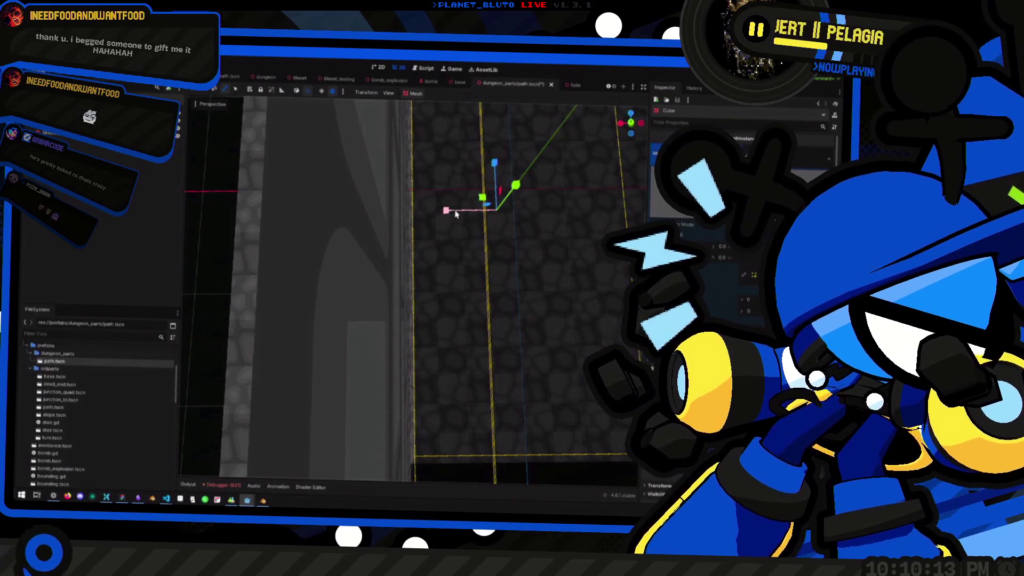
pyautogui.press('s')
pyautogui.press('x')
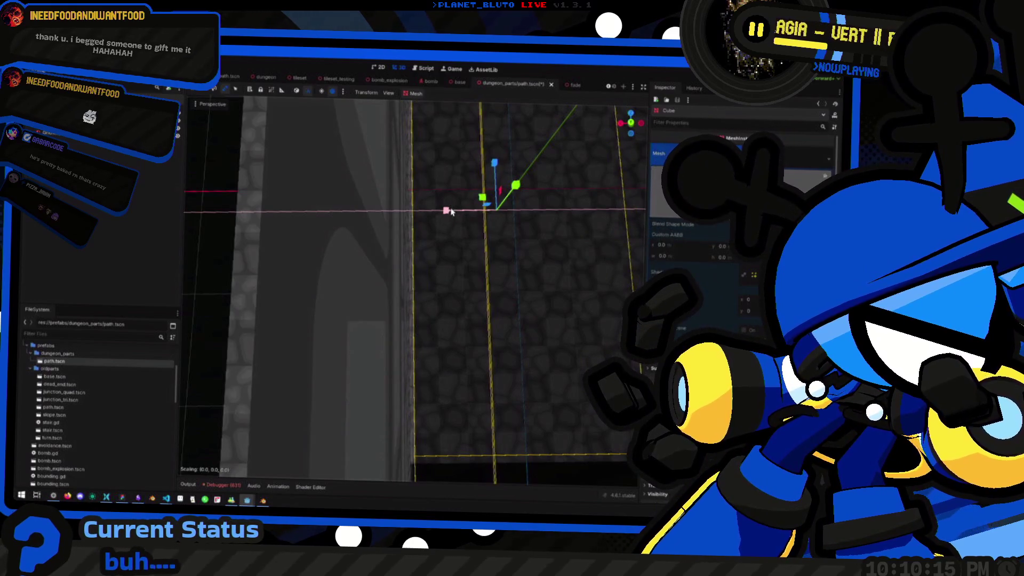
pyautogui.press('Escape')
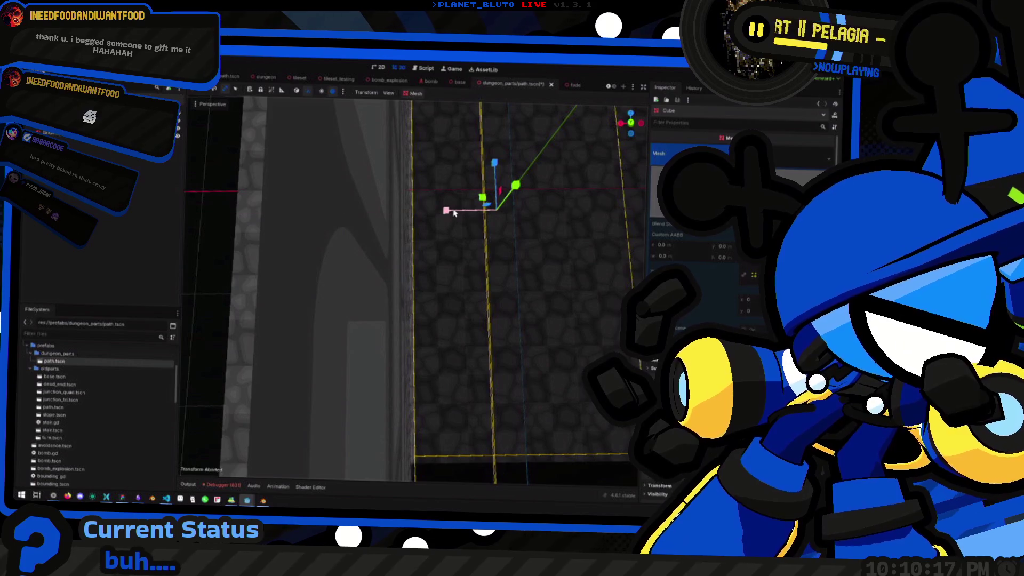
pyautogui.scroll(-3, 536, 295)
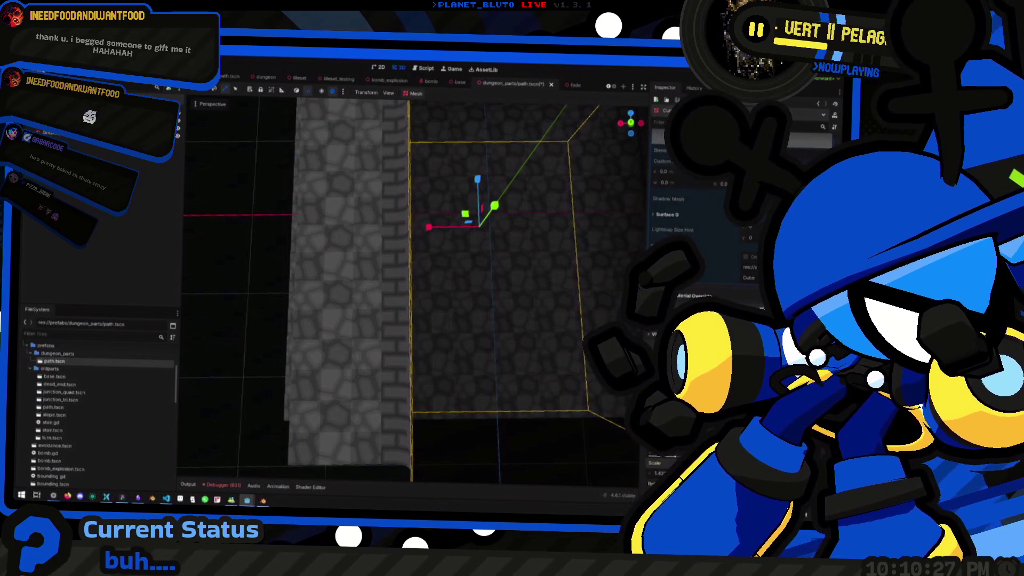
pyautogui.moveTo(411, 267); pyautogui.dragTo(411, 320)
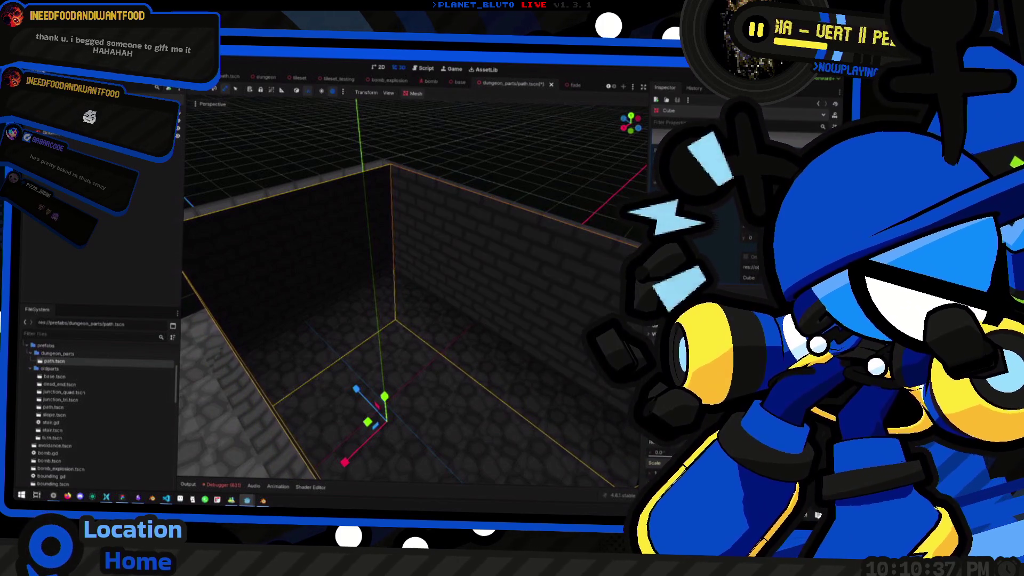
pyautogui.moveTo(427, 291); pyautogui.dragTo(459, 320)
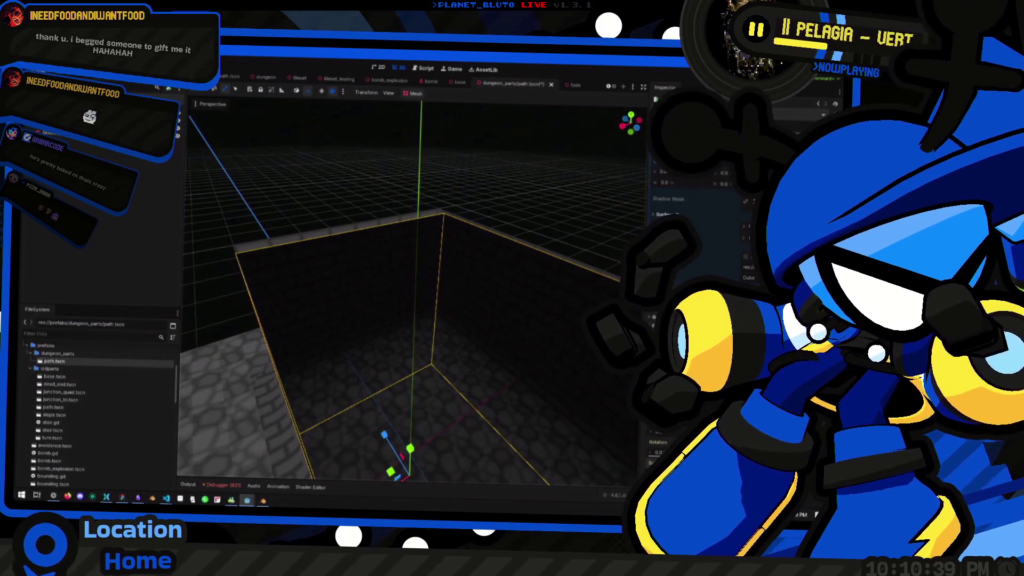
pyautogui.scroll(-5, 328, 311)
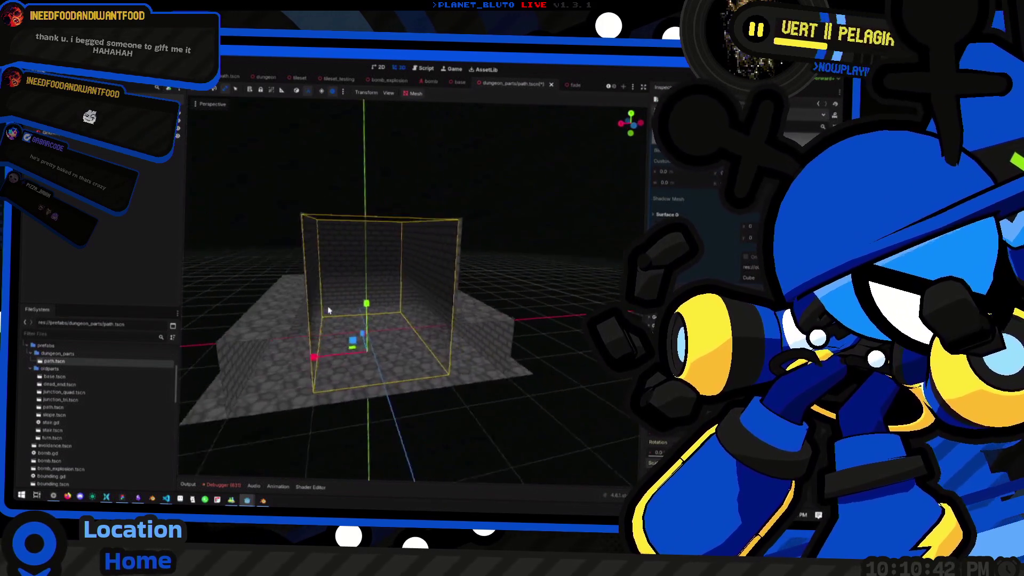
# Inspect the brick-walled pit from above and the side with freelook, then go to the music player.
pyautogui.moveTo(328, 310)
pyautogui.mouseDown()
pyautogui.moveTo(462, 405)
pyautogui.moveTo(390, 339)
pyautogui.moveTo(336, 254)
pyautogui.moveTo(350, 265)
pyautogui.moveTo(331, 256)
pyautogui.mouseUp()
pyautogui.moveTo(391, 273); pyautogui.dragTo(392, 274)
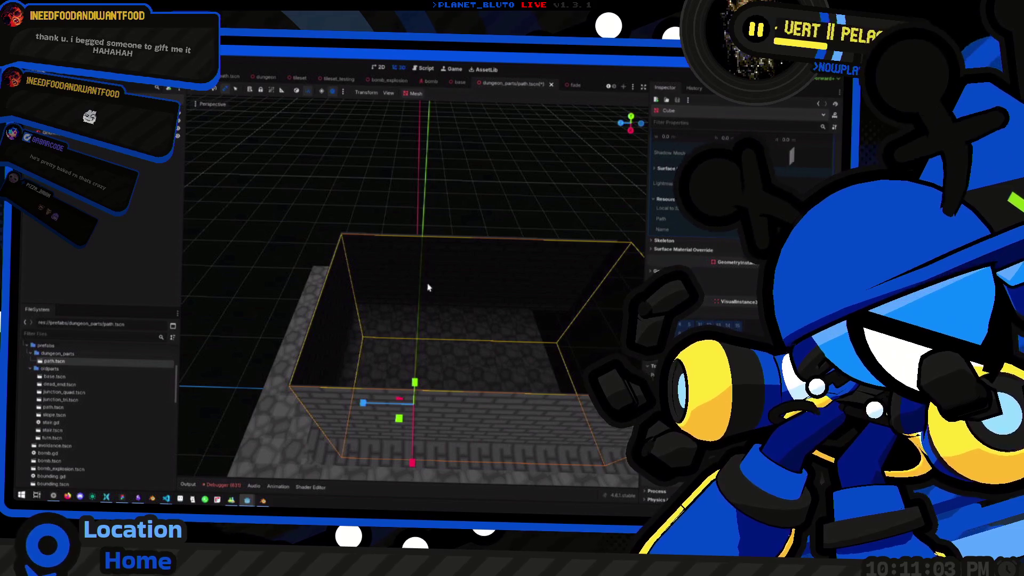
pyautogui.press('w')
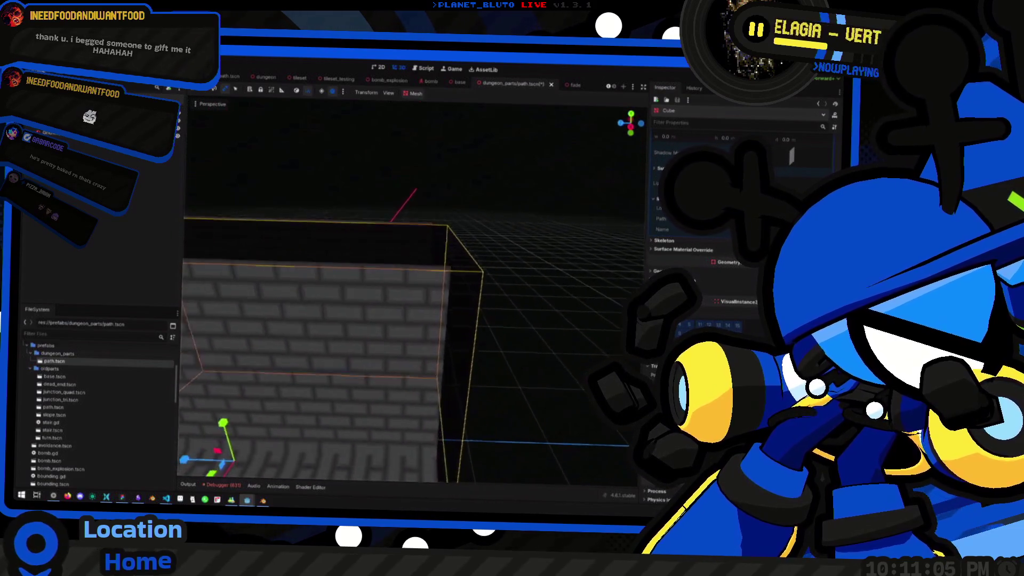
pyautogui.press('s')
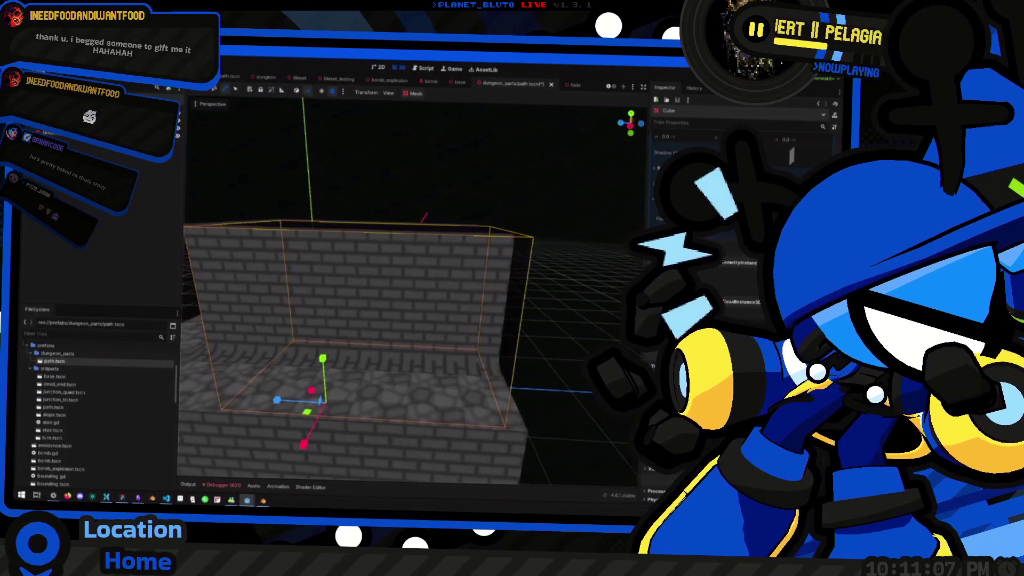
pyautogui.press('a')
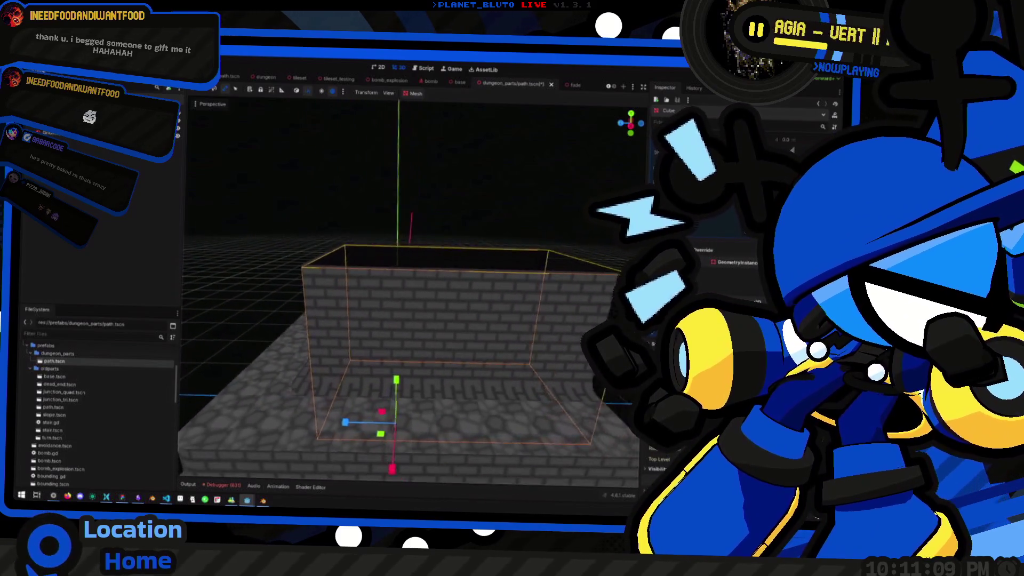
pyautogui.press('d')
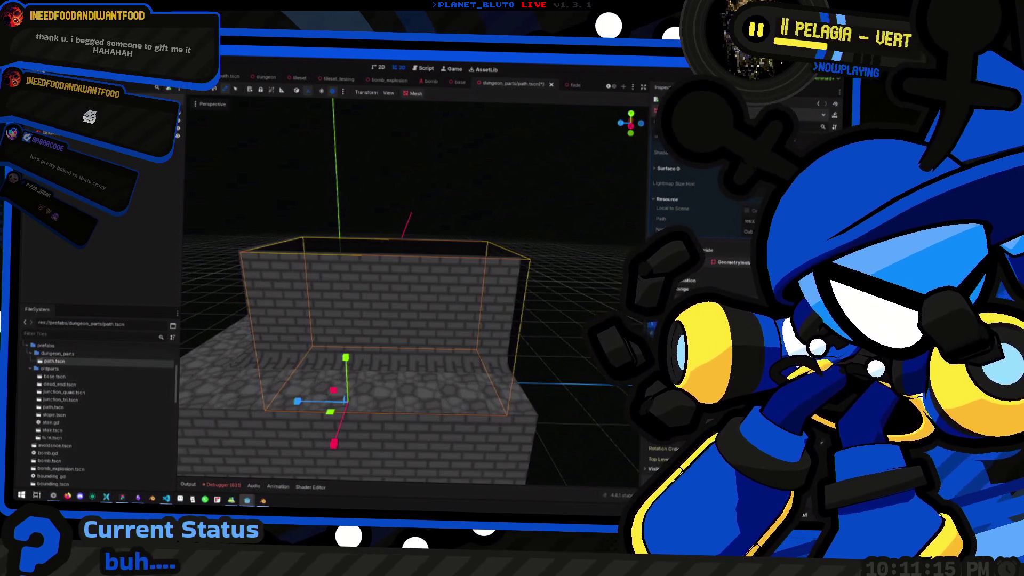
pyautogui.hotkey('alt', 'Tab')
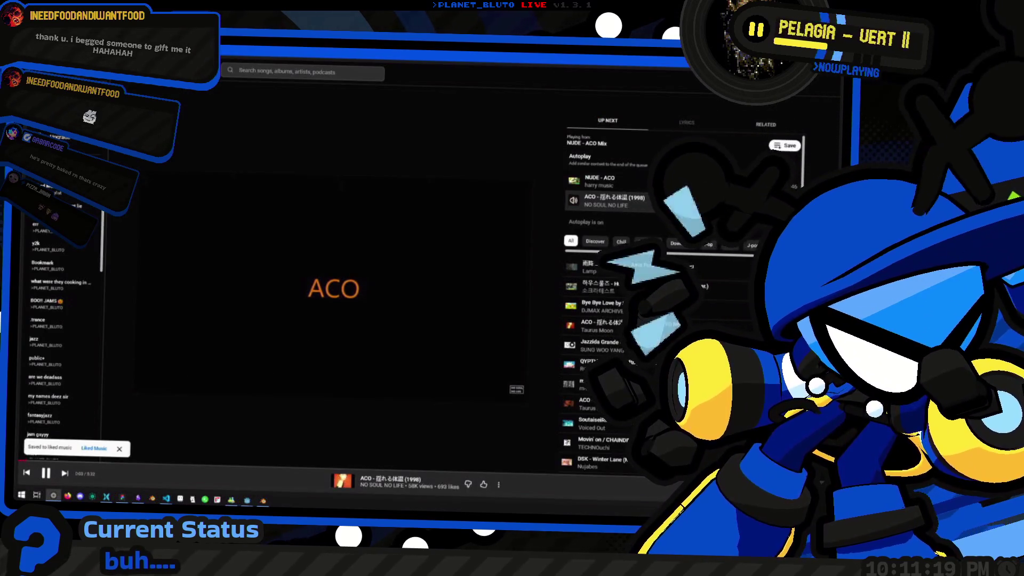
# Pause the ACO track and load Denki Groove's Nothing's Gonna Change from a pasted URL, muted.
pyautogui.click(45, 473)
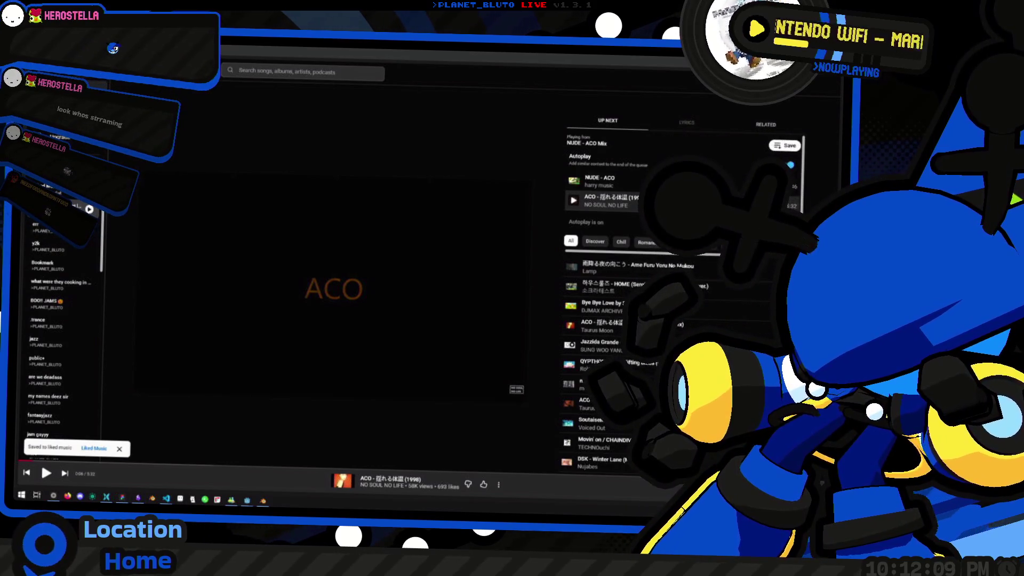
pyautogui.moveTo(372, 320)
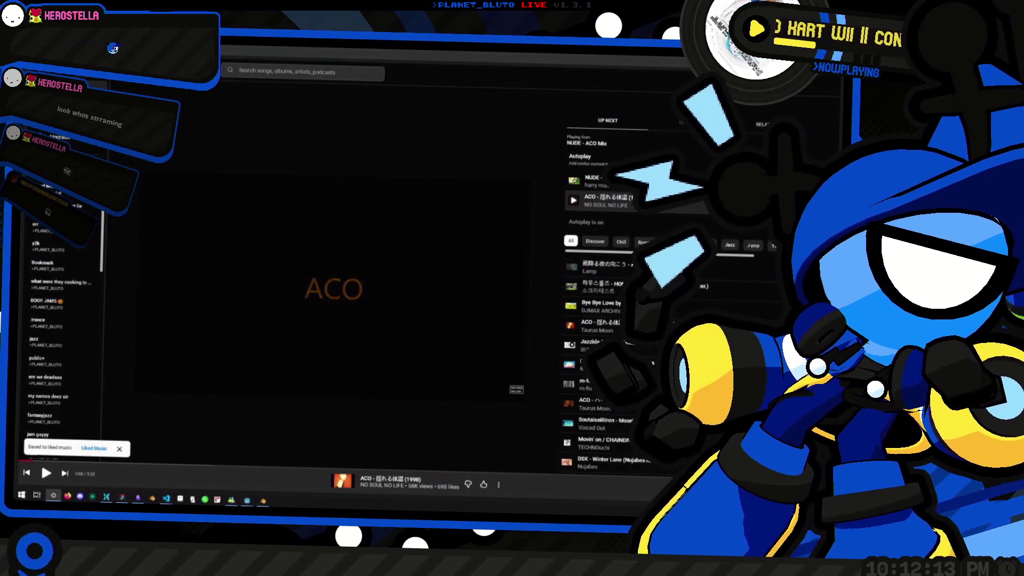
pyautogui.hotkey('ctrl', 'l')
pyautogui.hotkey('ctrl', 'v')
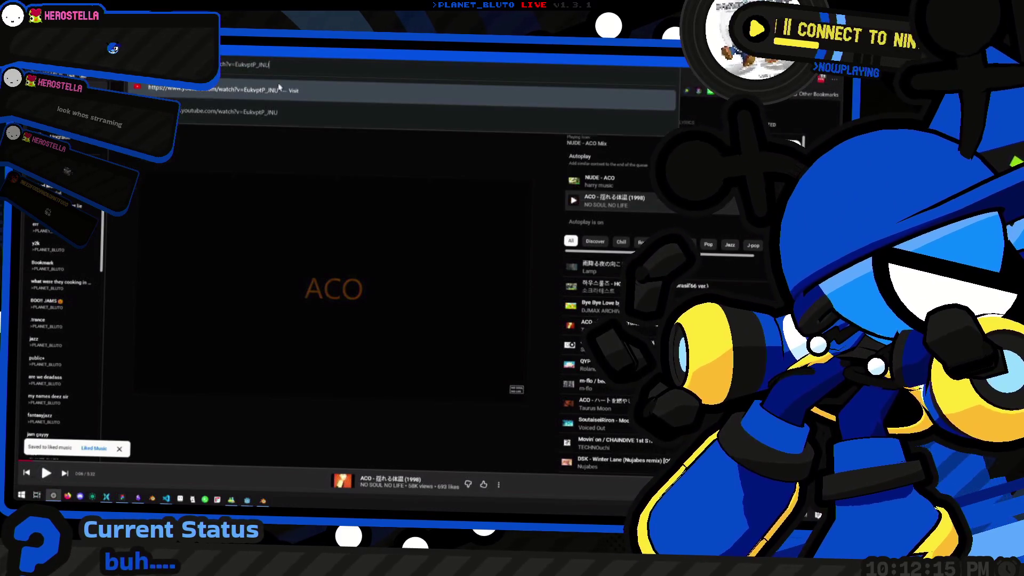
pyautogui.press('Return')
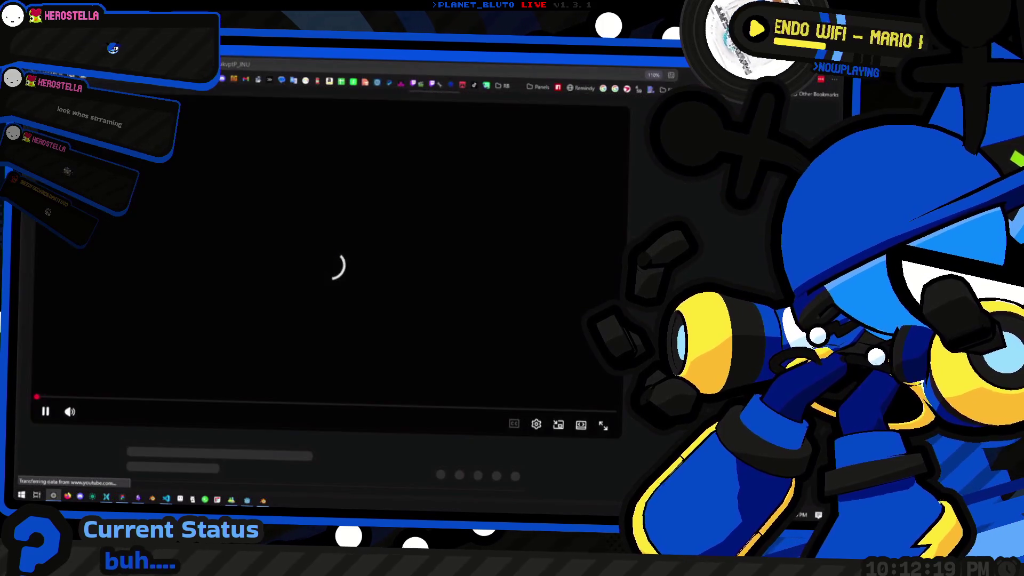
pyautogui.click(45, 436)
pyautogui.click(69, 436)
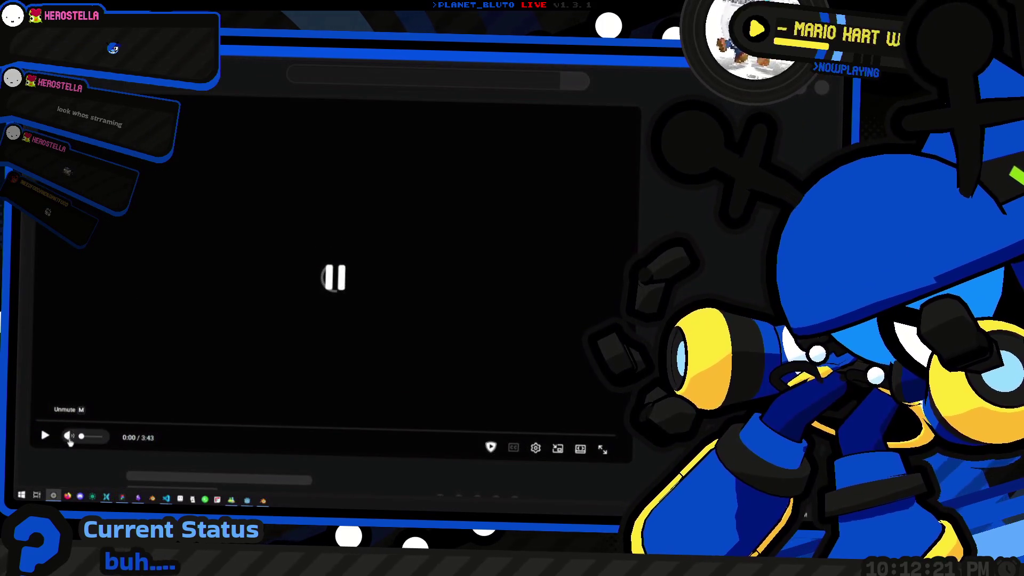
# Reload the video page and return to the Godot editor.
pyautogui.hotkey('ctrl', 'l')
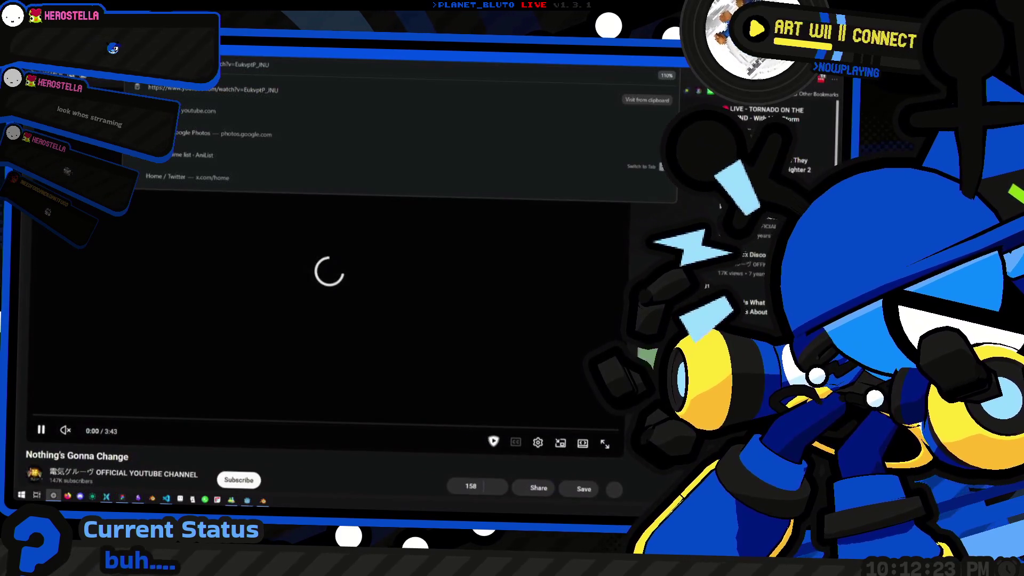
pyautogui.press('Return')
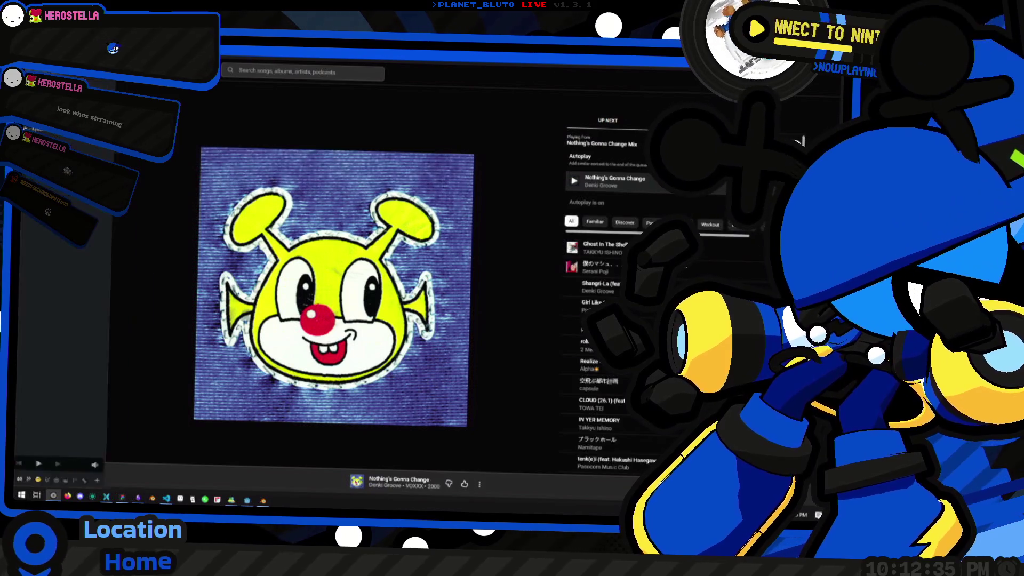
pyautogui.hotkey('alt', 'Tab')
pyautogui.rightClick(328, 275)
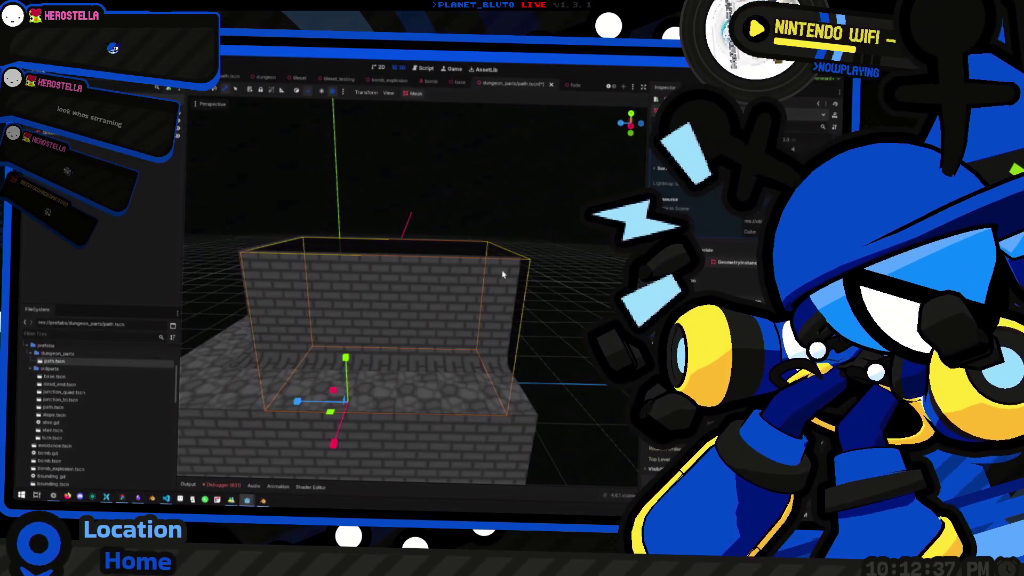
# Fly the camera into the brick box until a wall fills the view, then back out.
pyautogui.press('w')
pyautogui.scroll(-8, 493, 279)
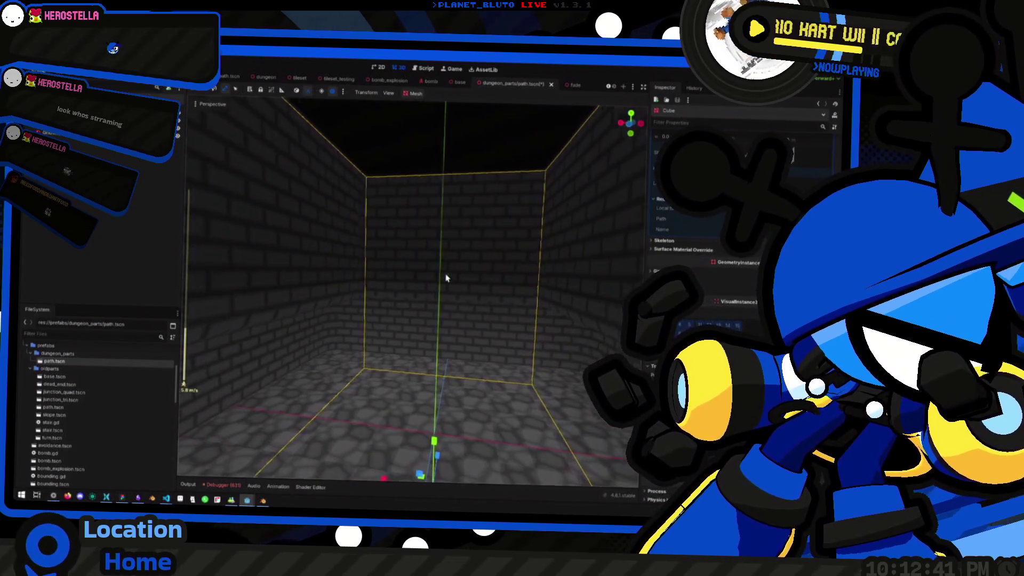
pyautogui.hotkey('alt', 'Tab')
pyautogui.hotkey('alt', 'Tab')
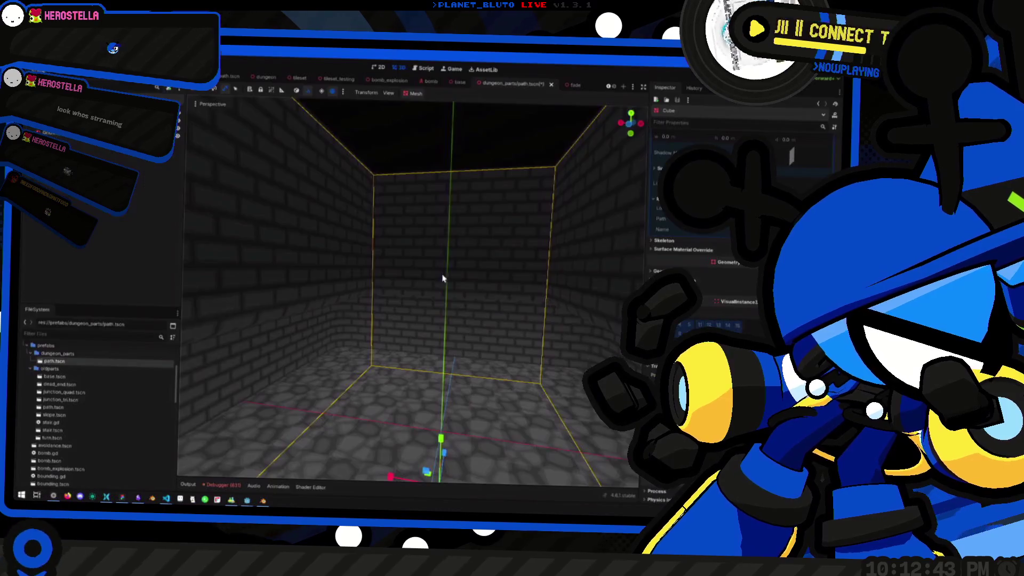
pyautogui.press('s')
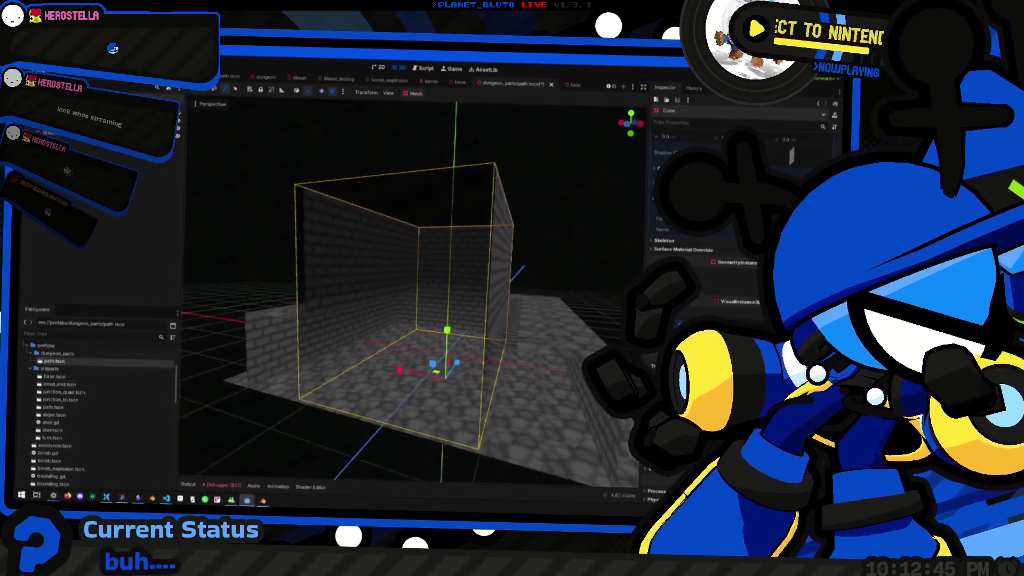
pyautogui.press('w')
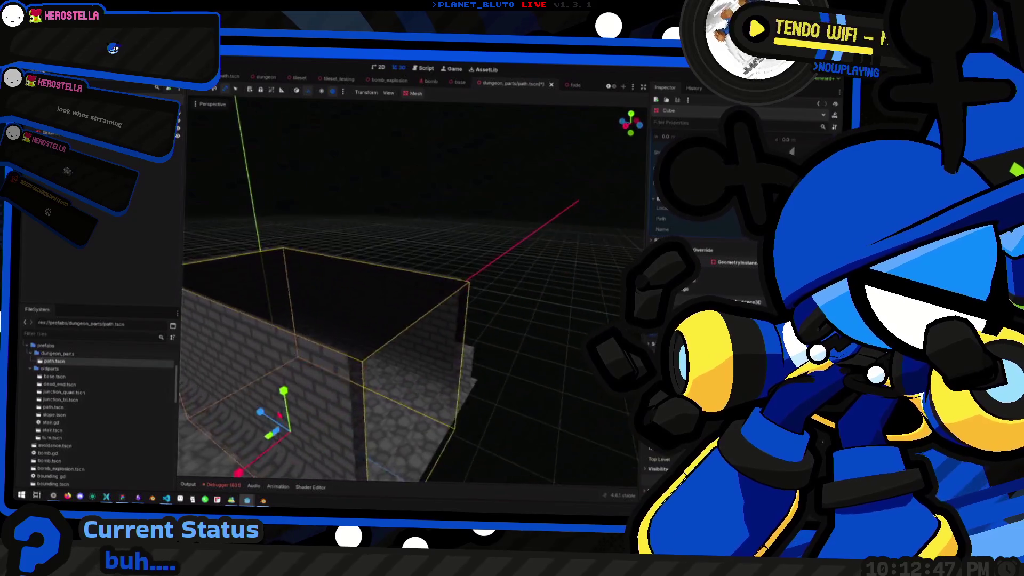
pyautogui.press('s')
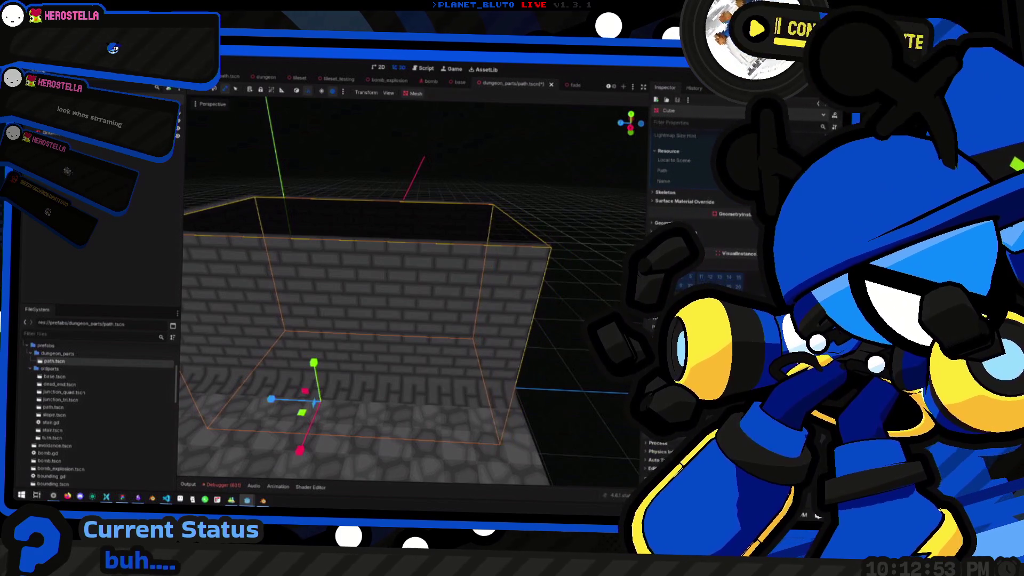
# Switch the viewport to a side-on Right Orthogonal view of the wall.
pyautogui.rightClick(93, 218)
pyautogui.moveTo(160, 220)
pyautogui.click(439, 211)
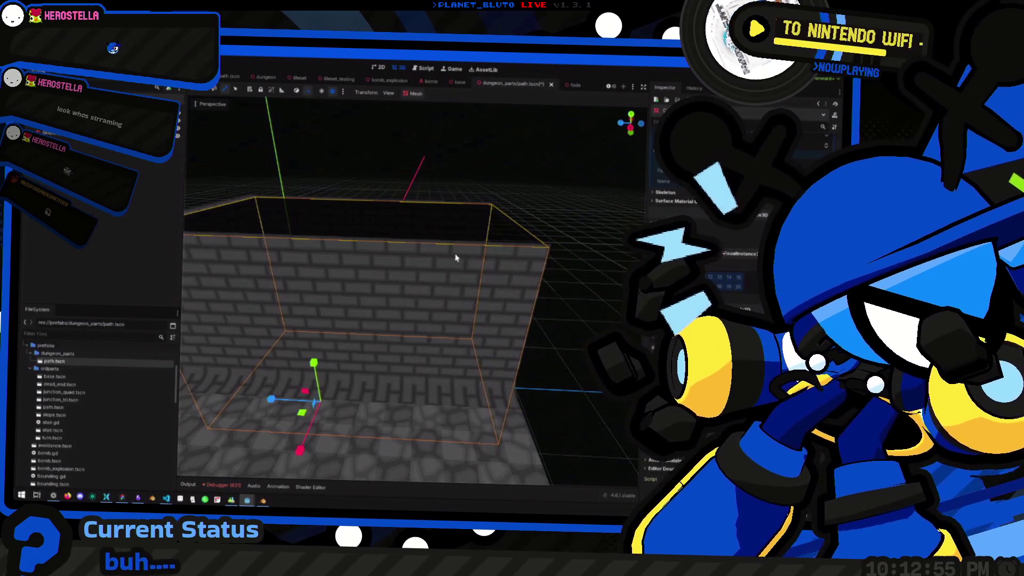
pyautogui.press('a')
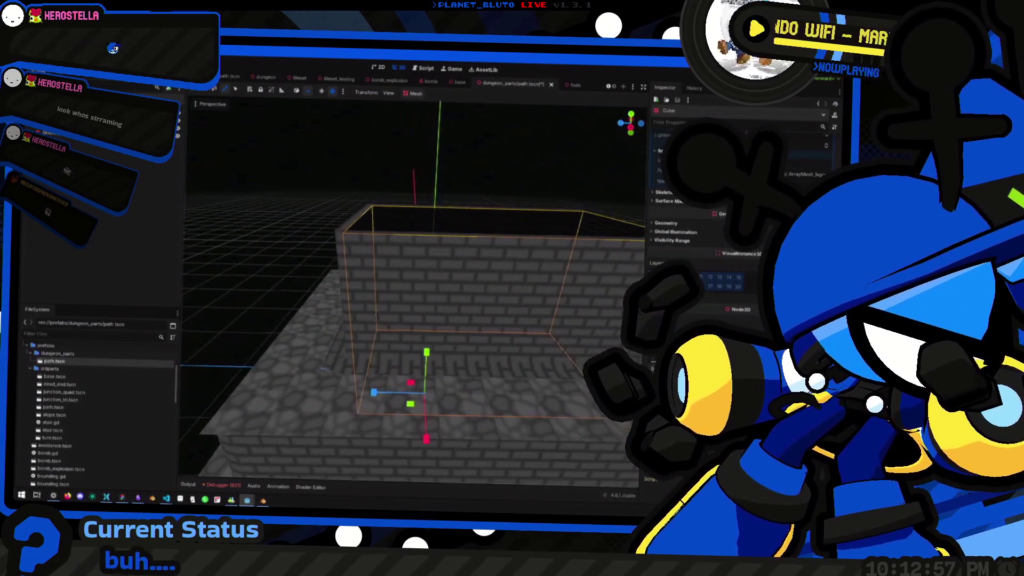
pyautogui.click(632, 130)
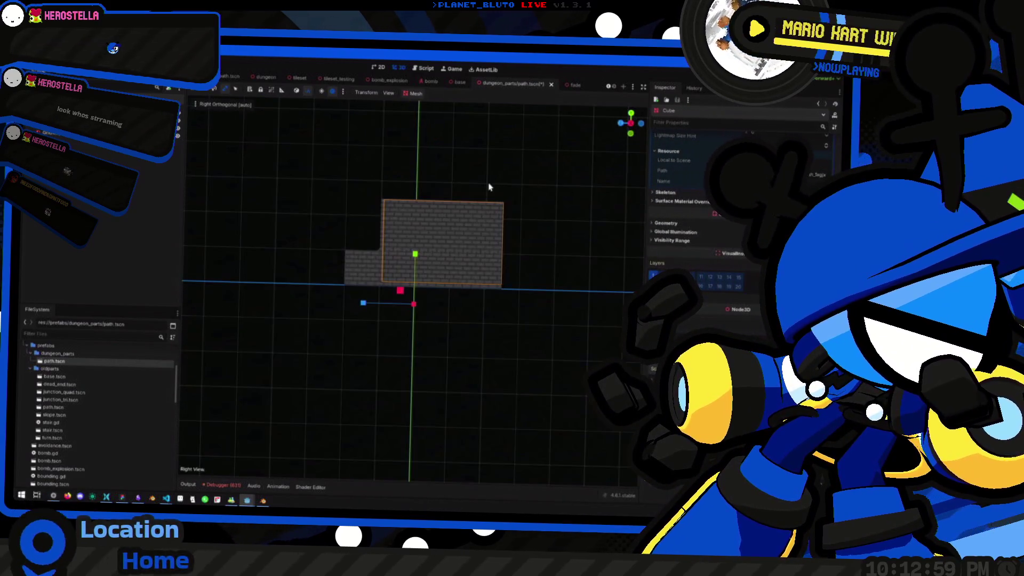
# Reselect the brick wall box in the side view and nudge it 0.3 along Z.
pyautogui.scroll(4, 486, 187)
pyautogui.moveTo(484, 186)
pyautogui.mouseDown()
pyautogui.moveTo(469, 192)
pyautogui.moveTo(434, 286)
pyautogui.mouseUp()
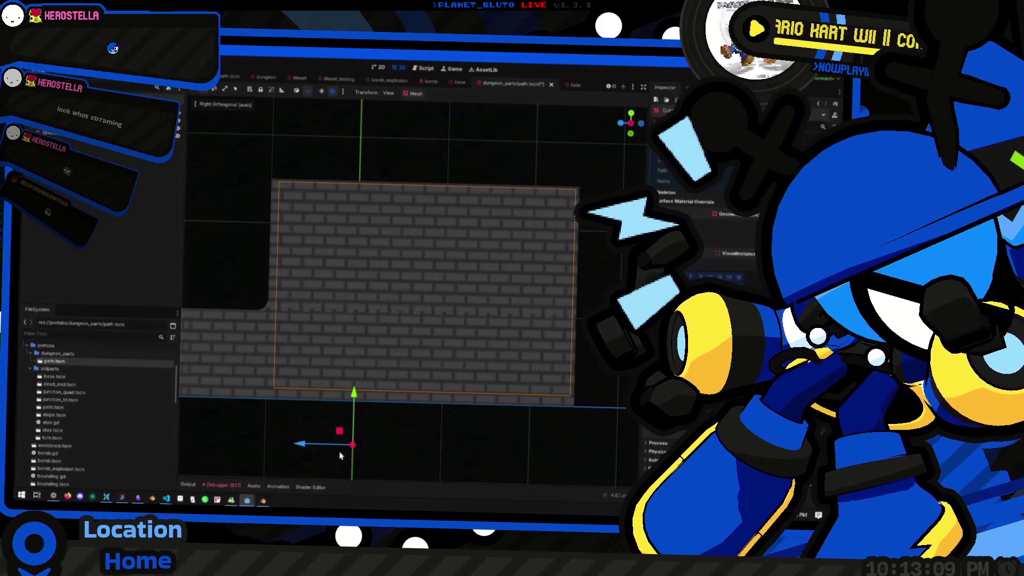
pyautogui.click(305, 449)
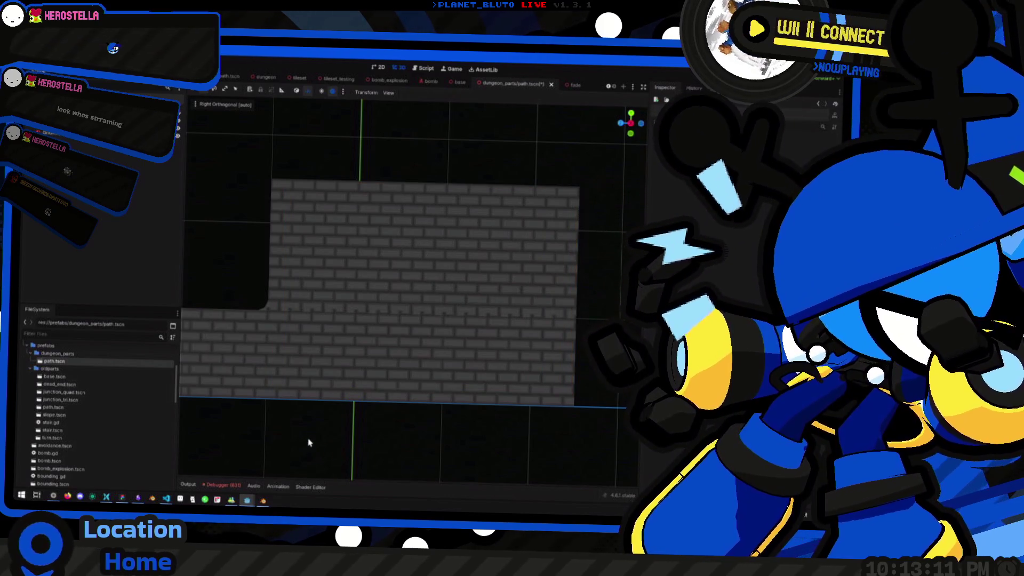
pyautogui.click(422, 288)
pyautogui.moveTo(300, 444); pyautogui.dragTo(296, 444)
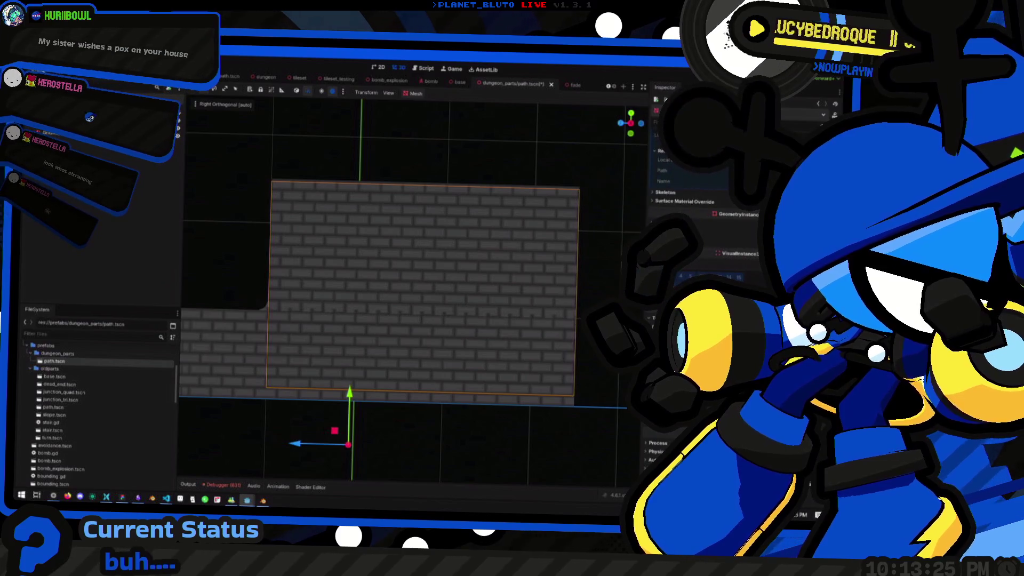
pyautogui.hotkey('alt', 'Tab')
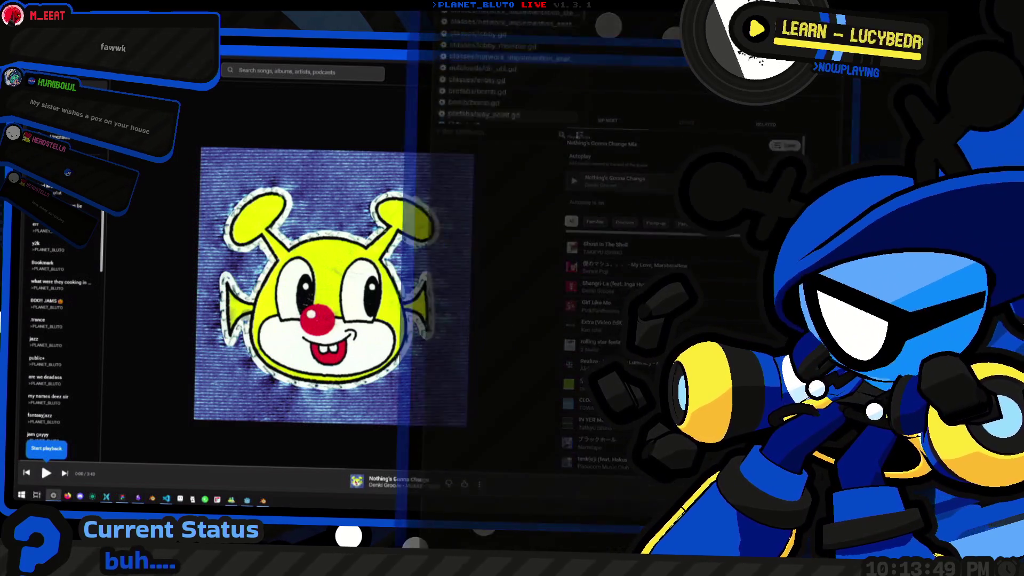
# Play Nothing's Gonna Change in YouTube Music and return to Godot.
pyautogui.moveTo(394, 64)
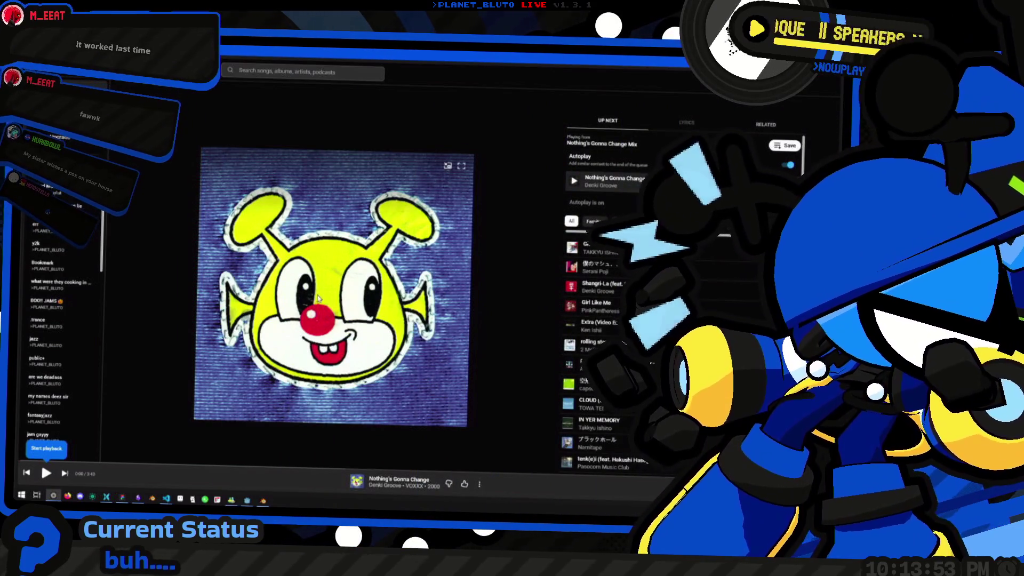
pyautogui.click(333, 287)
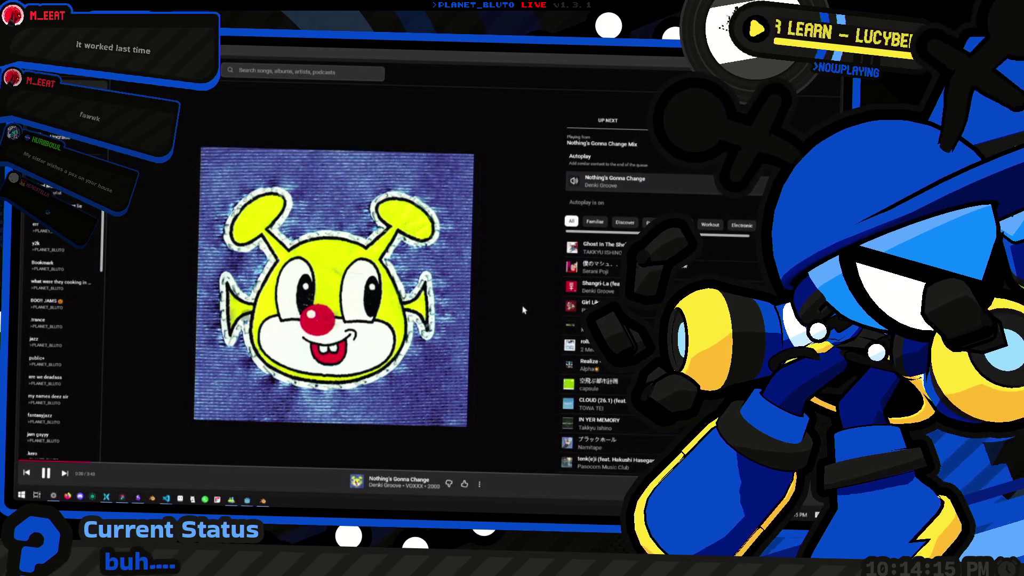
pyautogui.hotkey('alt', 'Tab')
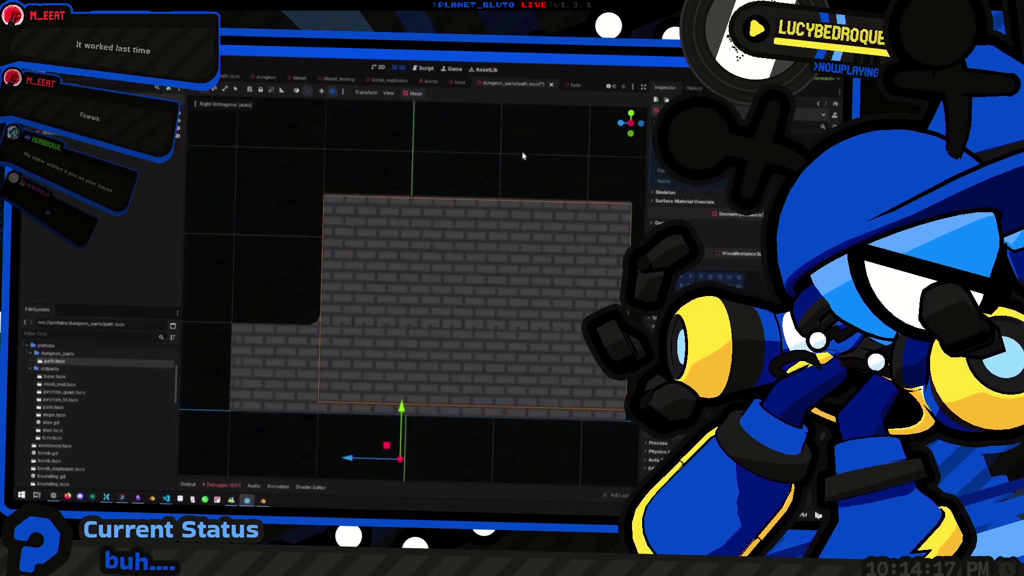
pyautogui.scroll(5, 457, 185)
pyautogui.scroll(-5, 458, 185)
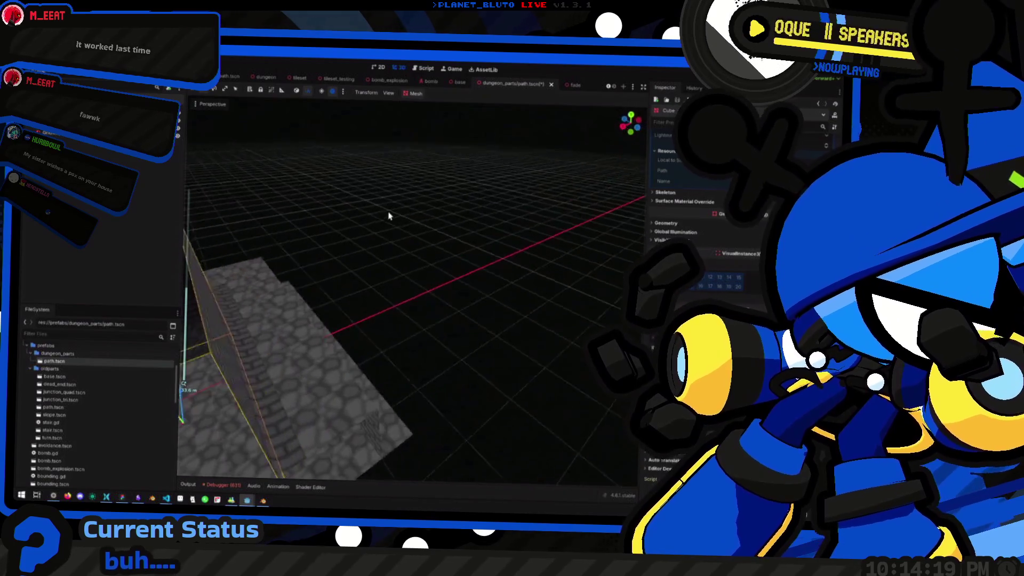
pyautogui.press('f')
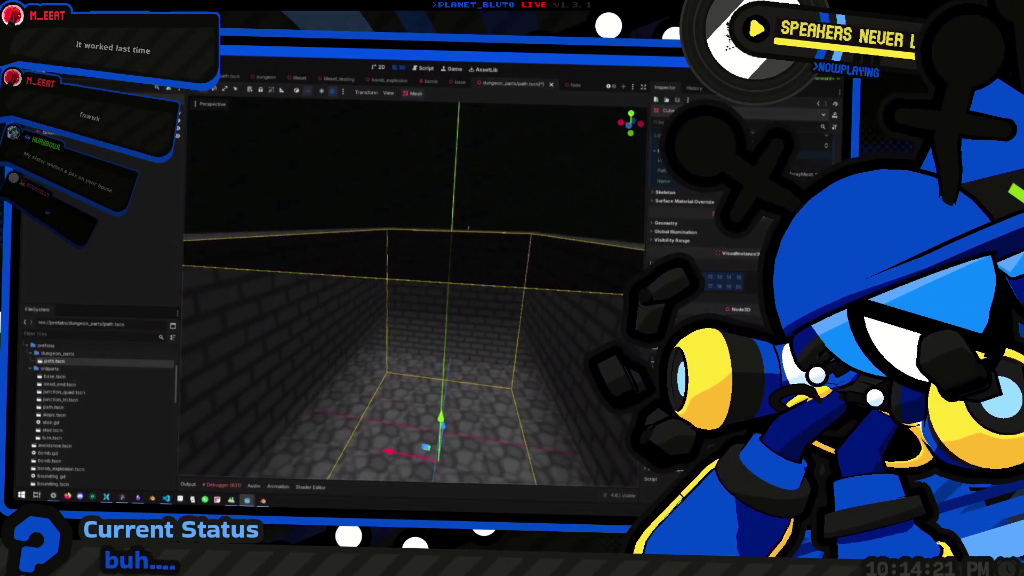
pyautogui.scroll(-4, 458, 185)
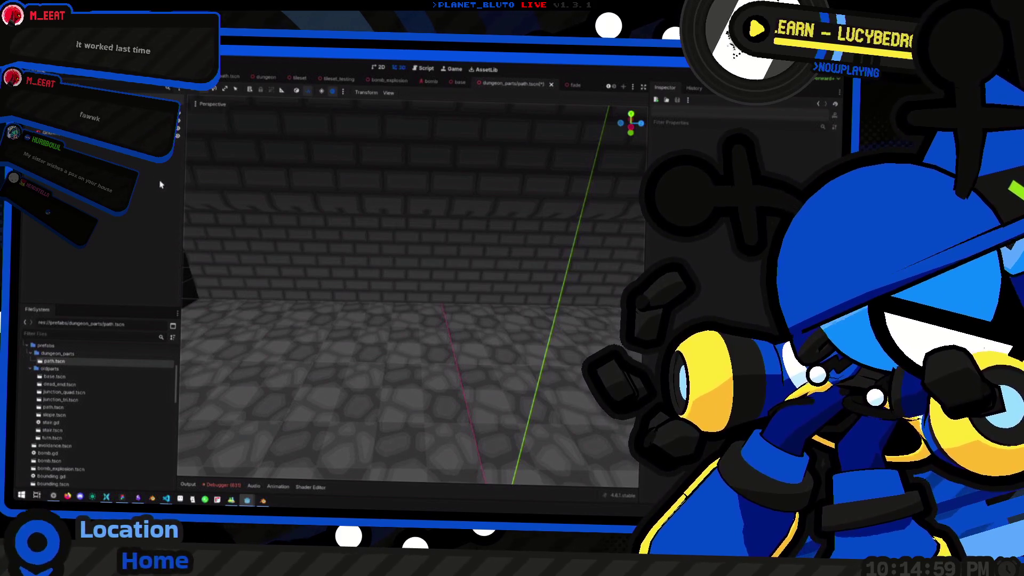
pyautogui.moveTo(331, 273)
pyautogui.mouseDown()
pyautogui.moveTo(291, 273)
pyautogui.moveTo(430, 284)
pyautogui.mouseUp()
pyautogui.hotkey('alt', 'Tab')
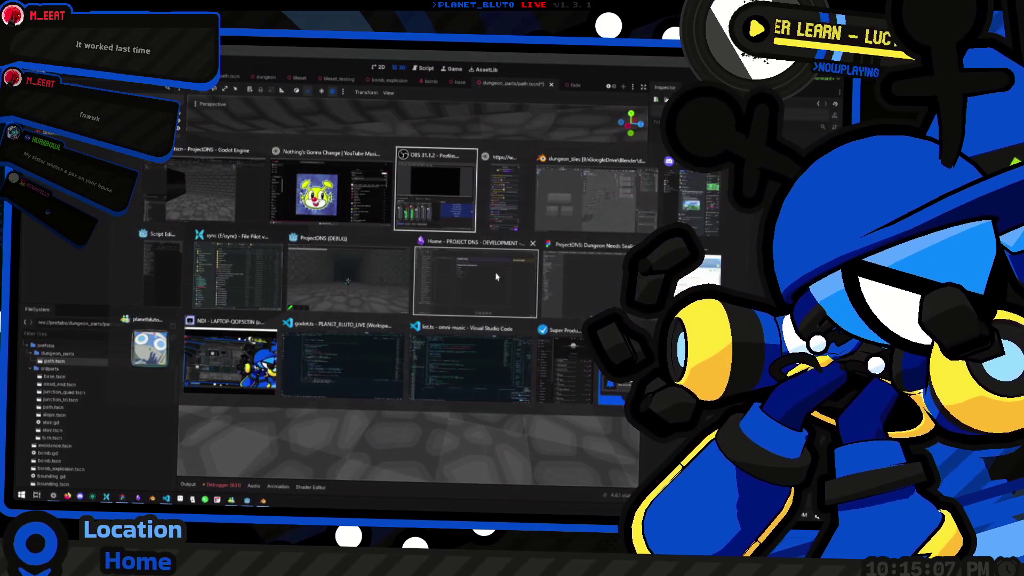
# Duplicate the flat wall piece and move the copy to a new grid spot.
pyautogui.rightClick(505, 265)
pyautogui.moveTo(505, 266)
pyautogui.mouseDown()
pyautogui.moveTo(469, 284)
pyautogui.moveTo(551, 271)
pyautogui.moveTo(404, 283)
pyautogui.moveTo(465, 282)
pyautogui.moveTo(483, 261)
pyautogui.moveTo(462, 275)
pyautogui.moveTo(505, 275)
pyautogui.moveTo(530, 316)
pyautogui.moveTo(451, 299)
pyautogui.moveTo(508, 293)
pyautogui.moveTo(511, 301)
pyautogui.mouseUp()
pyautogui.hotkey('shift', 'd')
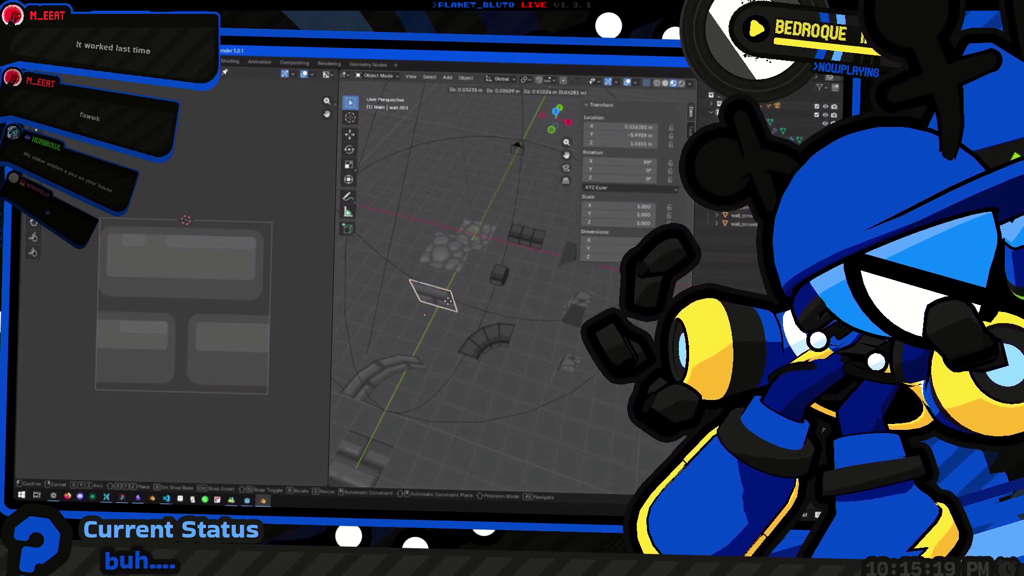
pyautogui.click(528, 271)
pyautogui.press('g')
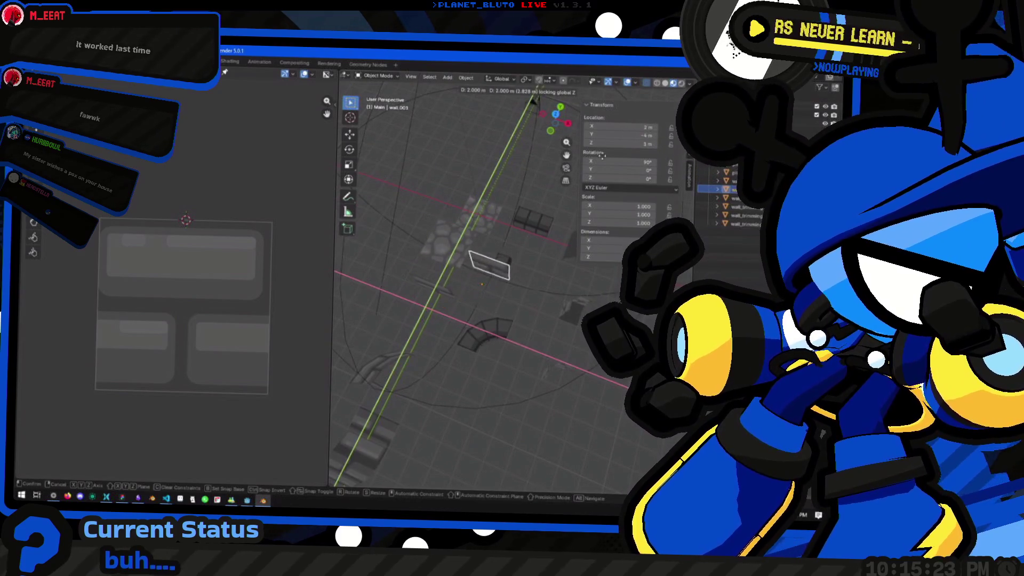
pyautogui.click(526, 298)
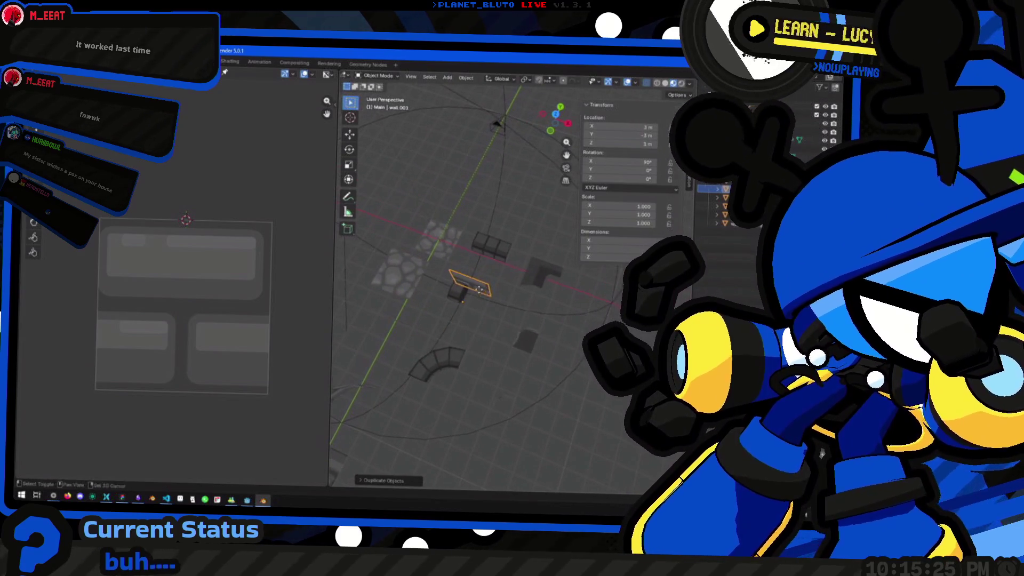
# Duplicate the wall again, placing the copy at 2 m, 0 m, 1 m.
pyautogui.moveTo(538, 262); pyautogui.dragTo(529, 280)
pyautogui.hotkey('shift', 'd')
pyautogui.click(527, 287)
pyautogui.click(487, 222)
pyautogui.moveTo(487, 222)
pyautogui.mouseDown()
pyautogui.moveTo(505, 267)
pyautogui.moveTo(450, 235)
pyautogui.moveTo(387, 227)
pyautogui.moveTo(501, 248)
pyautogui.moveTo(427, 259)
pyautogui.moveTo(470, 240)
pyautogui.moveTo(459, 251)
pyautogui.moveTo(423, 245)
pyautogui.moveTo(470, 229)
pyautogui.moveTo(415, 394)
pyautogui.mouseUp()
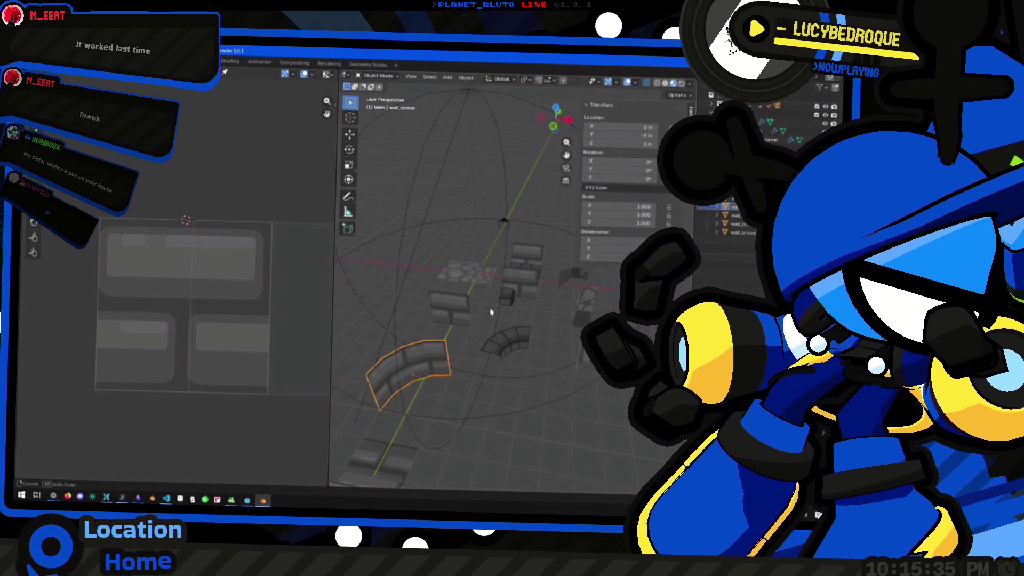
# Duplicate the curved wall corner and place the copy to the right.
pyautogui.moveTo(497, 309); pyautogui.dragTo(470, 315)
pyautogui.hotkey('shift', 'd')
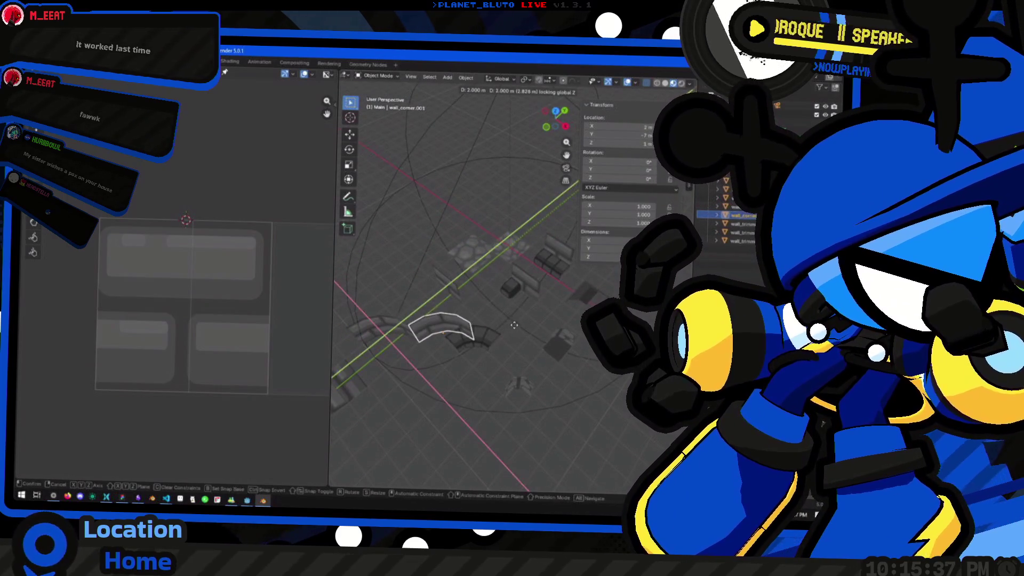
pyautogui.click(535, 324)
pyautogui.moveTo(535, 323)
pyautogui.mouseDown()
pyautogui.moveTo(540, 366)
pyautogui.moveTo(553, 320)
pyautogui.moveTo(469, 389)
pyautogui.moveTo(405, 384)
pyautogui.moveTo(552, 366)
pyautogui.moveTo(521, 389)
pyautogui.moveTo(455, 366)
pyautogui.moveTo(530, 409)
pyautogui.mouseUp()
pyautogui.scroll(3, 527, 311)
pyautogui.moveTo(527, 311)
pyautogui.mouseDown()
pyautogui.moveTo(501, 294)
pyautogui.moveTo(520, 282)
pyautogui.moveTo(571, 292)
pyautogui.moveTo(482, 322)
pyautogui.mouseUp()
pyautogui.hotkey('alt', 'Tab')
pyautogui.scroll(-6, 343, 304)
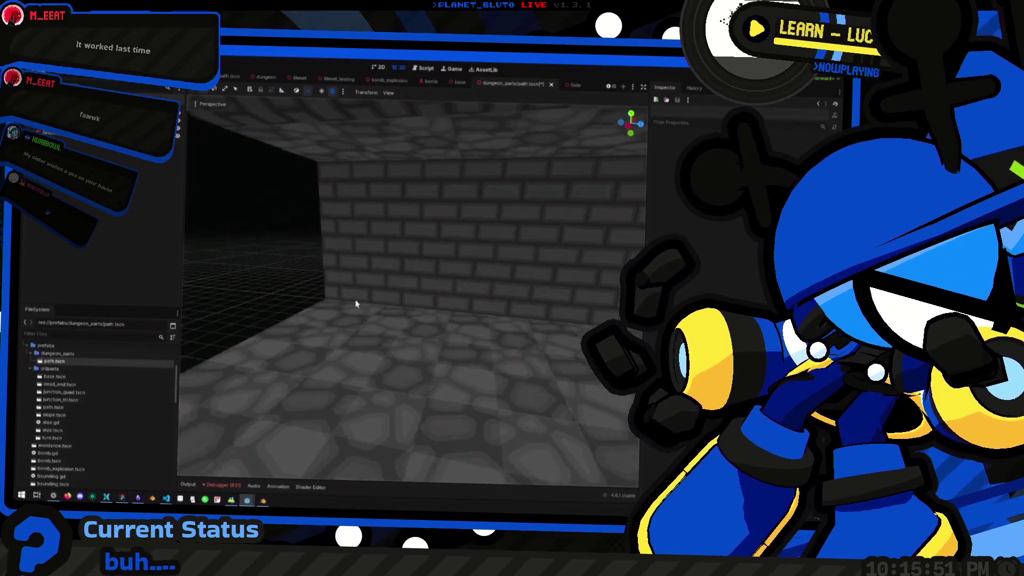
# Orbit around the brick corridor room in Godot, then bring Blender forward.
pyautogui.moveTo(343, 304); pyautogui.dragTo(181, 271)
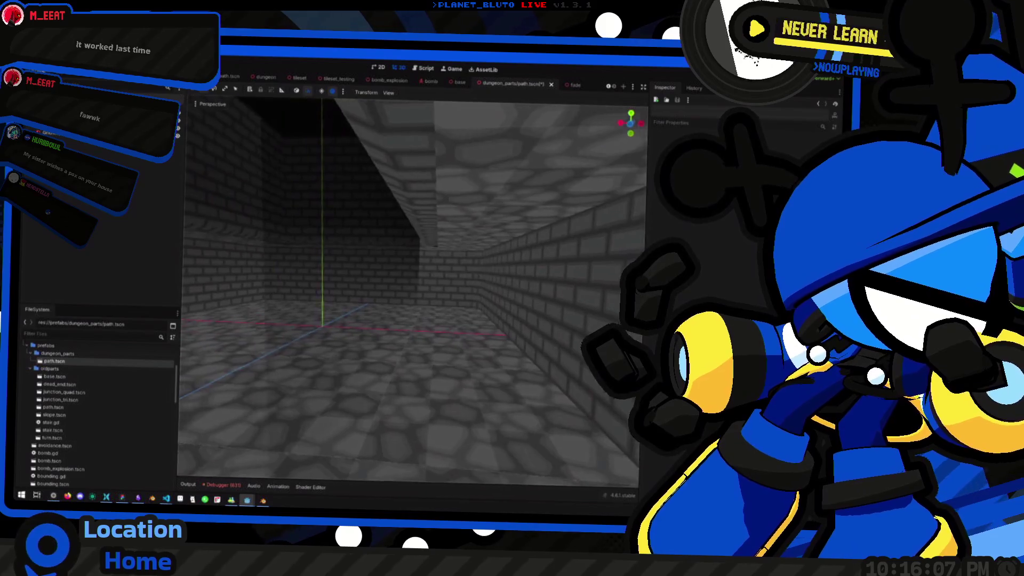
pyautogui.hotkey('alt', 'Tab')
pyautogui.rightClick(516, 251)
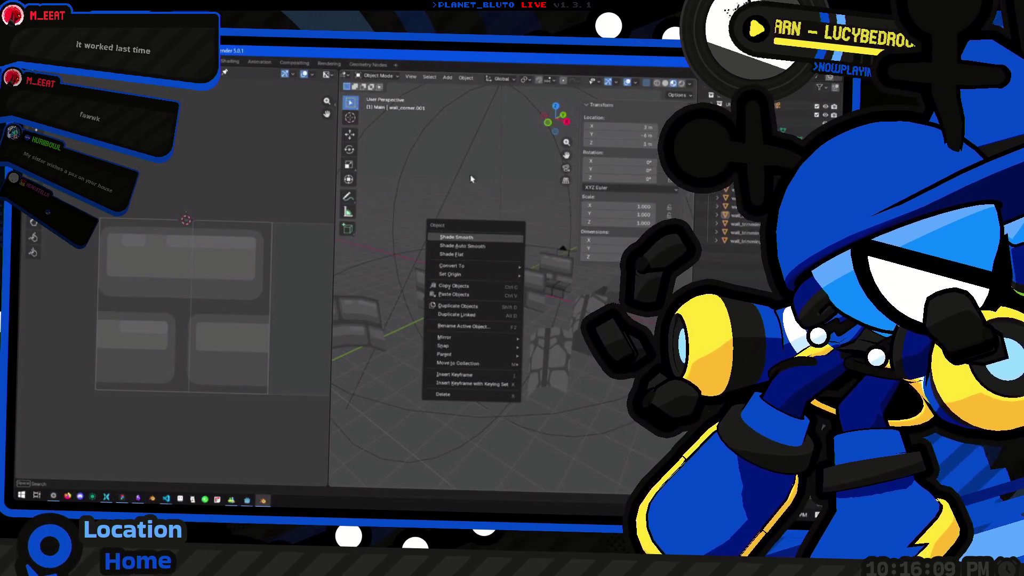
# Dismiss the Object menu, inspect the wall pieces from above and the side, then return to Godot.
pyautogui.press('Escape')
pyautogui.moveTo(480, 210); pyautogui.dragTo(484, 421)
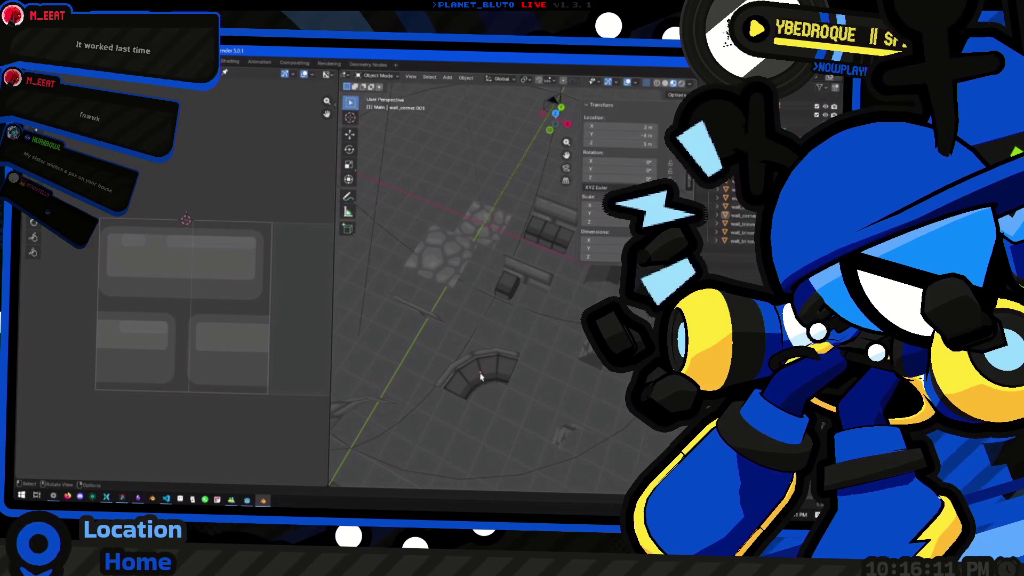
pyautogui.moveTo(480, 377); pyautogui.dragTo(494, 342)
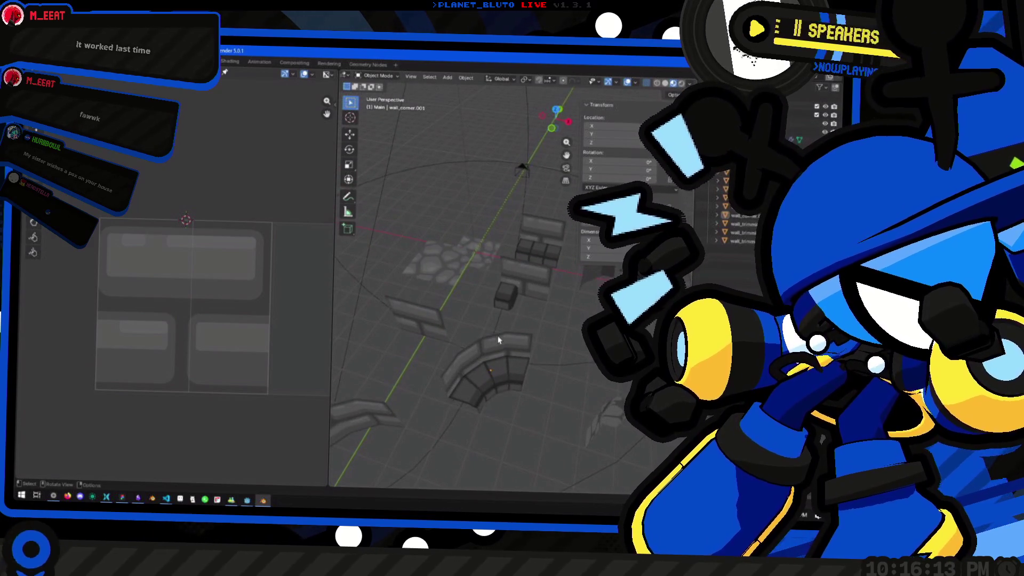
pyautogui.scroll(-4, 525, 340)
pyautogui.moveTo(524, 340)
pyautogui.mouseDown()
pyautogui.moveTo(533, 320)
pyautogui.moveTo(501, 322)
pyautogui.moveTo(512, 336)
pyautogui.moveTo(470, 332)
pyautogui.mouseUp()
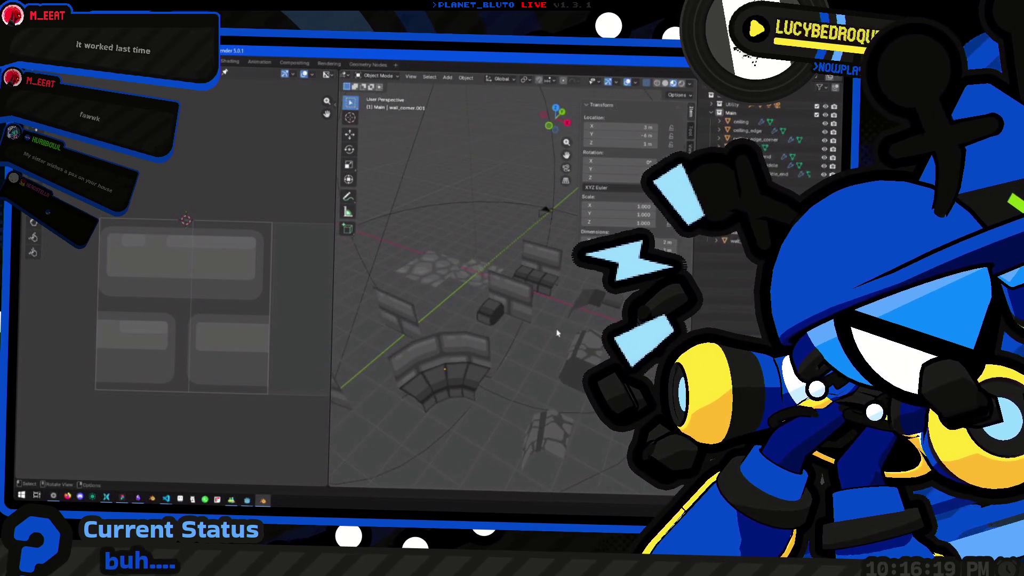
pyautogui.hotkey('alt', 'Tab')
pyautogui.hotkey('alt', 'Tab')
pyautogui.press('Tab')
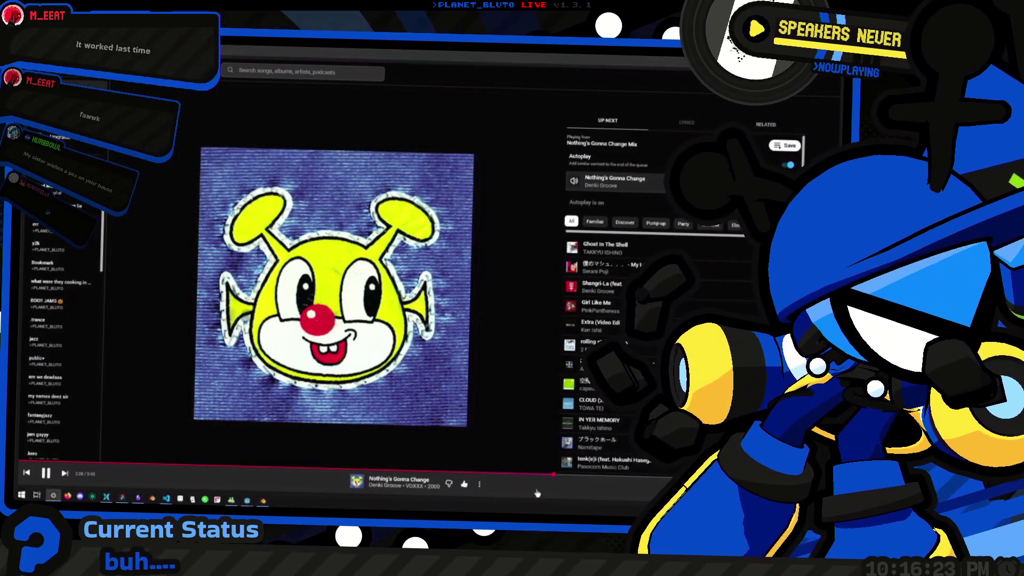
pyautogui.hotkey('alt', 'Tab')
pyautogui.moveTo(542, 311)
pyautogui.mouseDown()
pyautogui.moveTo(469, 313)
pyautogui.moveTo(398, 336)
pyautogui.mouseUp()
pyautogui.hotkey('alt', 'Tab')
pyautogui.press('Tab')
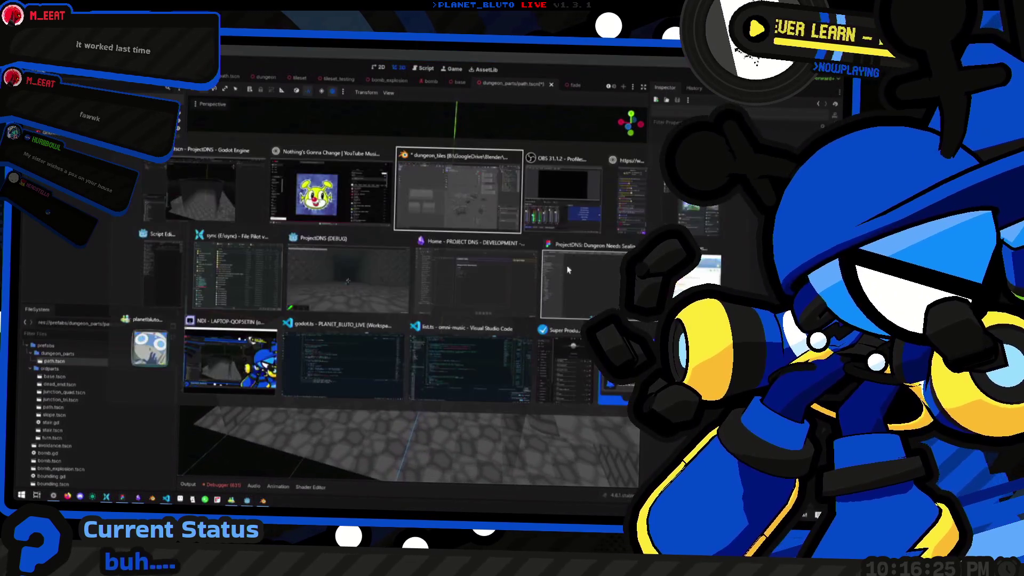
pyautogui.hotkey('alt', 'Tab')
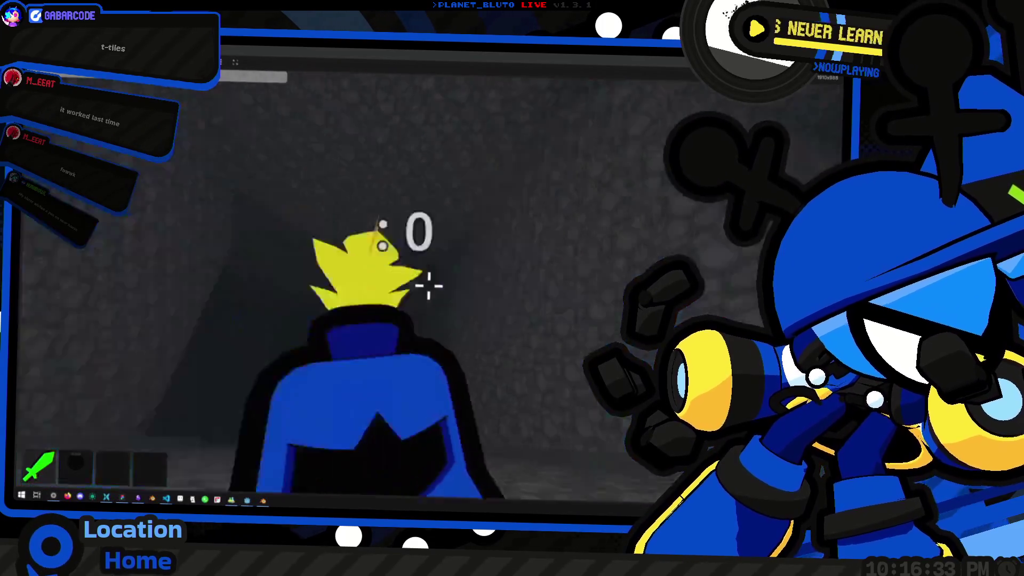
pyautogui.hotkey('alt', 'Tab')
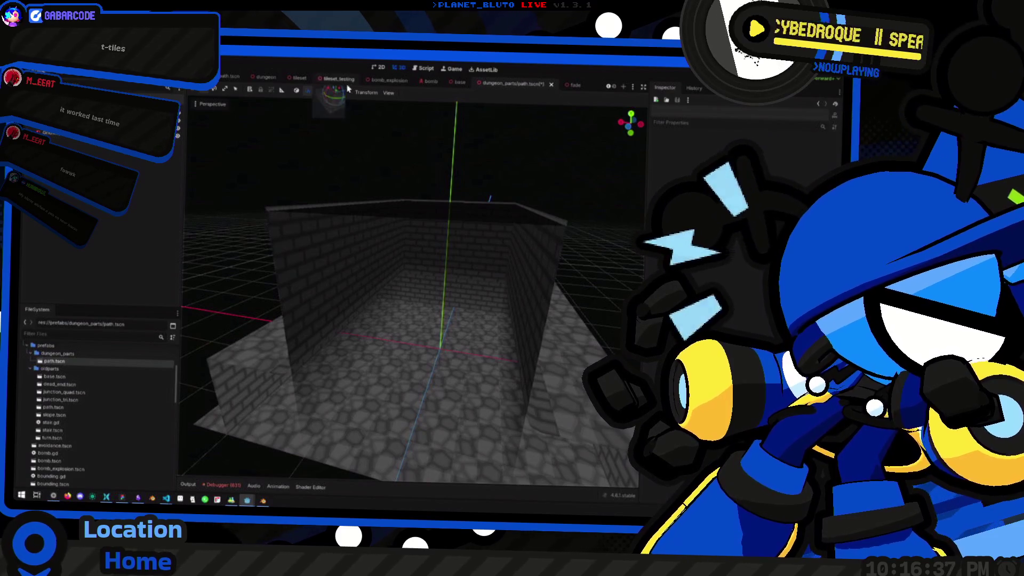
# Open tileset.tscn from the FileSystem dock and orbit around its cube of tile meshes.
pyautogui.scroll(-5, 107, 412)
pyautogui.scroll(-6, 106, 411)
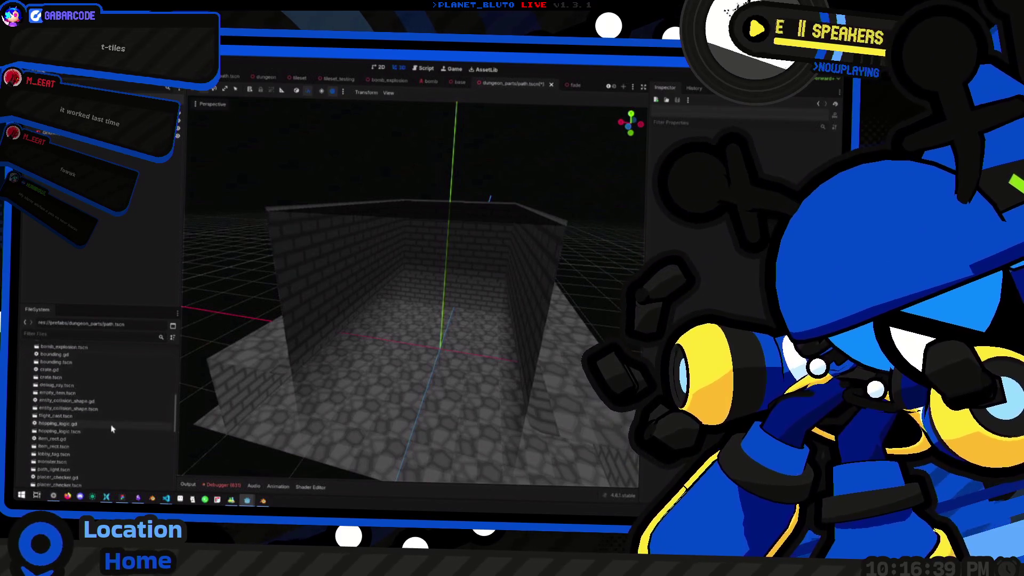
pyautogui.scroll(2, 96, 446)
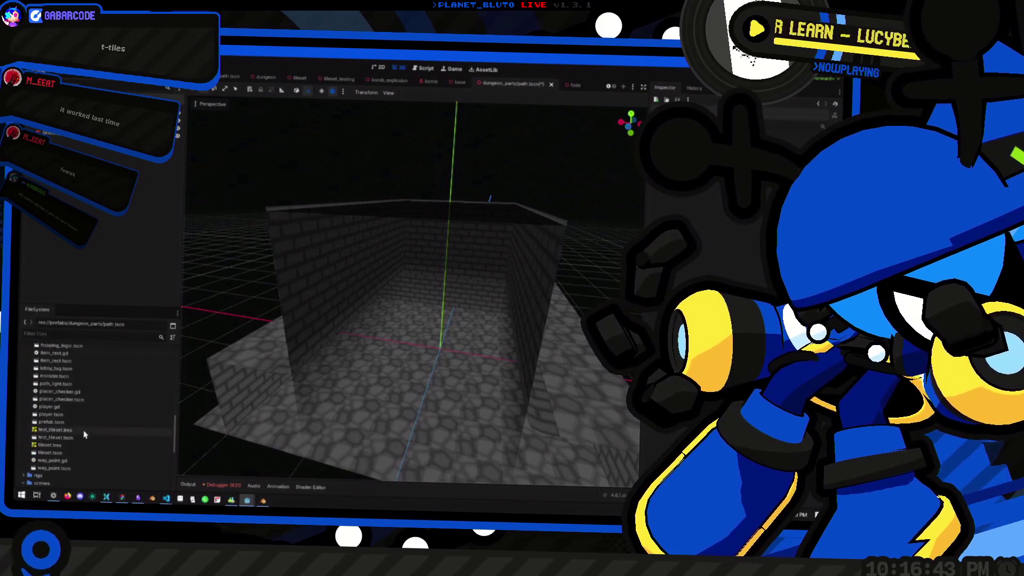
pyautogui.click(83, 431)
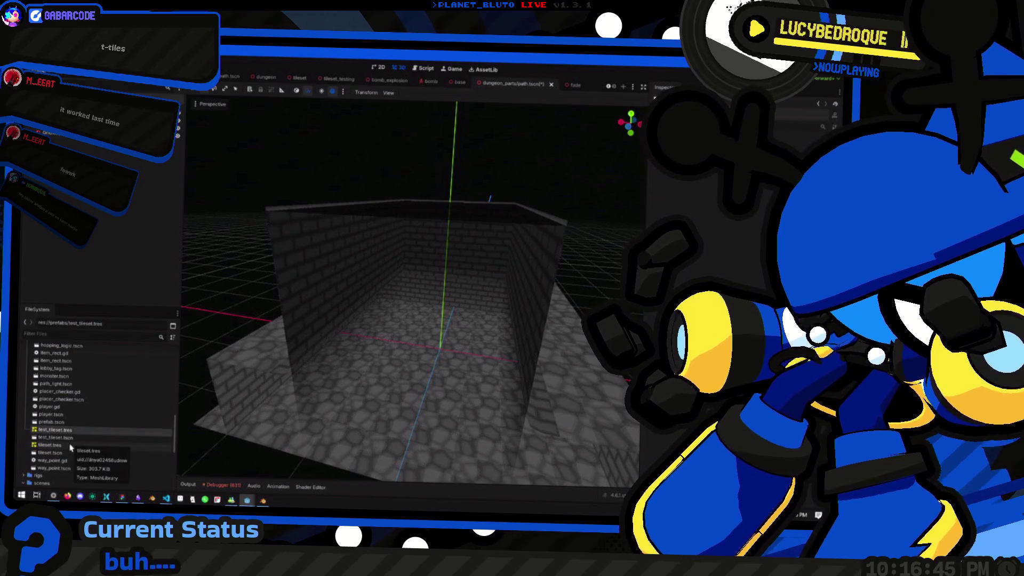
pyautogui.doubleClick(69, 453)
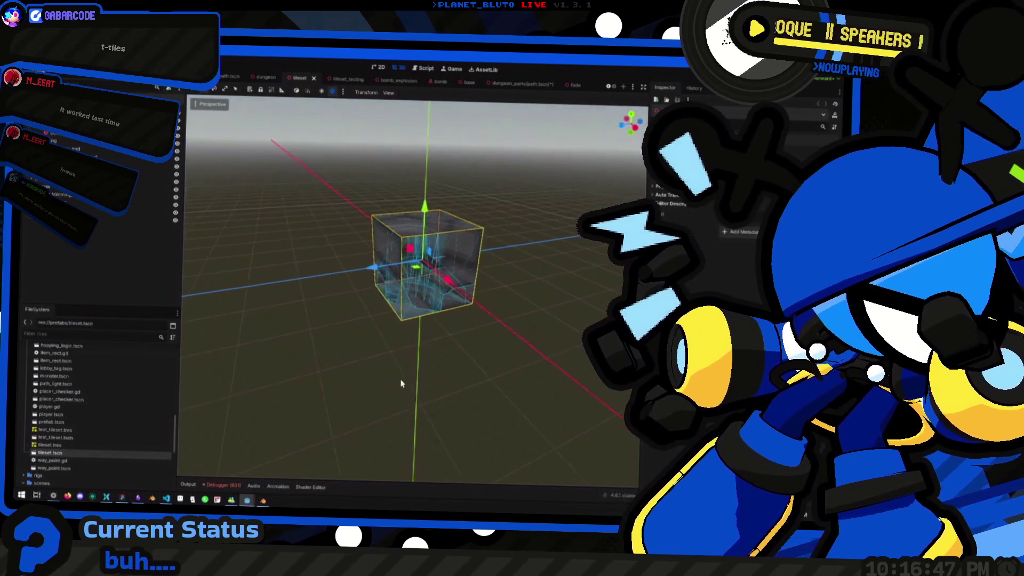
pyautogui.moveTo(325, 396)
pyautogui.mouseDown()
pyautogui.moveTo(381, 393)
pyautogui.moveTo(401, 373)
pyautogui.moveTo(505, 357)
pyautogui.moveTo(453, 369)
pyautogui.mouseUp()
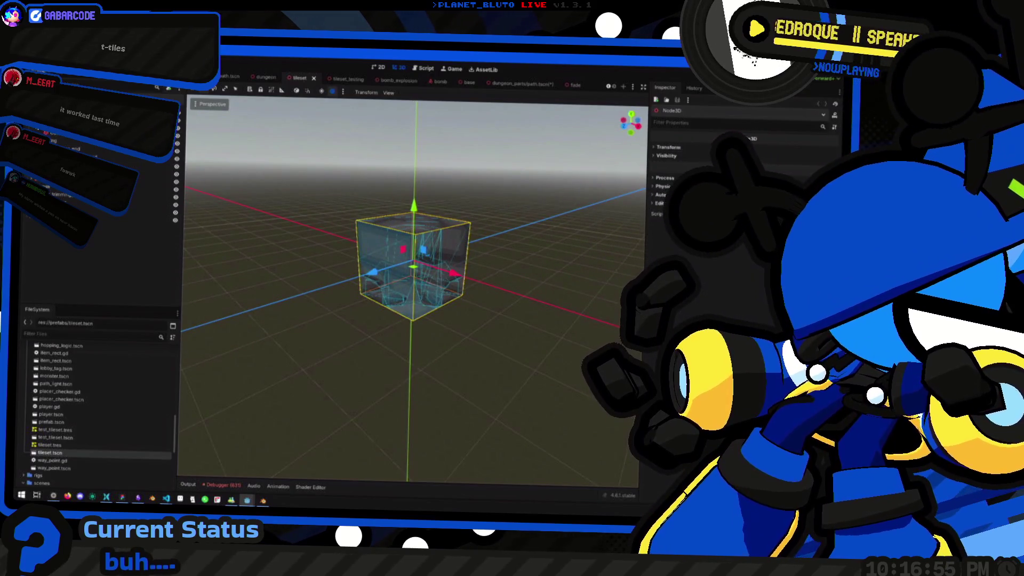
pyautogui.moveTo(453, 370)
pyautogui.mouseDown()
pyautogui.moveTo(403, 193)
pyautogui.moveTo(405, 288)
pyautogui.mouseUp()
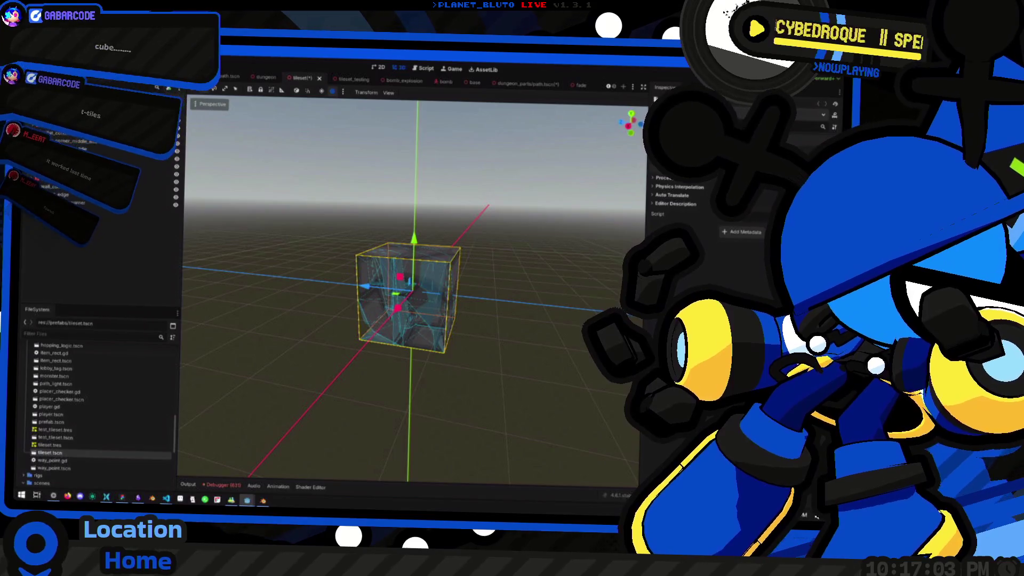
# Hide the cube's wall meshes in the Scene dock and orbit around the remaining floor mesh.
pyautogui.click(178, 141)
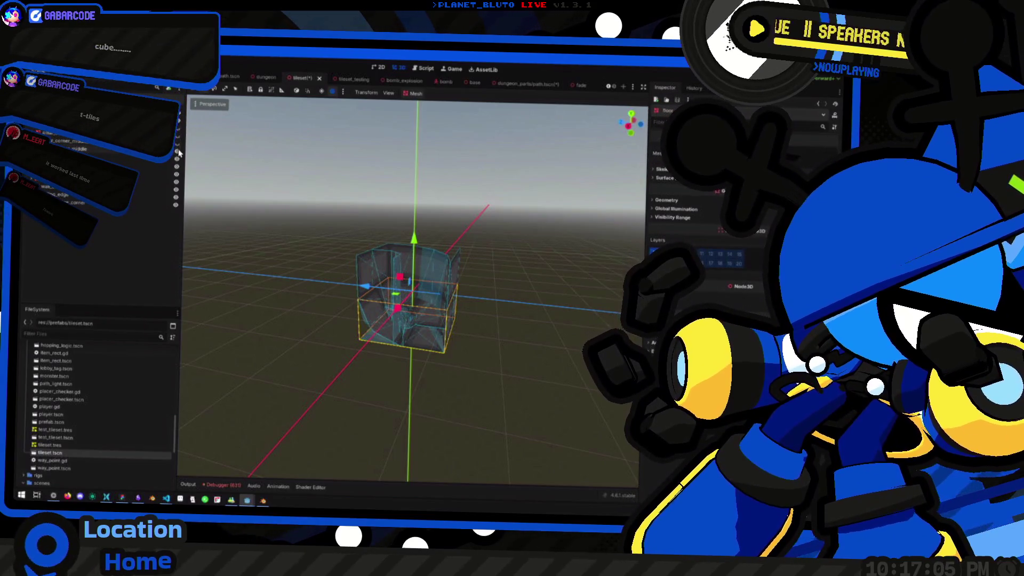
pyautogui.click(178, 169)
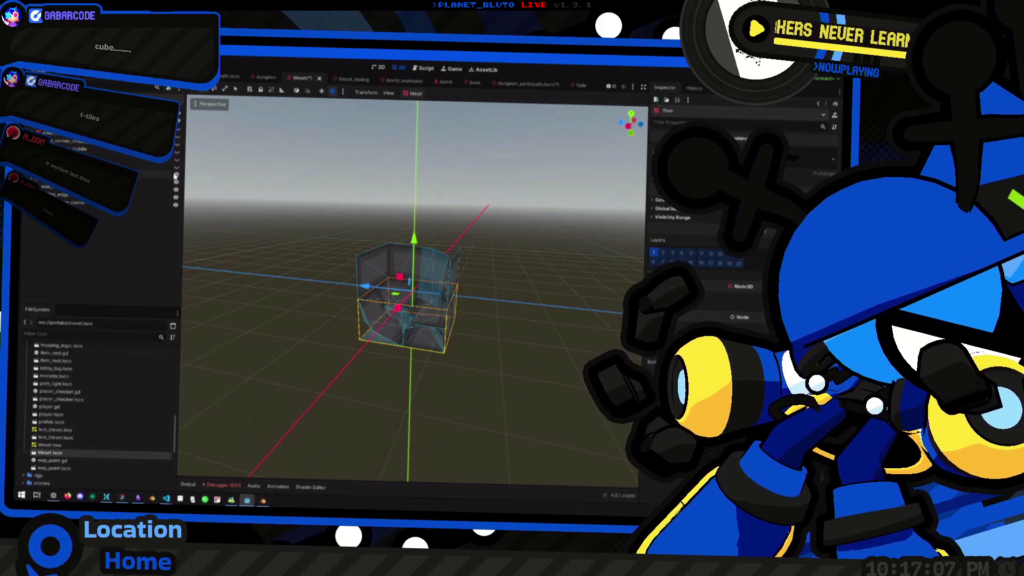
pyautogui.click(176, 183)
pyautogui.click(176, 190)
pyautogui.click(176, 198)
pyautogui.click(176, 205)
pyautogui.moveTo(391, 336)
pyautogui.mouseDown()
pyautogui.moveTo(405, 296)
pyautogui.moveTo(421, 299)
pyautogui.moveTo(412, 358)
pyautogui.moveTo(402, 354)
pyautogui.mouseUp()
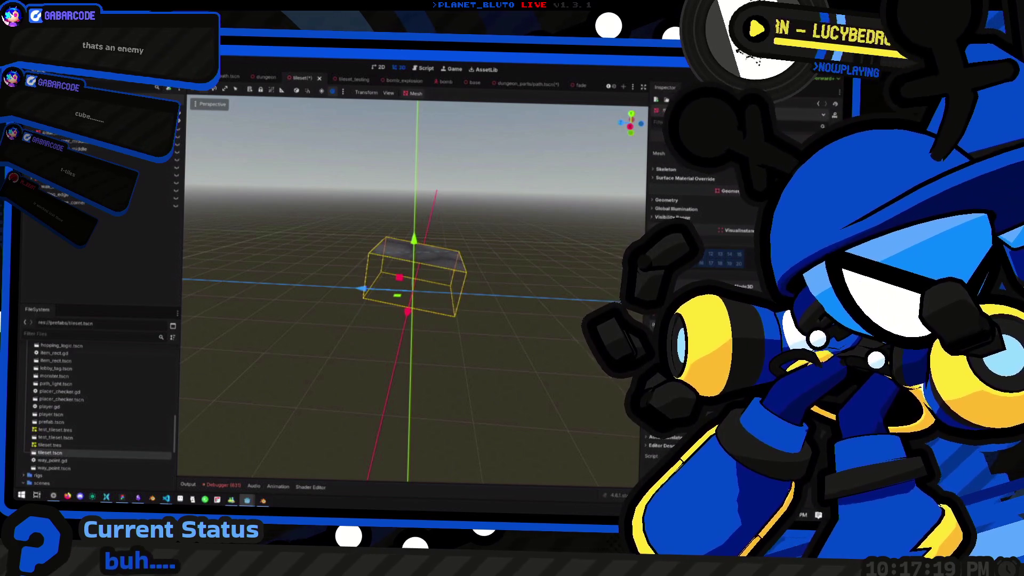
pyautogui.moveTo(539, 334)
pyautogui.mouseDown()
pyautogui.moveTo(521, 350)
pyautogui.moveTo(373, 288)
pyautogui.mouseUp()
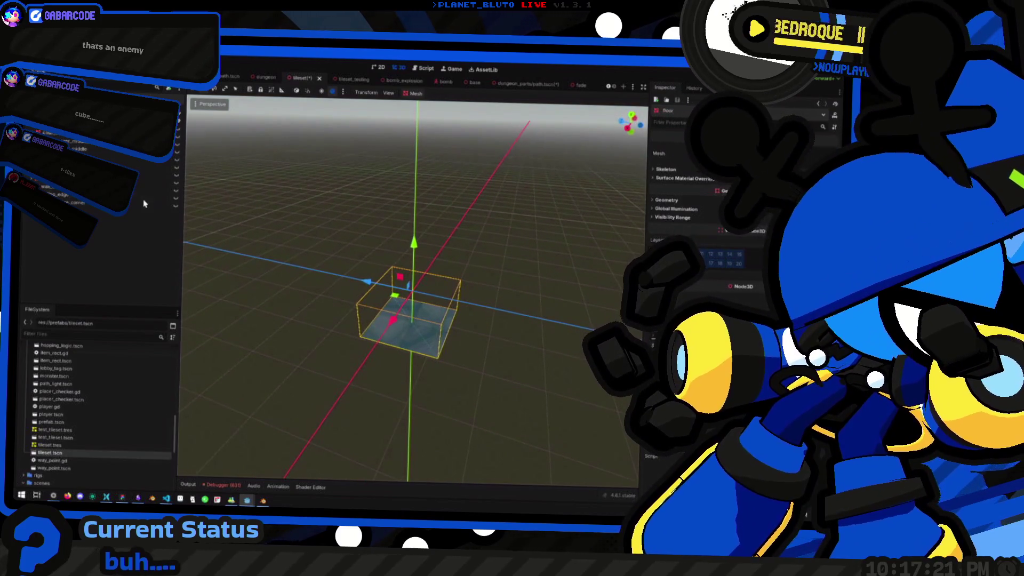
# Unhide all eight hidden tileset meshes, then switch over to Blender.
pyautogui.click(179, 140)
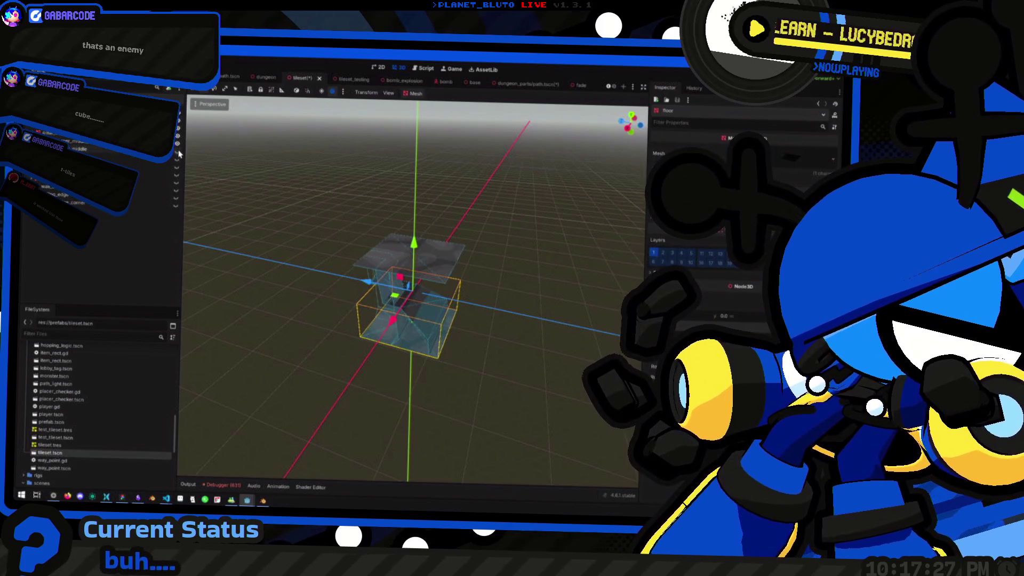
pyautogui.click(178, 151)
pyautogui.click(178, 159)
pyautogui.click(177, 166)
pyautogui.click(177, 174)
pyautogui.click(177, 190)
pyautogui.click(176, 197)
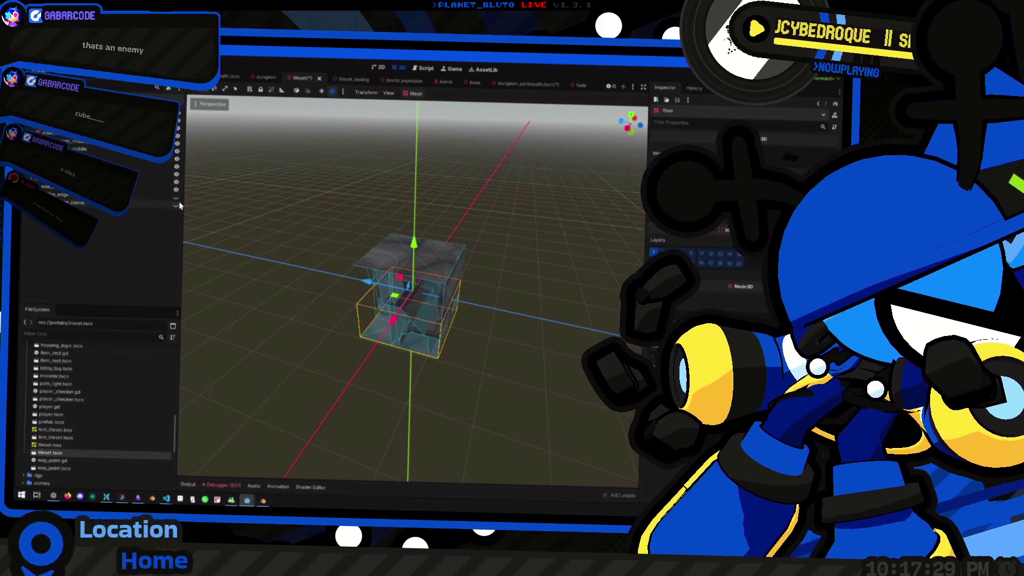
pyautogui.click(176, 205)
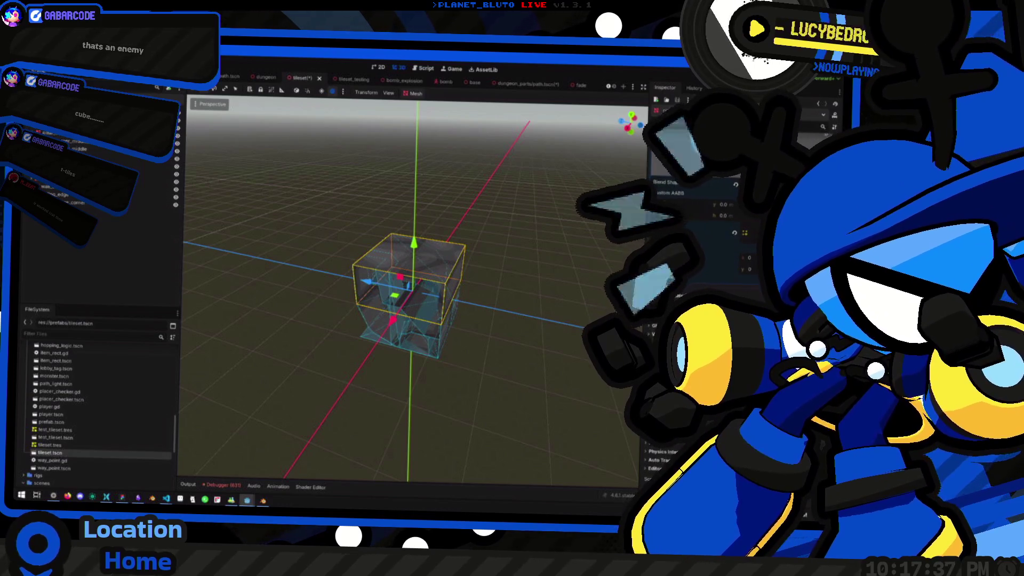
pyautogui.scroll(1, 694, 224)
pyautogui.hotkey('alt', 'Tab')
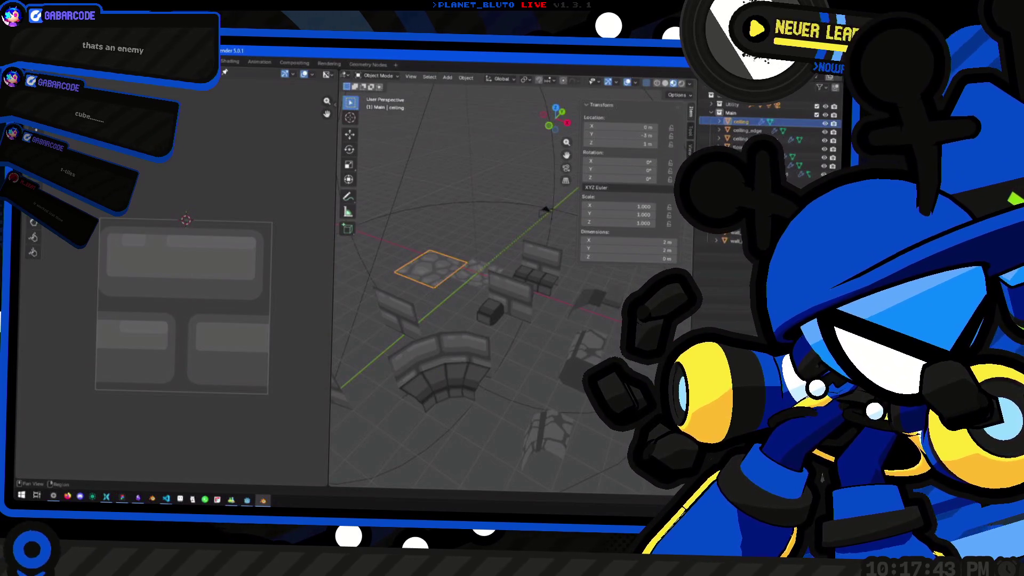
pyautogui.hotkey('alt', 'Tab')
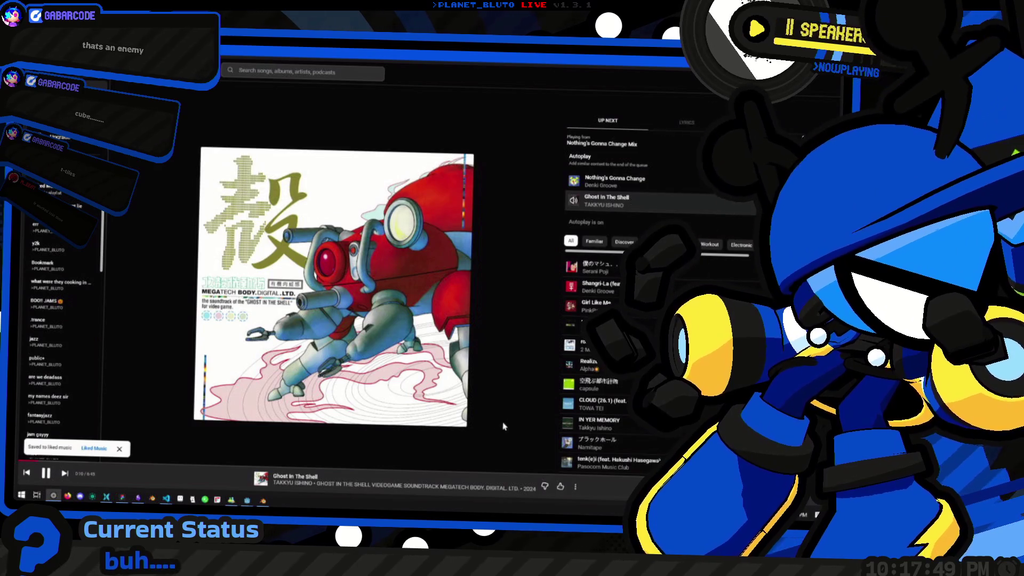
pyautogui.hotkey('alt', 'Tab')
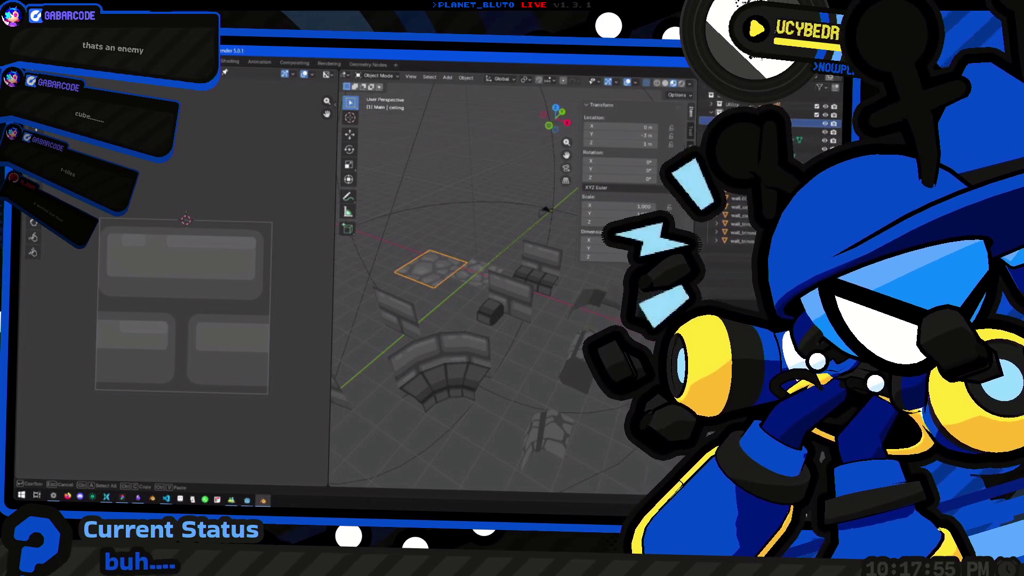
pyautogui.moveTo(630, 320)
pyautogui.mouseDown()
pyautogui.moveTo(582, 332)
pyautogui.moveTo(535, 320)
pyautogui.moveTo(466, 347)
pyautogui.moveTo(437, 339)
pyautogui.mouseUp()
pyautogui.scroll(-3, 535, 320)
pyautogui.click(411, 265)
pyautogui.moveTo(409, 299)
pyautogui.mouseDown()
pyautogui.moveTo(370, 338)
pyautogui.moveTo(475, 359)
pyautogui.moveTo(523, 347)
pyautogui.moveTo(507, 352)
pyautogui.moveTo(518, 369)
pyautogui.moveTo(448, 334)
pyautogui.moveTo(473, 325)
pyautogui.moveTo(512, 340)
pyautogui.moveTo(519, 365)
pyautogui.moveTo(519, 329)
pyautogui.moveTo(498, 299)
pyautogui.mouseUp()
pyautogui.click(510, 356)
pyautogui.click(501, 300)
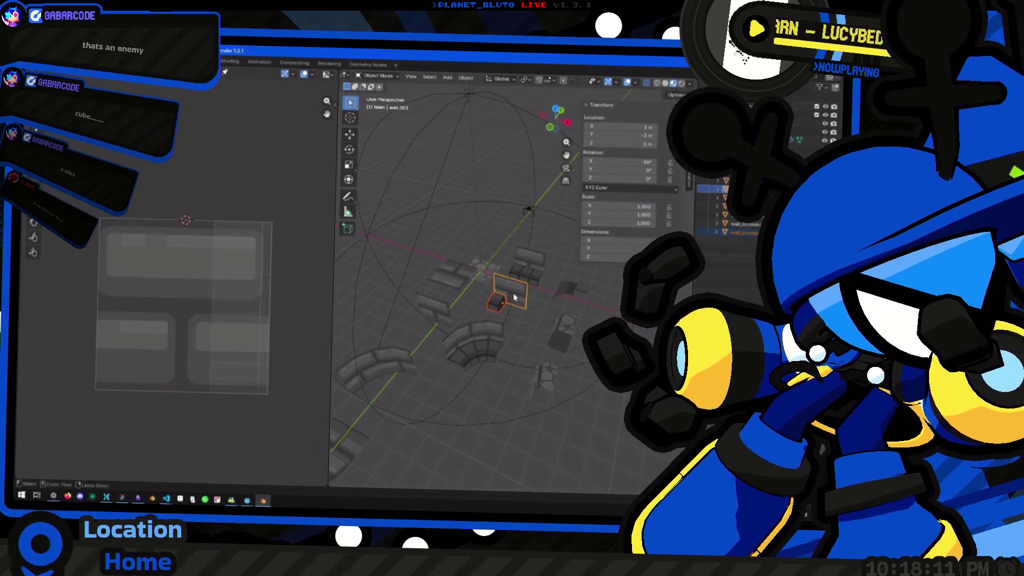
pyautogui.click(536, 266)
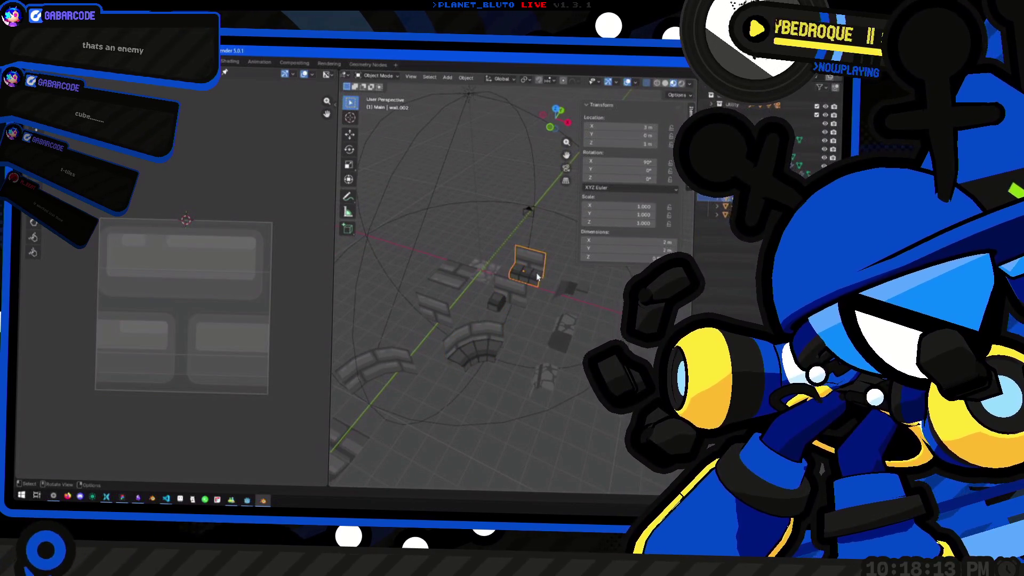
pyautogui.moveTo(525, 317); pyautogui.dragTo(531, 314)
pyautogui.click(525, 306)
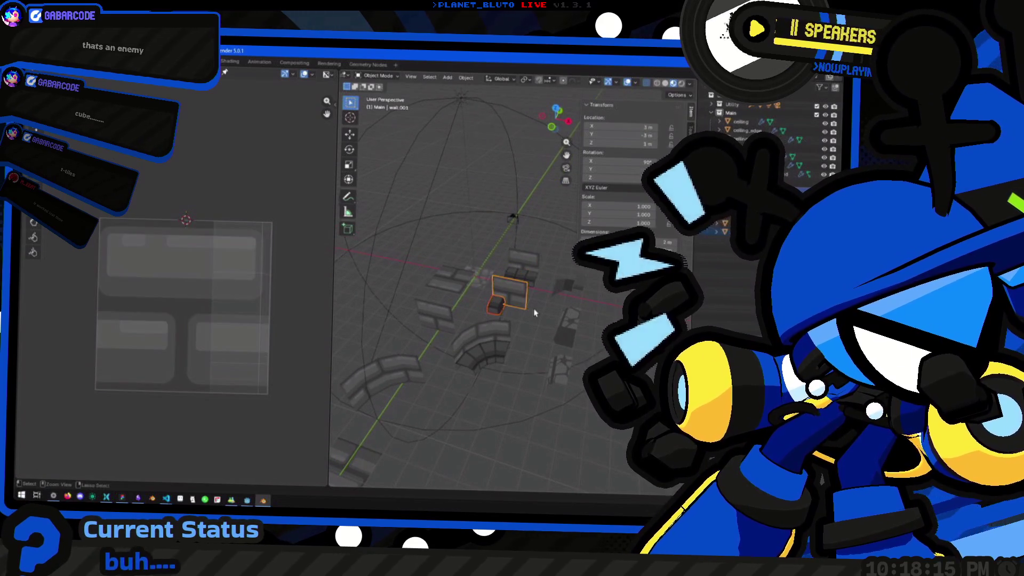
pyautogui.hotkey('ctrl', 'z')
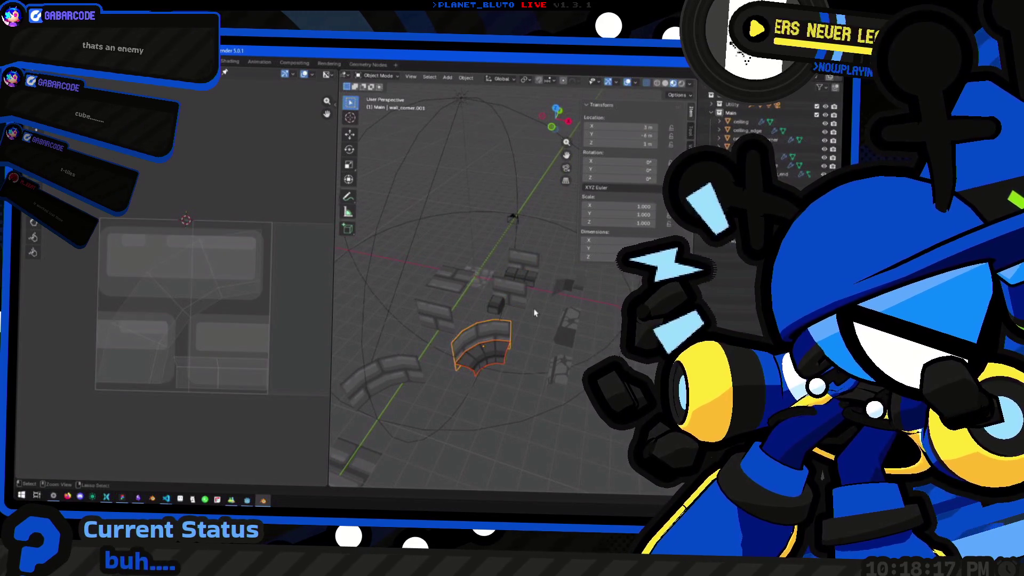
pyautogui.hotkey('ctrl', 'z')
pyautogui.hotkey('ctrl', 'shift', 'z')
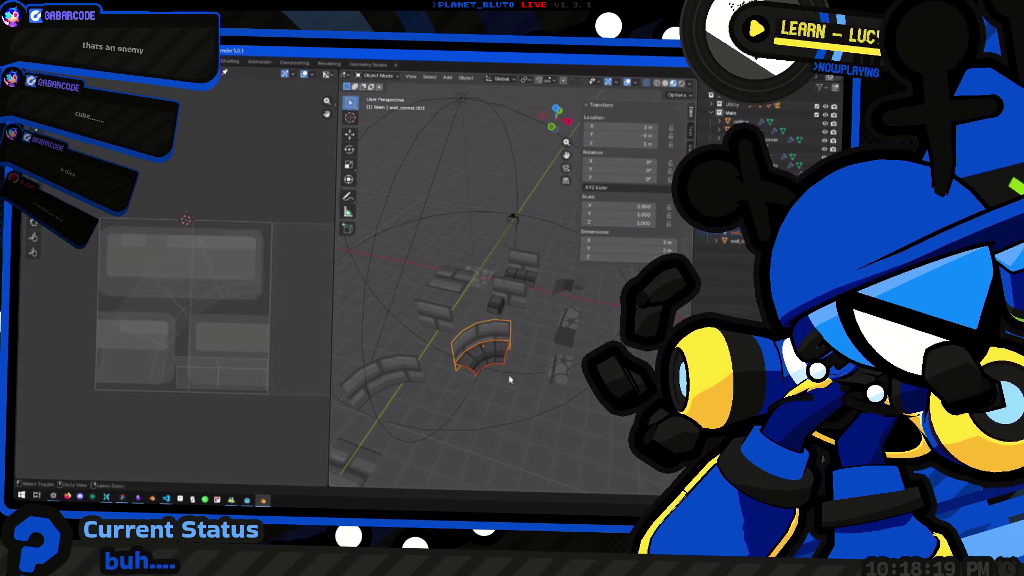
pyautogui.click(491, 331)
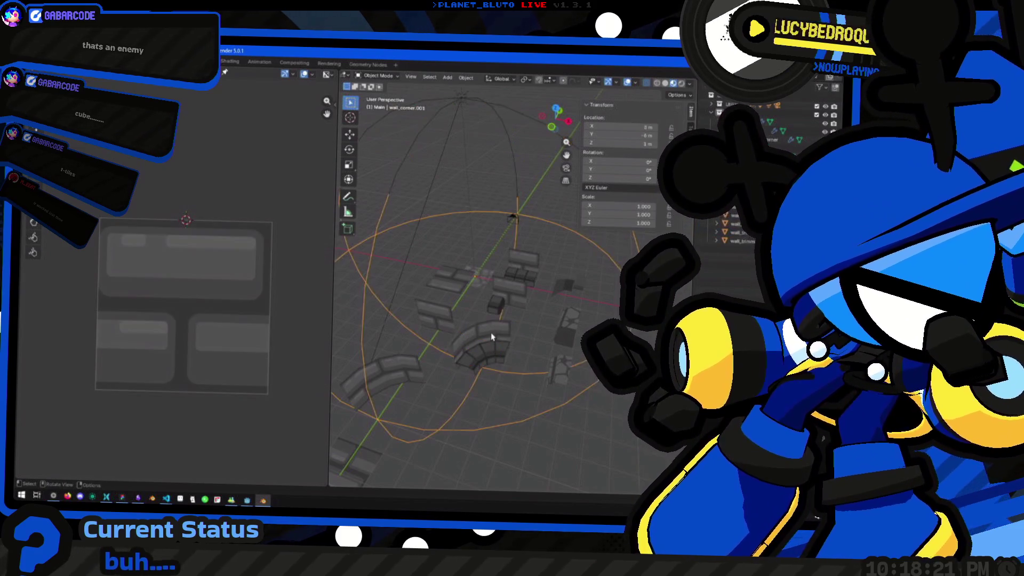
pyautogui.click(494, 352)
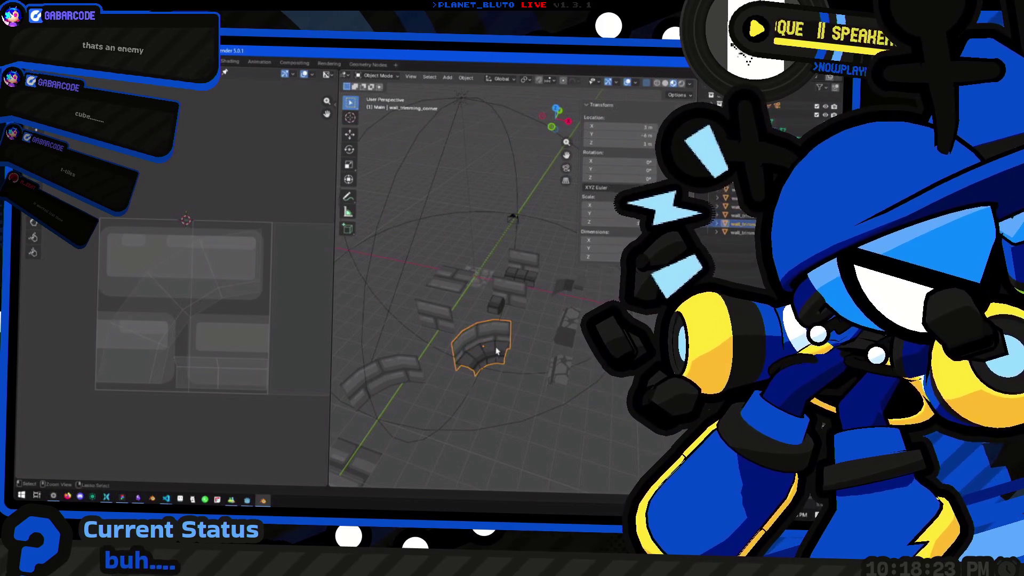
pyautogui.click(504, 293)
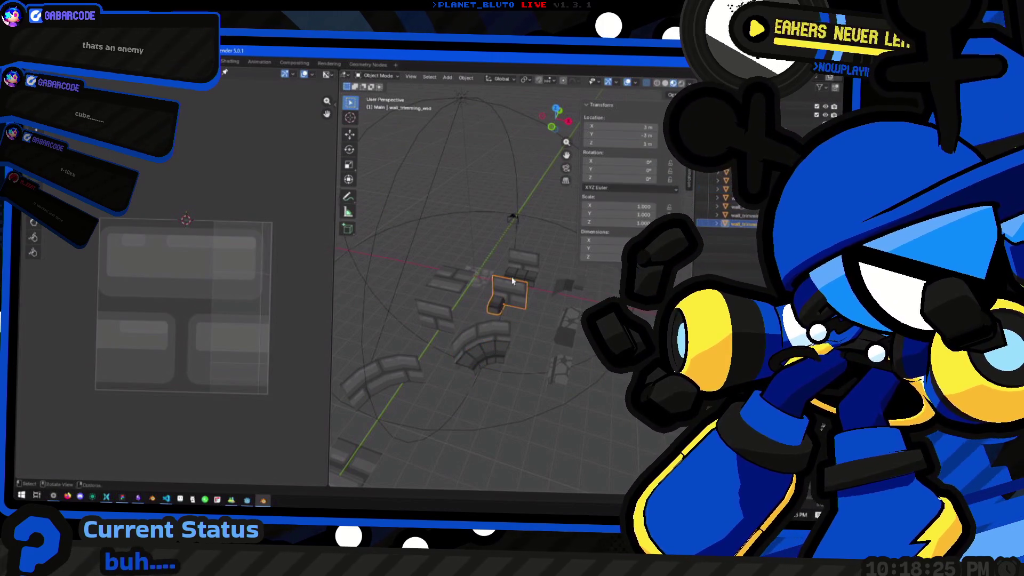
pyautogui.click(523, 263)
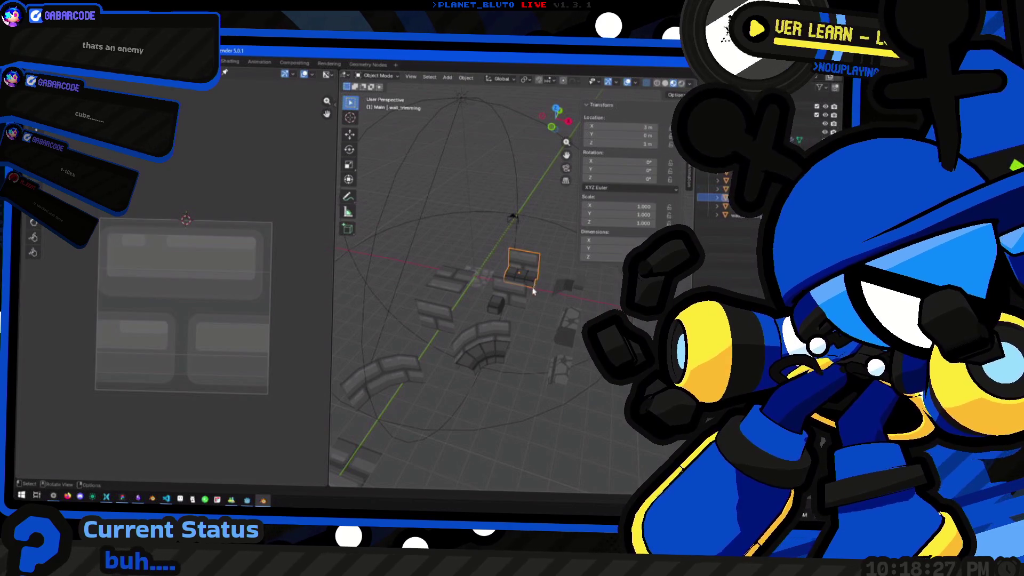
pyautogui.moveTo(452, 235)
pyautogui.mouseDown()
pyautogui.moveTo(501, 334)
pyautogui.moveTo(480, 299)
pyautogui.moveTo(570, 387)
pyautogui.moveTo(475, 316)
pyautogui.moveTo(504, 333)
pyautogui.moveTo(414, 357)
pyautogui.moveTo(521, 310)
pyautogui.moveTo(519, 362)
pyautogui.moveTo(426, 330)
pyautogui.moveTo(485, 327)
pyautogui.moveTo(507, 304)
pyautogui.moveTo(491, 342)
pyautogui.moveTo(523, 306)
pyautogui.moveTo(507, 338)
pyautogui.moveTo(478, 350)
pyautogui.moveTo(485, 377)
pyautogui.moveTo(529, 341)
pyautogui.moveTo(551, 357)
pyautogui.moveTo(522, 338)
pyautogui.moveTo(508, 366)
pyautogui.moveTo(522, 373)
pyautogui.moveTo(478, 335)
pyautogui.moveTo(498, 307)
pyautogui.moveTo(522, 322)
pyautogui.mouseUp()
pyautogui.click(516, 319)
# Duplicate wall_trimming and place the copy beside the curved corner, keeping its height fixed.
pyautogui.hotkey('alt', 'Tab')
pyautogui.hotkey('alt', 'Tab')
pyautogui.click(498, 304)
pyautogui.hotkey('shift', 'd')
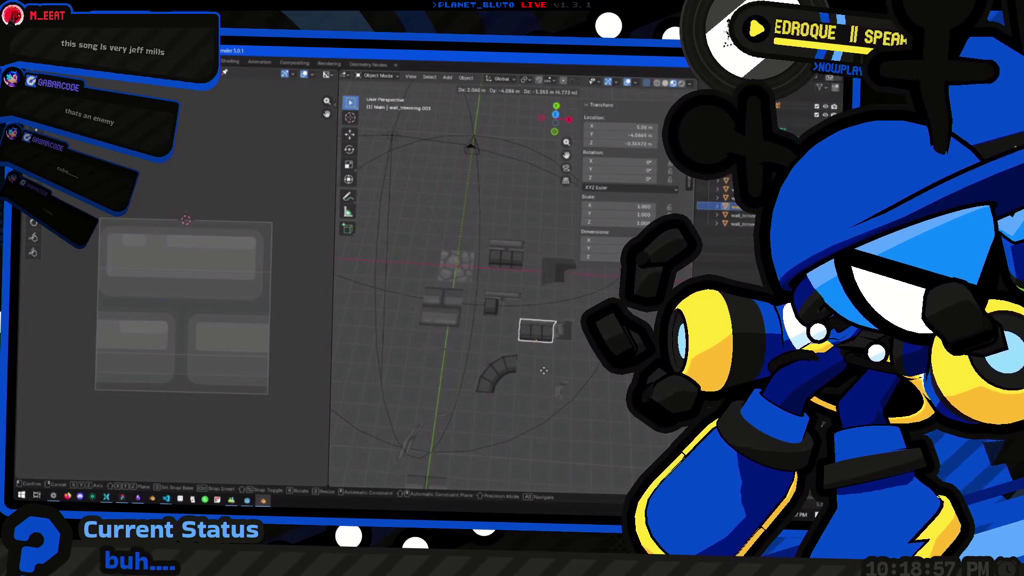
pyautogui.hotkey('shift', 'z')
pyautogui.click(555, 401)
# Try a second trimming copy at 7, -6, 1 m, undo it, and zoom out over the tileset.
pyautogui.hotkey('shift', 'd')
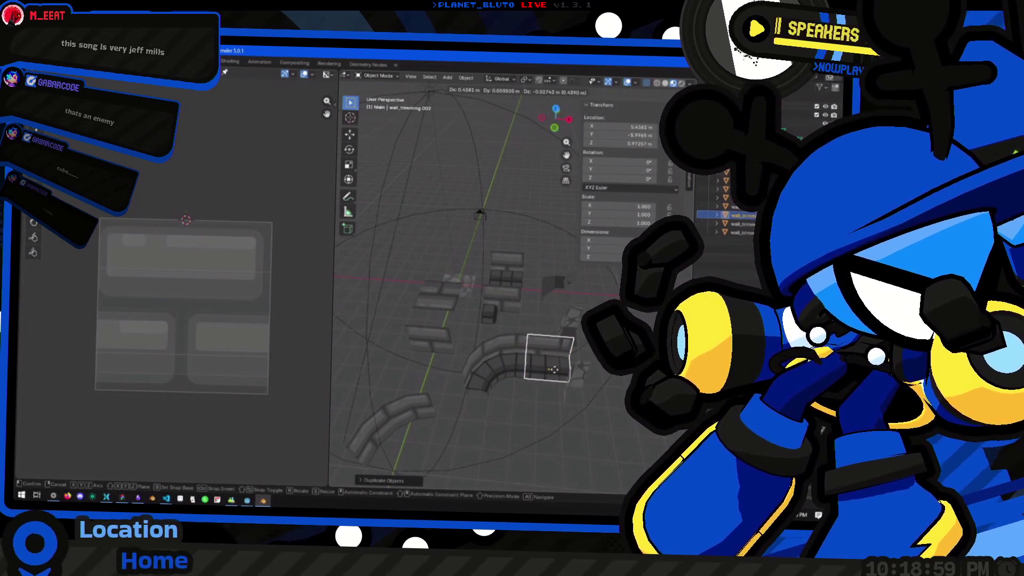
pyautogui.click(574, 354)
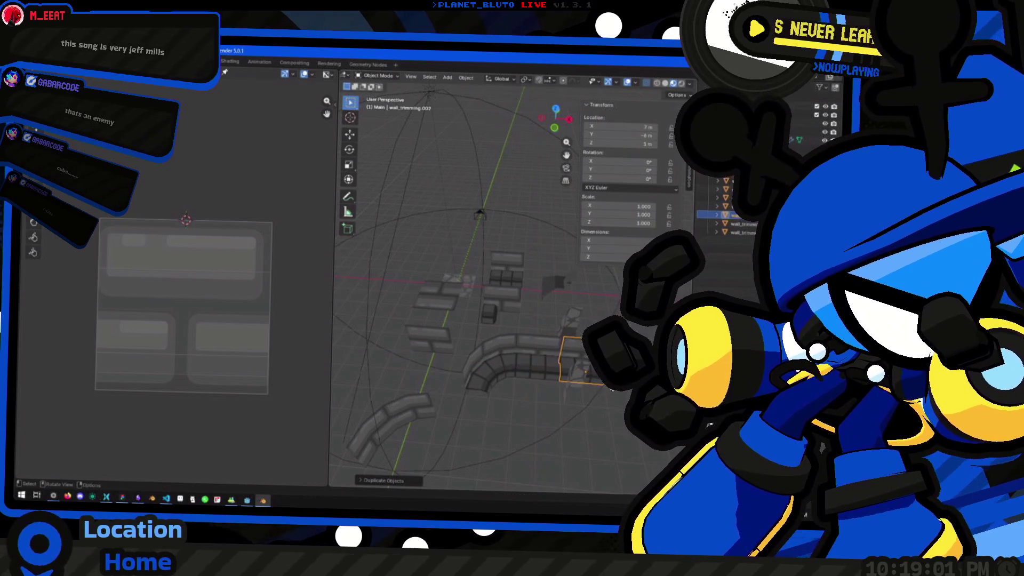
pyautogui.moveTo(612, 402)
pyautogui.mouseDown()
pyautogui.moveTo(565, 395)
pyautogui.moveTo(549, 373)
pyautogui.moveTo(558, 360)
pyautogui.moveTo(546, 376)
pyautogui.mouseUp()
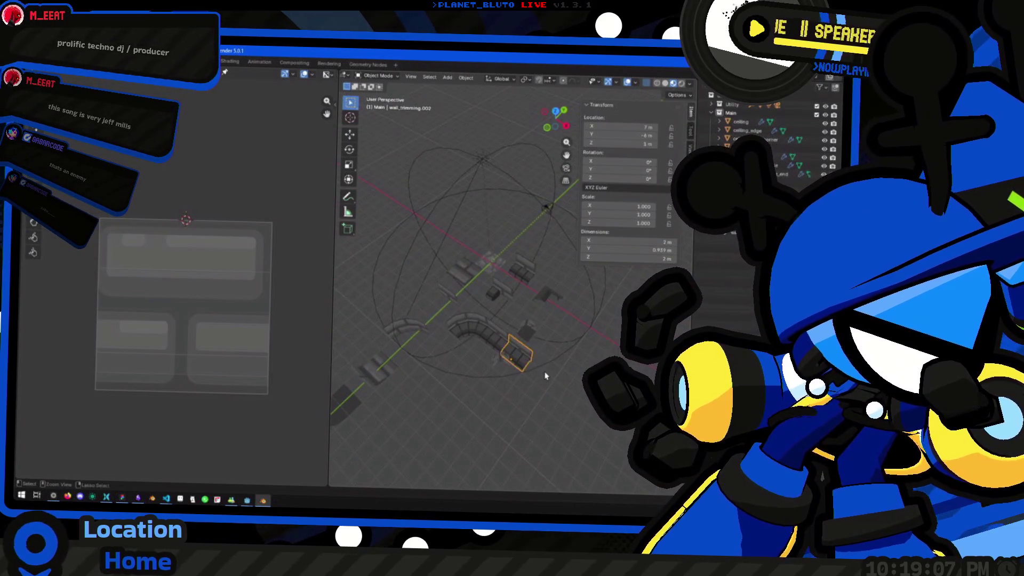
pyautogui.hotkey('ctrl', 'z')
pyautogui.hotkey('ctrl', 'z')
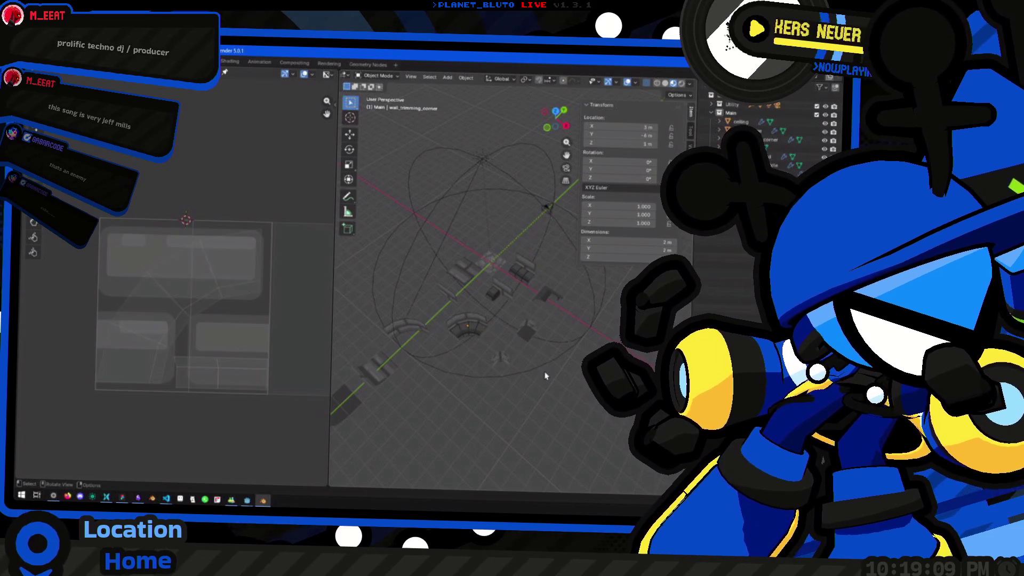
pyautogui.click(545, 376)
pyautogui.moveTo(534, 389)
pyautogui.mouseDown()
pyautogui.moveTo(473, 389)
pyautogui.moveTo(500, 370)
pyautogui.moveTo(479, 344)
pyautogui.moveTo(502, 280)
pyautogui.moveTo(483, 325)
pyautogui.moveTo(544, 337)
pyautogui.moveTo(503, 347)
pyautogui.moveTo(480, 320)
pyautogui.mouseUp()
pyautogui.scroll(4, 479, 344)
# Save dungeon_tiles.blend, bring up File > Export, and switch to Godot.
pyautogui.hotkey('ctrl', 's')
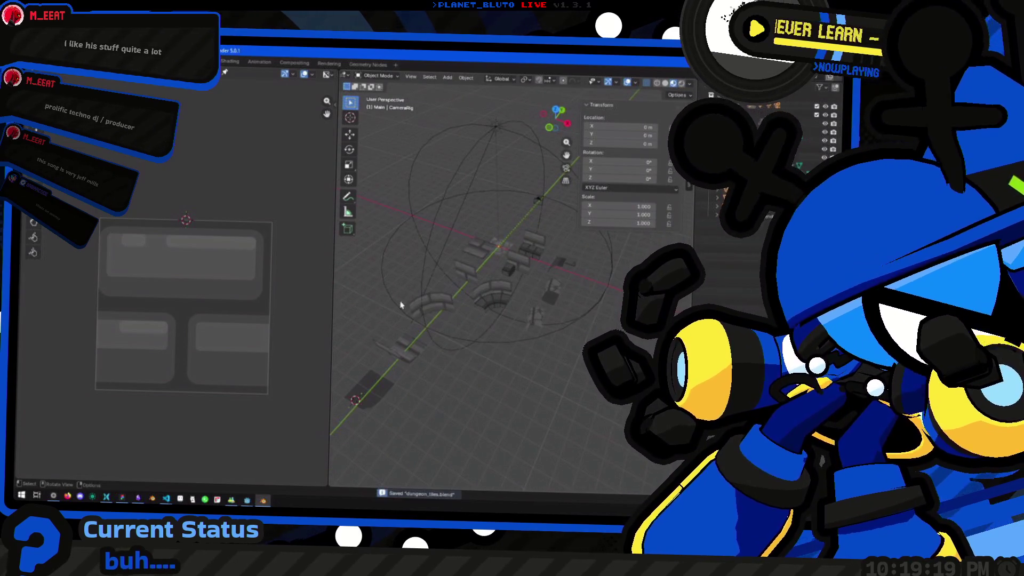
pyautogui.click(41, 63)
pyautogui.moveTo(59, 183)
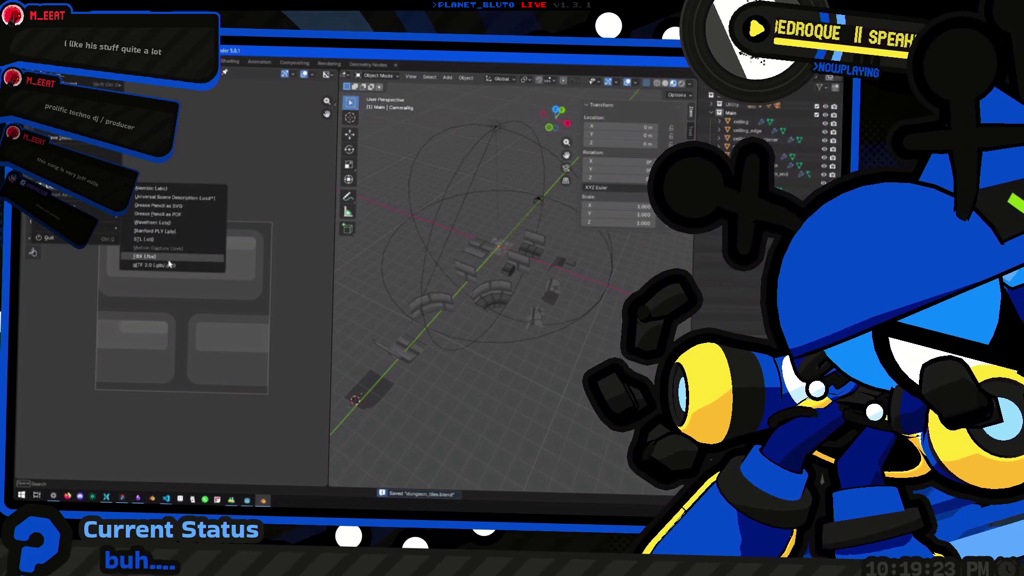
pyautogui.hotkey('alt', 'Tab')
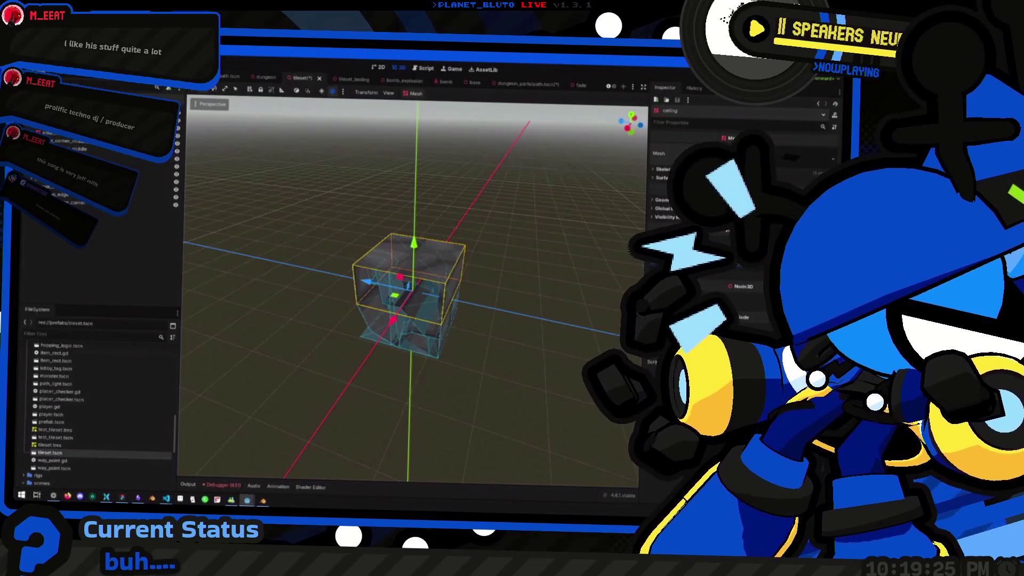
# In the rigs folder, preview the import settings of dungeon_tiles.glb and dungeon_tiles1.glb, then return to Blender.
pyautogui.scroll(-5, 64, 422)
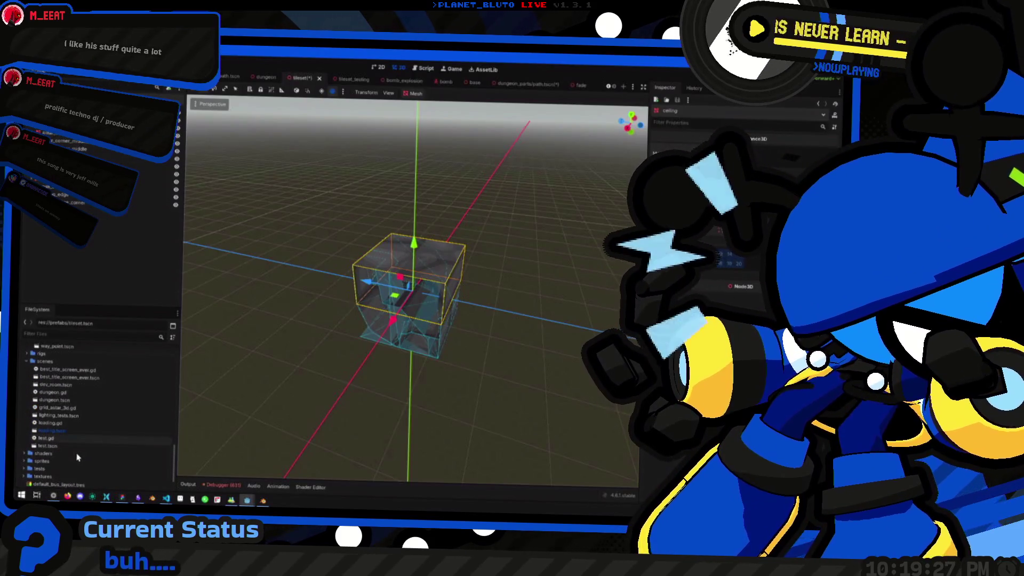
pyautogui.scroll(3, 78, 457)
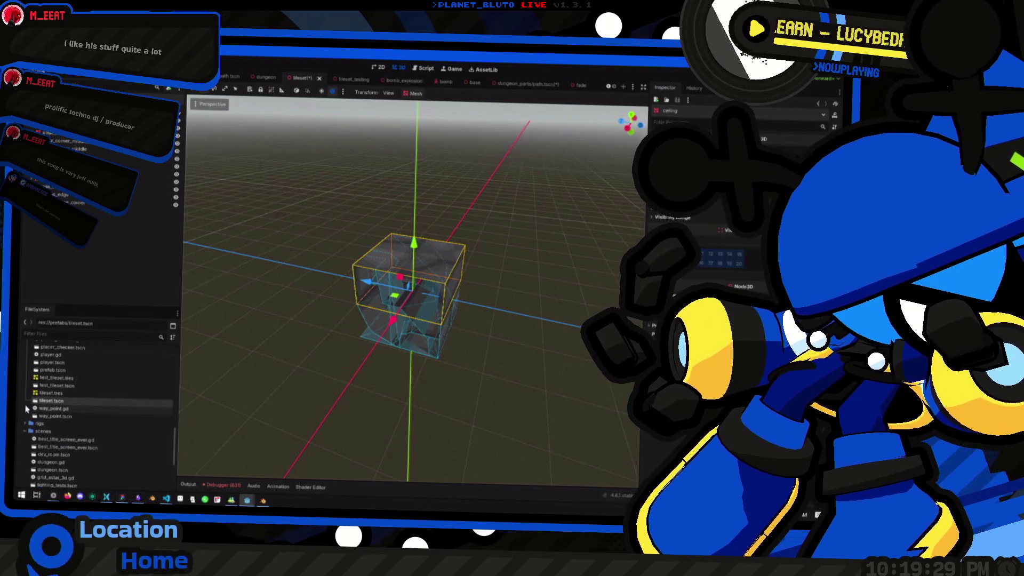
pyautogui.doubleClick(40, 424)
pyautogui.scroll(-5, 118, 452)
pyautogui.scroll(1, 117, 452)
pyautogui.click(78, 408)
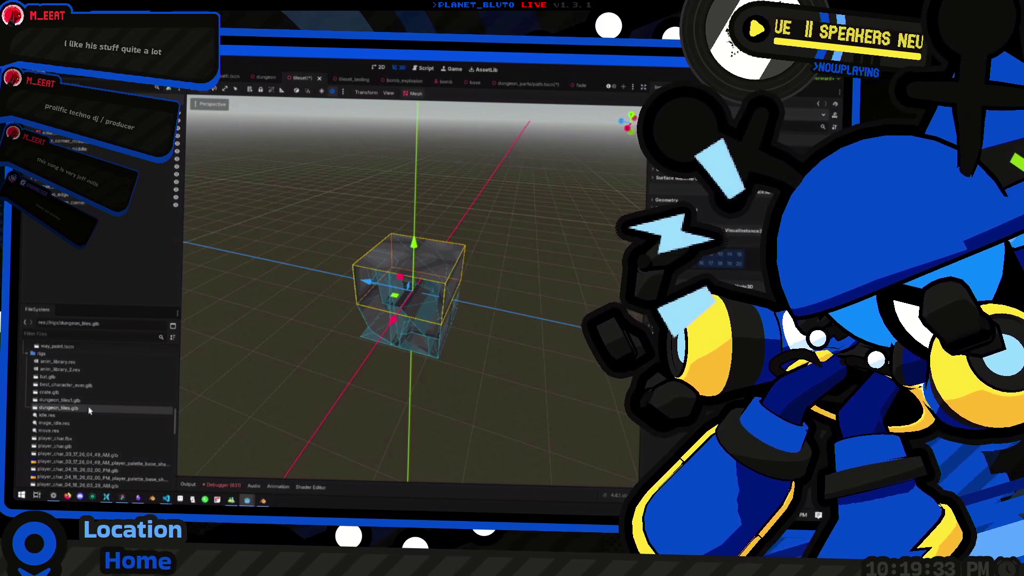
pyautogui.doubleClick(89, 410)
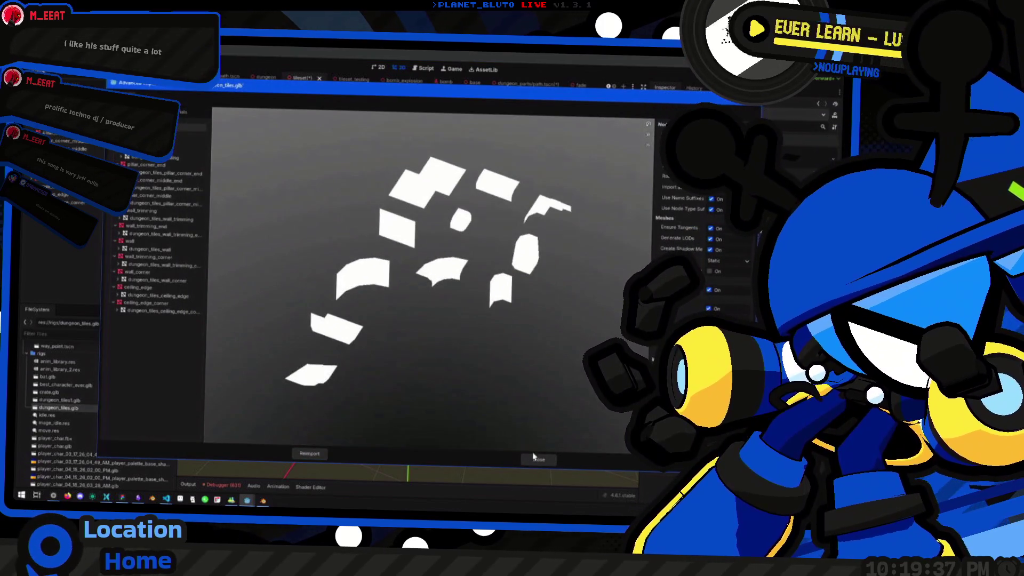
pyautogui.click(535, 457)
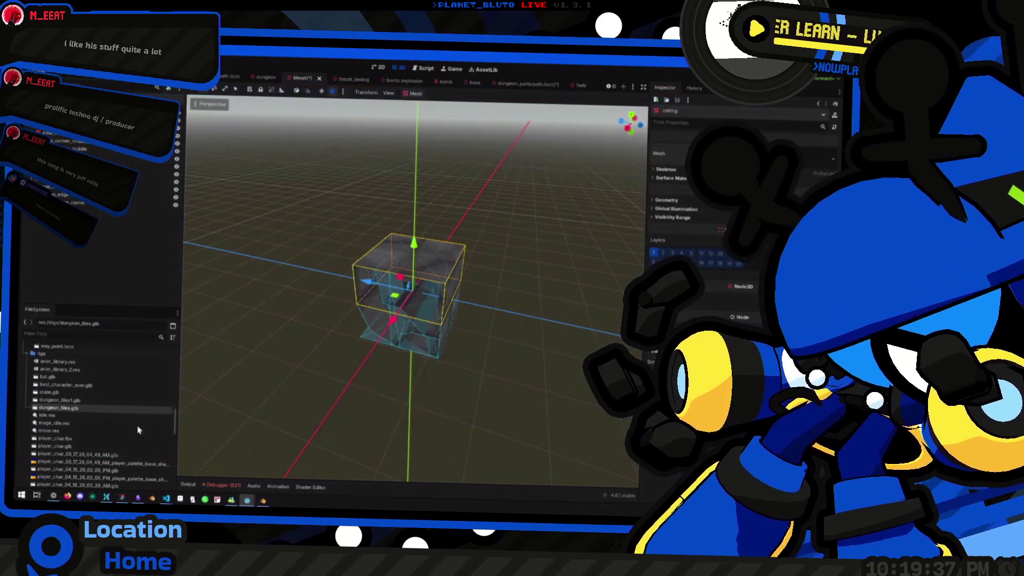
pyautogui.doubleClick(86, 400)
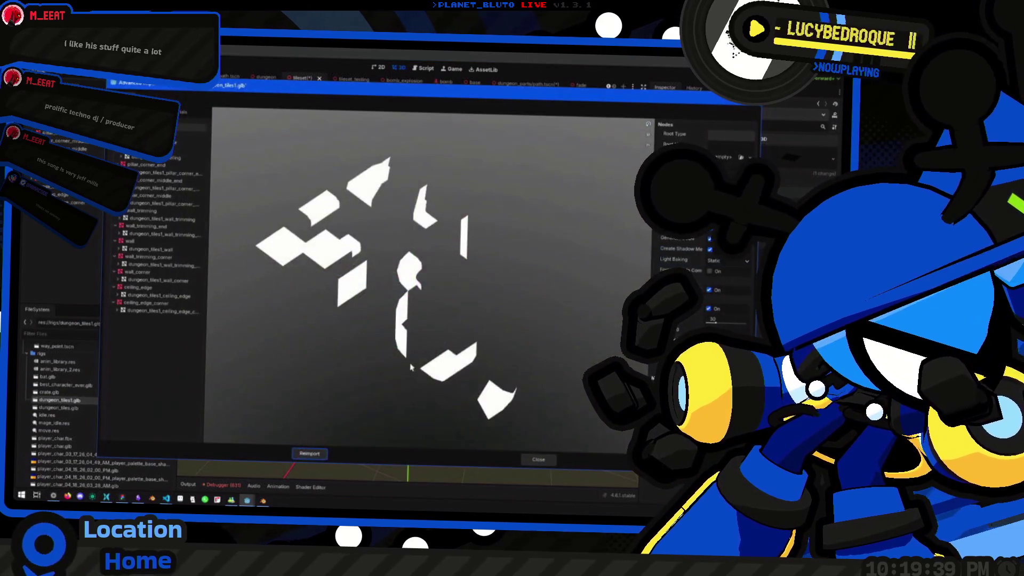
pyautogui.click(538, 460)
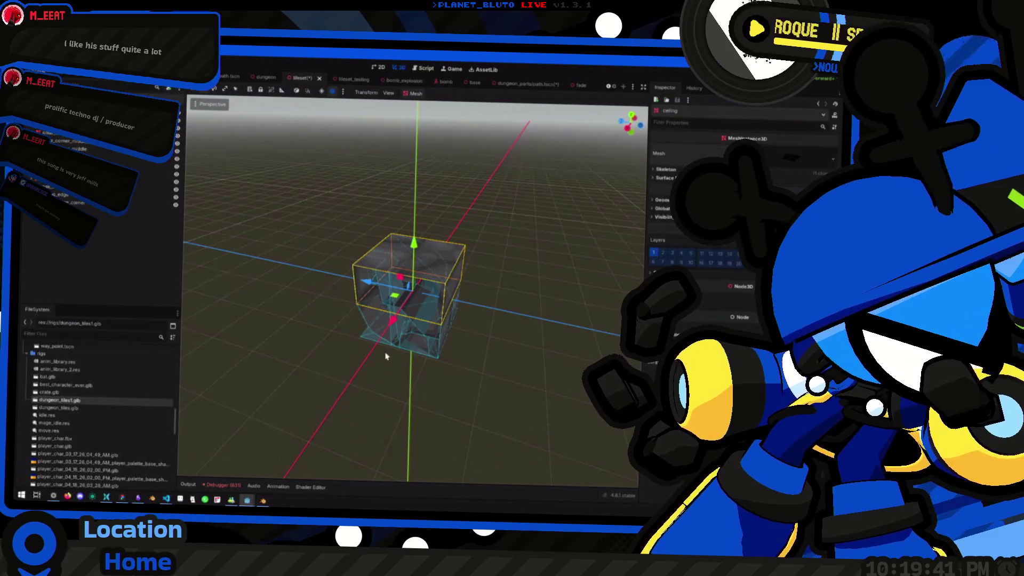
pyautogui.hotkey('alt', 'Tab')
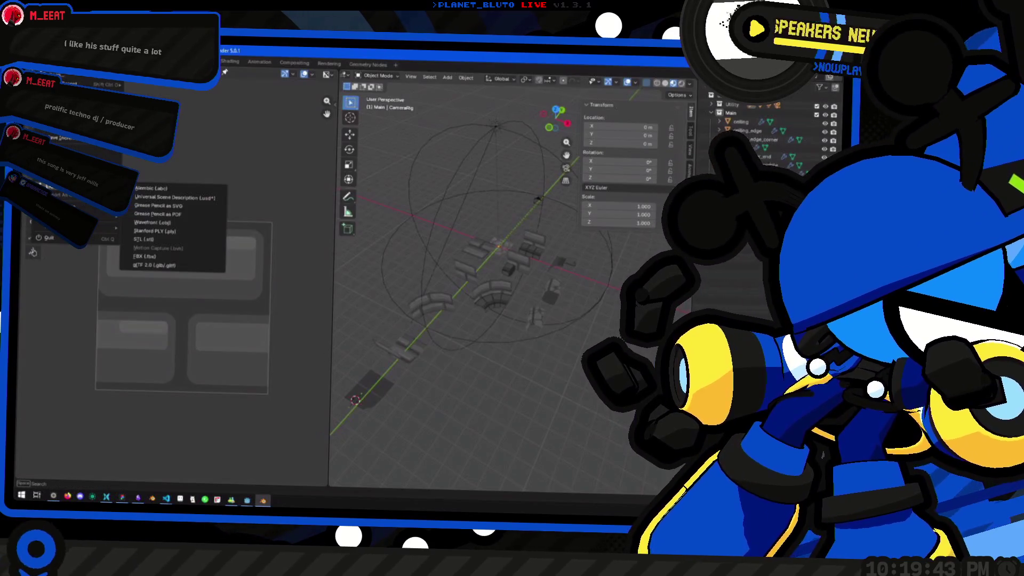
# Start a glTF 2.0 export and expand its Include and Transform options.
pyautogui.click(183, 269)
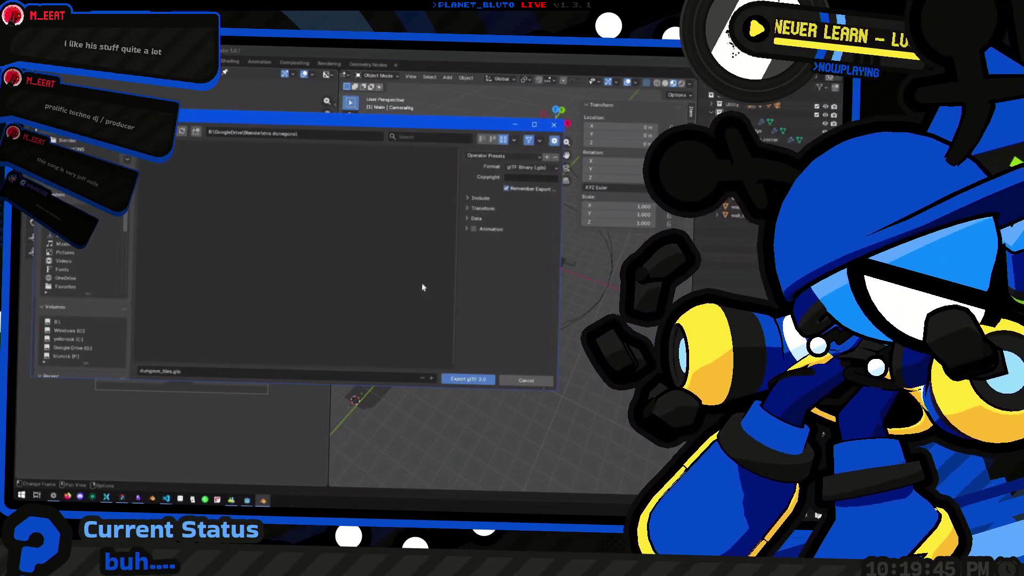
pyautogui.click(504, 158)
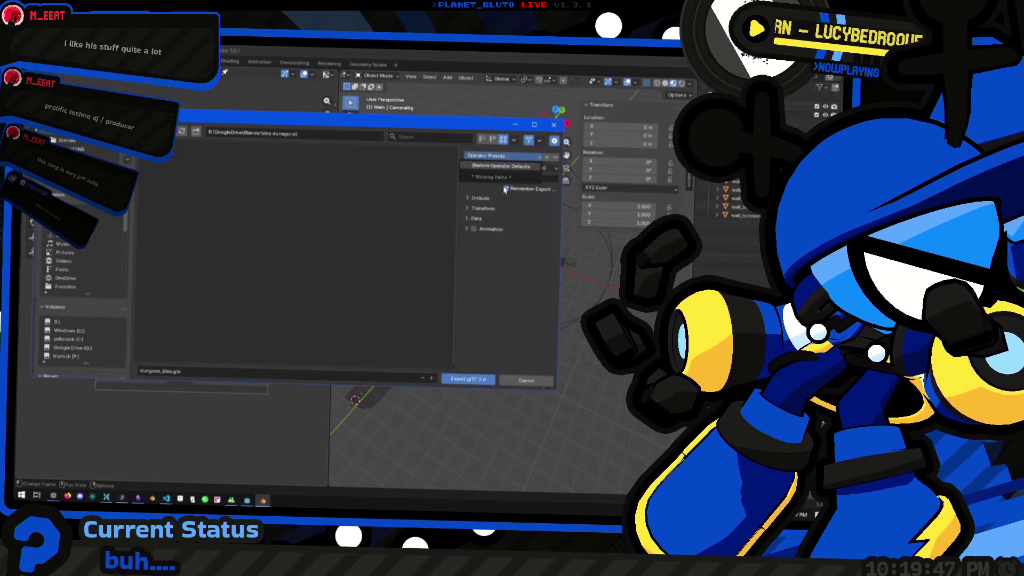
pyautogui.click(491, 156)
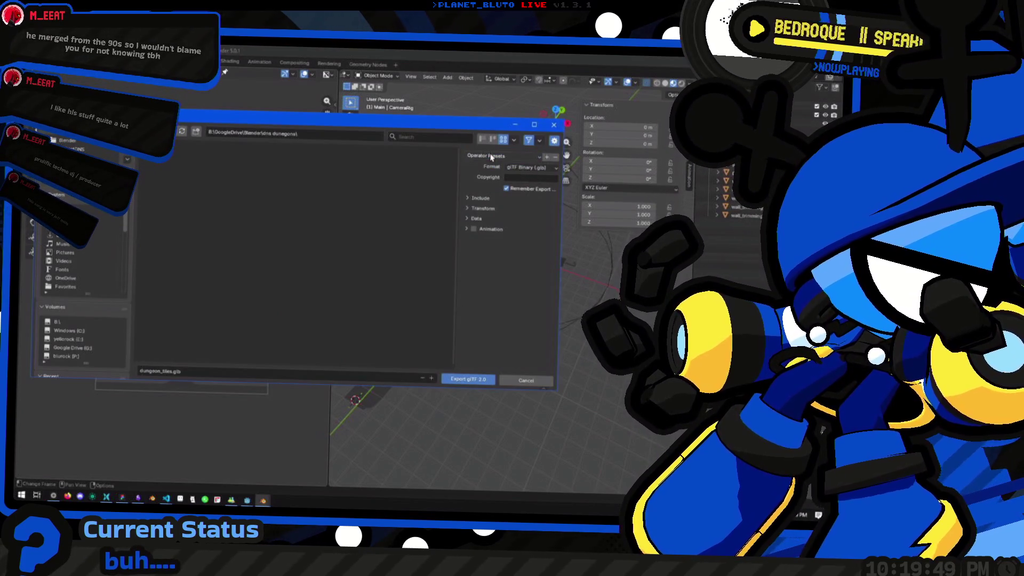
pyautogui.click(480, 198)
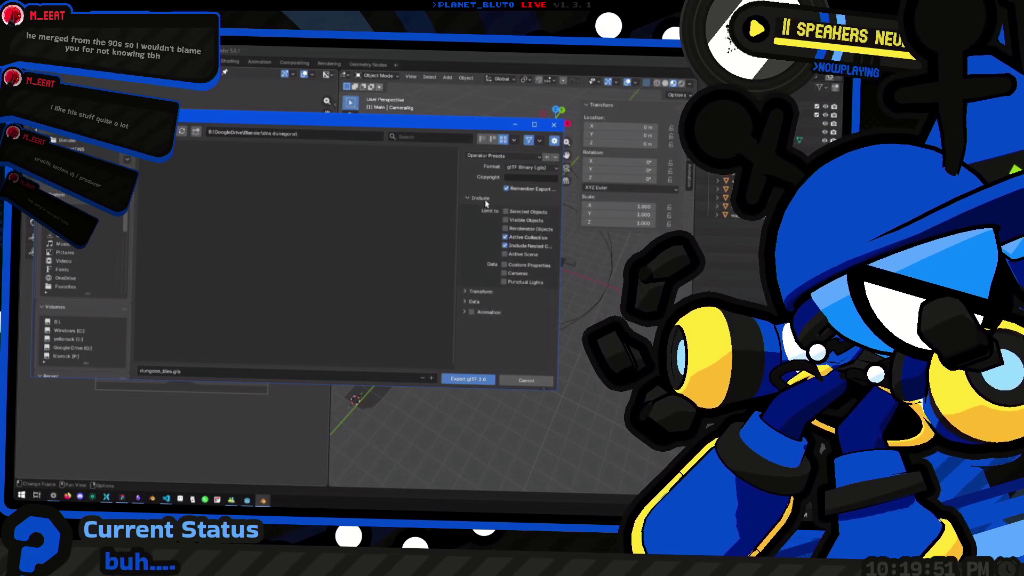
pyautogui.click(480, 292)
pyautogui.scroll(-2, 479, 293)
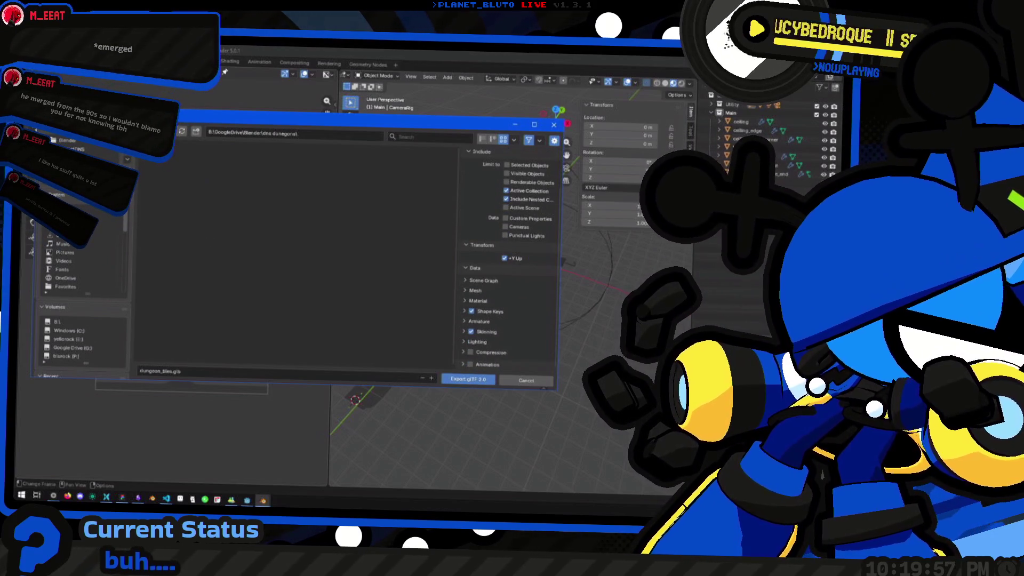
# Export the glTF binary into P:\Projects\ProjectDNS\rigs and switch back to Godot.
pyautogui.click(80, 151)
pyautogui.scroll(-1, 264, 267)
pyautogui.doubleClick(264, 280)
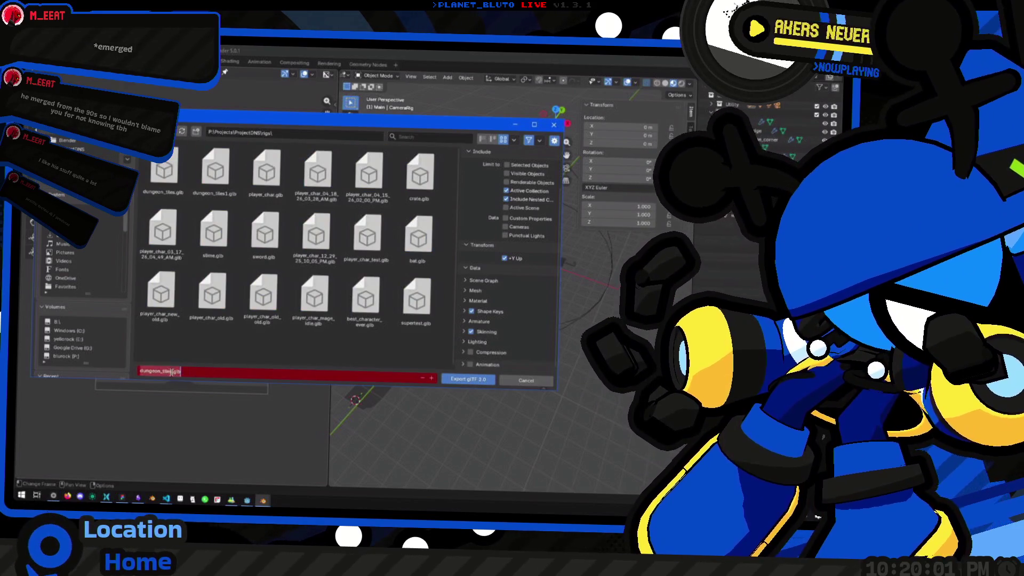
pyautogui.write('2')
pyautogui.click(472, 381)
pyautogui.hotkey('alt', 'Tab')
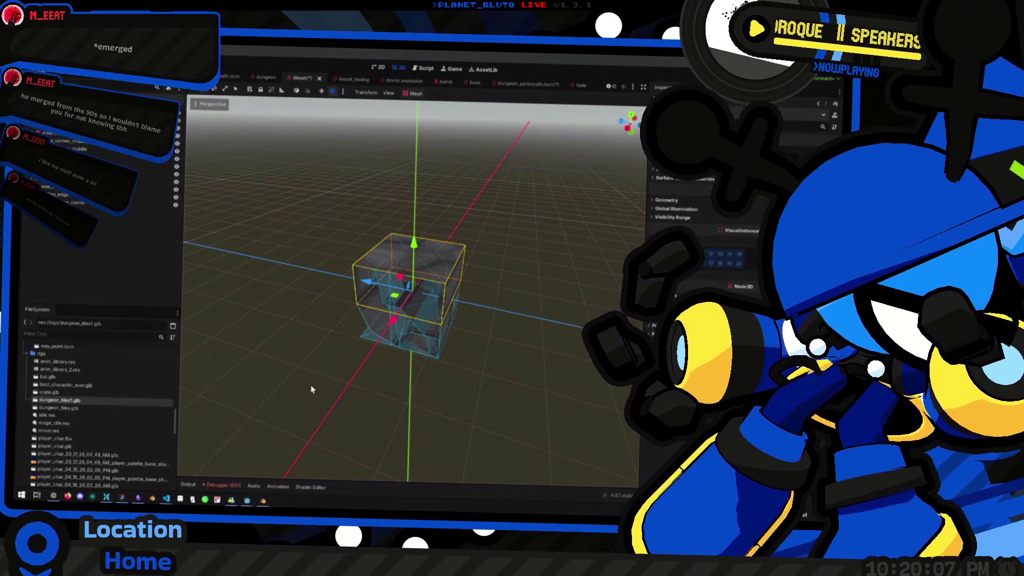
# Review the newly exported dungeon_tiles2.glb in Advanced Import Settings and close it.
pyautogui.hotkey('alt', 'Tab')
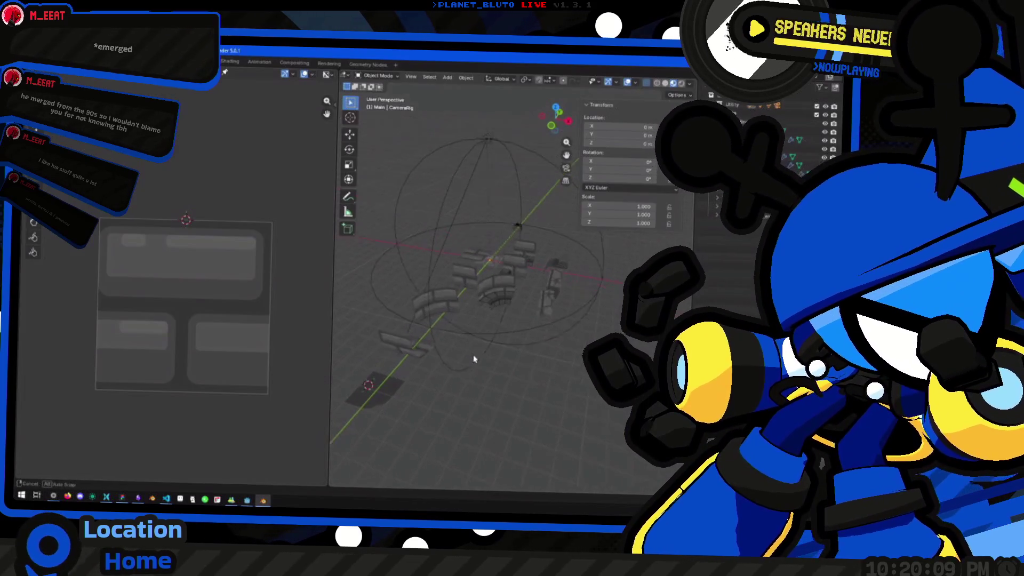
pyautogui.hotkey('alt', 'Tab')
pyautogui.doubleClick(60, 408)
pyautogui.moveTo(319, 347)
pyautogui.mouseDown()
pyautogui.moveTo(347, 358)
pyautogui.moveTo(328, 333)
pyautogui.moveTo(414, 380)
pyautogui.mouseUp()
pyautogui.click(539, 460)
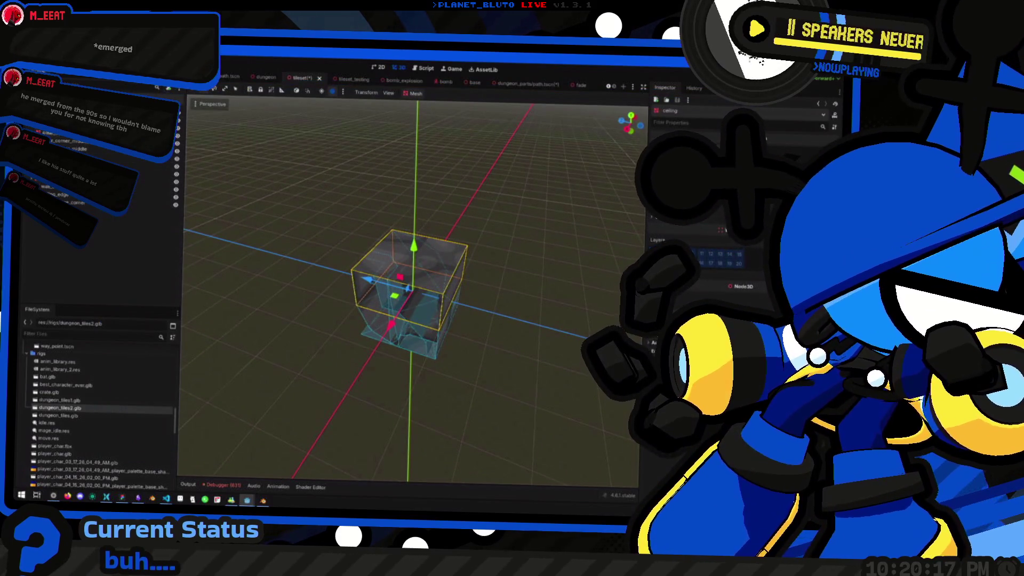
# Hide the six old tile pieces and drop a dungeon_tiles2 instance into the viewport, set farther back.
pyautogui.click(178, 135)
pyautogui.click(178, 143)
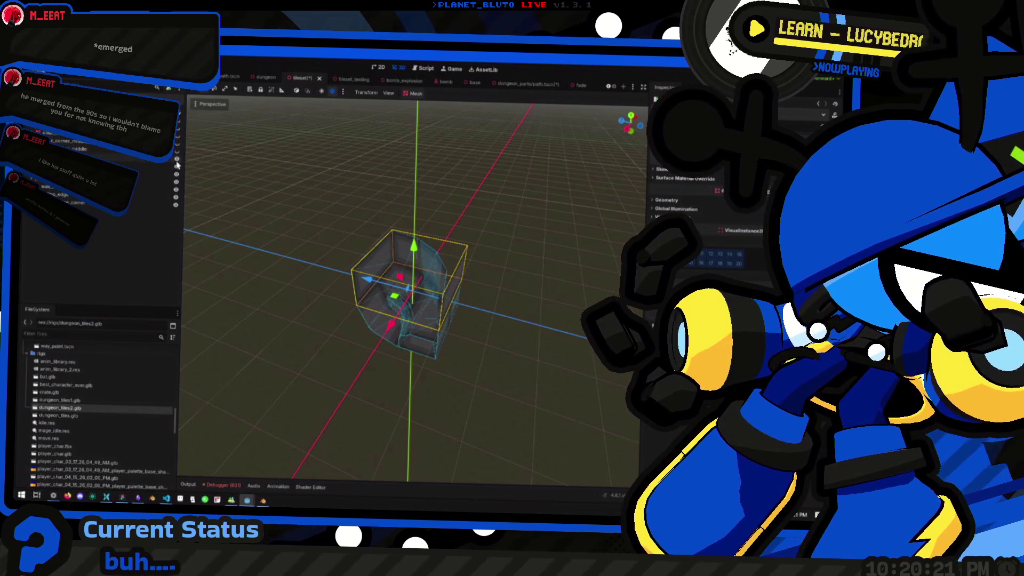
pyautogui.click(177, 182)
pyautogui.click(176, 189)
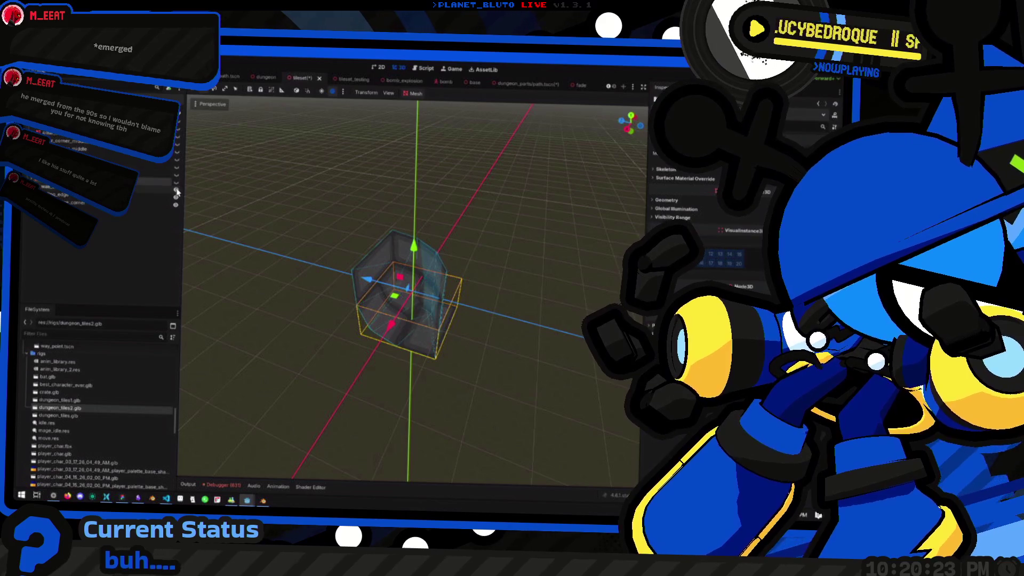
pyautogui.click(176, 197)
pyautogui.click(176, 205)
pyautogui.moveTo(82, 418); pyautogui.dragTo(274, 395)
pyautogui.moveTo(310, 363); pyautogui.dragTo(381, 359)
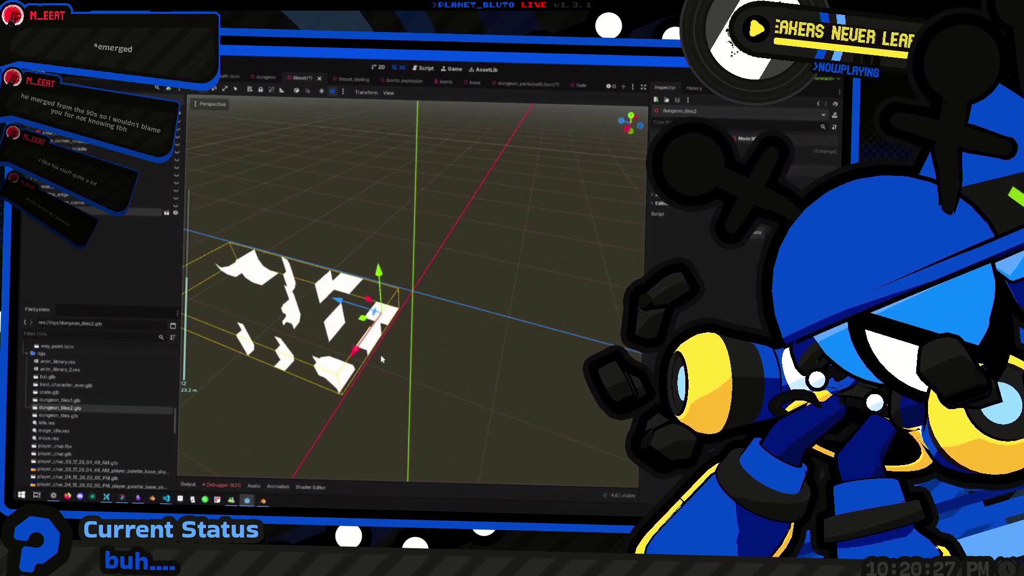
pyautogui.rightClick(97, 214)
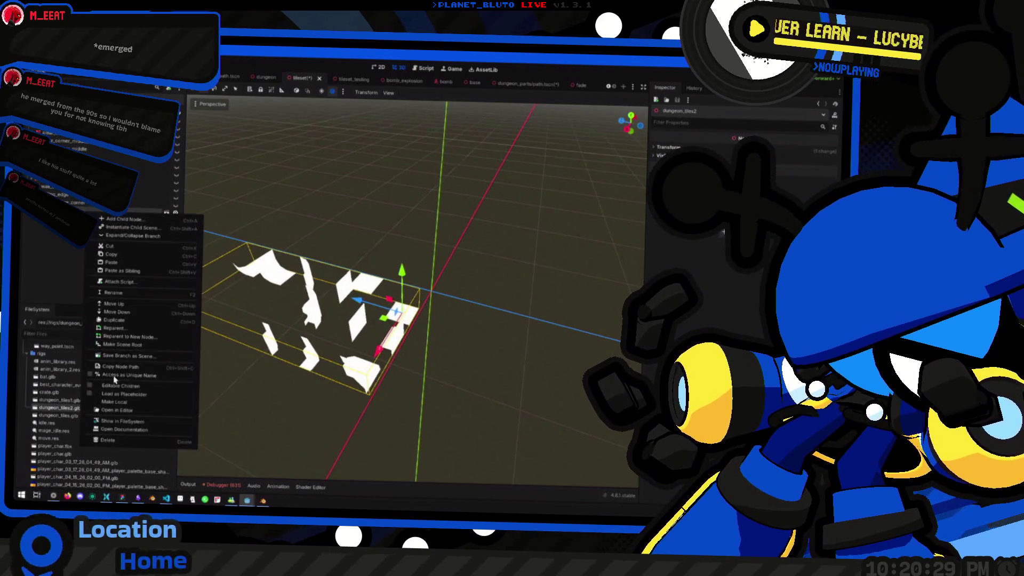
# Make the dungeon_tiles2 instance local so its pieces become editable nodes, and orbit around them.
pyautogui.click(112, 405)
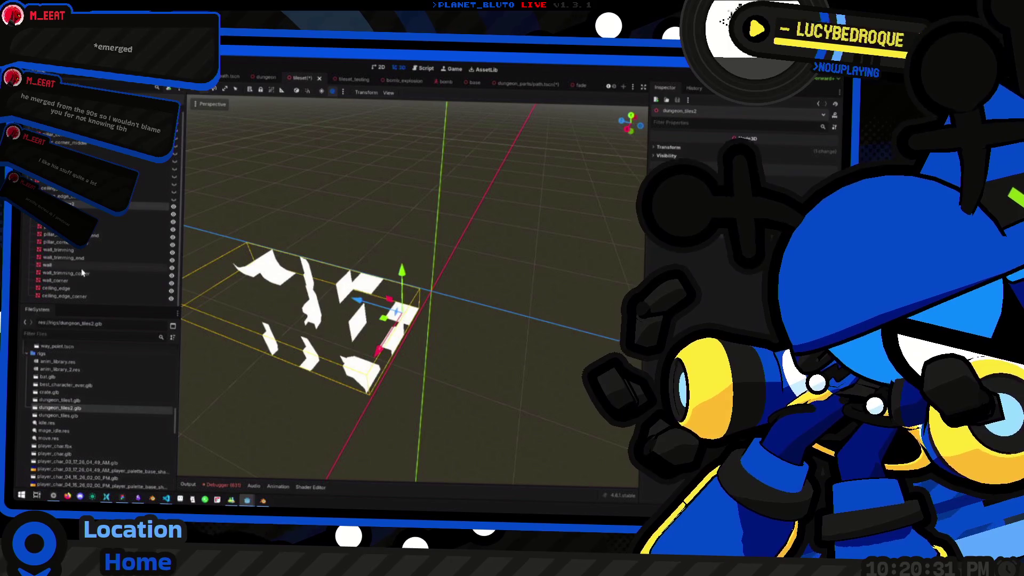
pyautogui.click(76, 259)
pyautogui.press('Up')
pyautogui.press('Up')
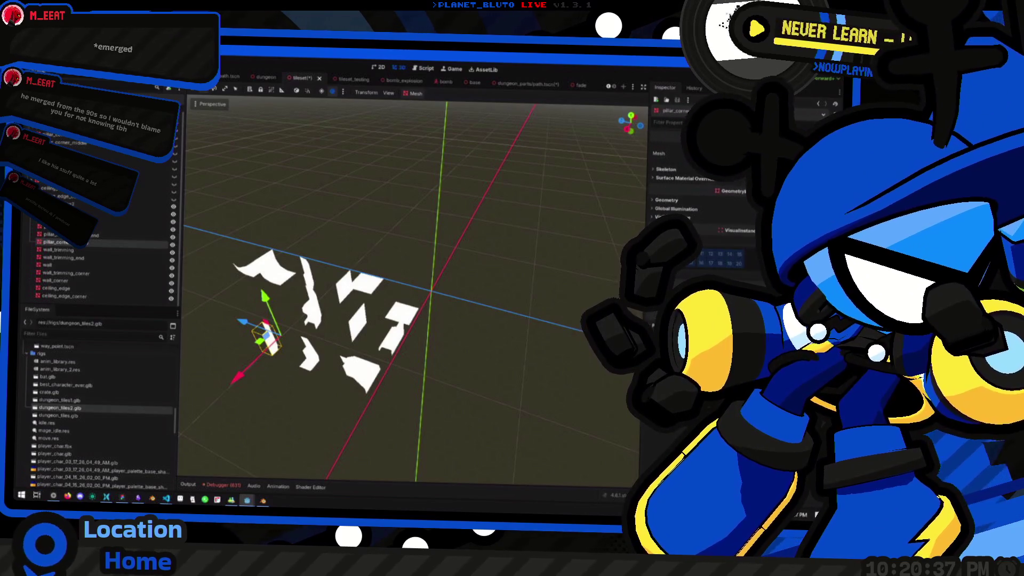
pyautogui.moveTo(345, 270); pyautogui.dragTo(405, 278)
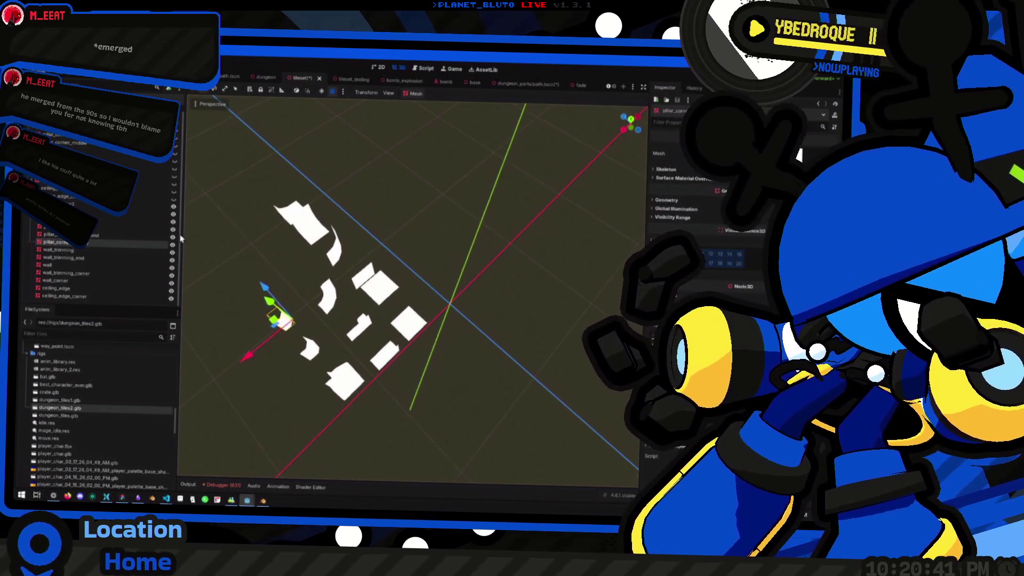
# Select the wall_trimming pieces, inspect them up close, and request deleting the selection.
pyautogui.click(66, 273)
pyautogui.keyDown('ctrl'); pyautogui.click(69, 257); pyautogui.keyUp('ctrl')
pyautogui.keyDown('ctrl'); pyautogui.click(74, 250); pyautogui.keyUp('ctrl')
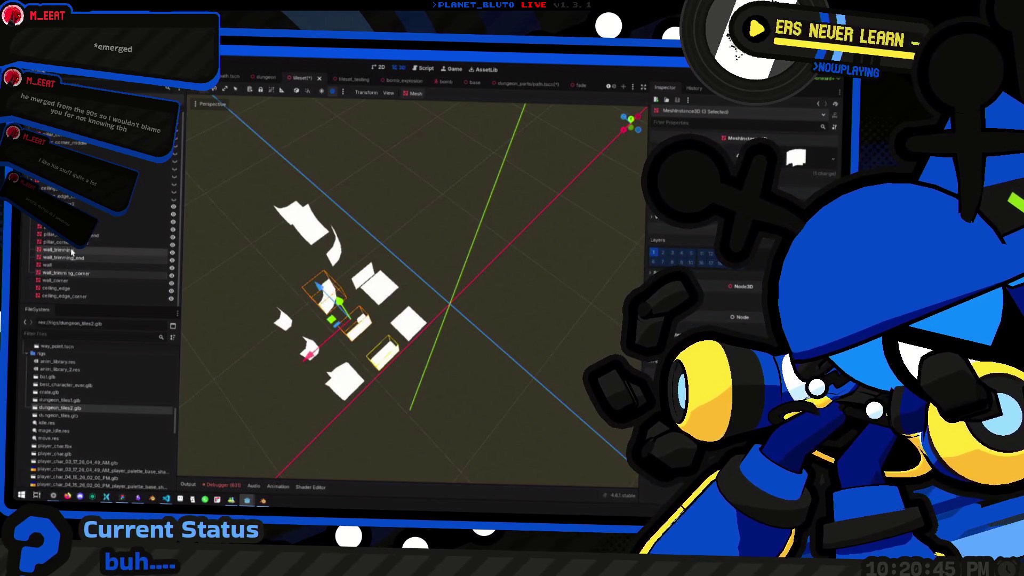
pyautogui.click(155, 176)
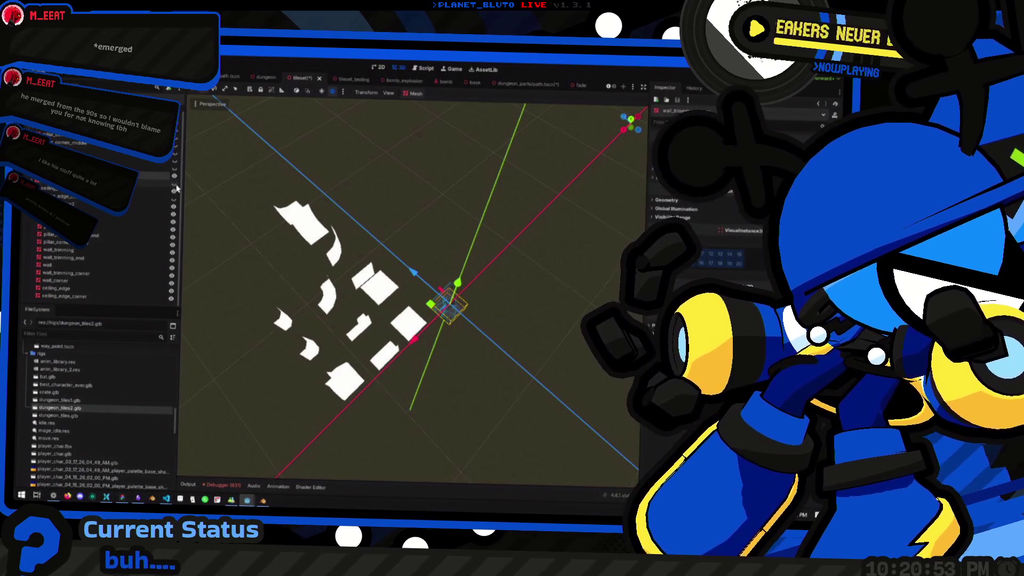
pyautogui.scroll(1, 140, 186)
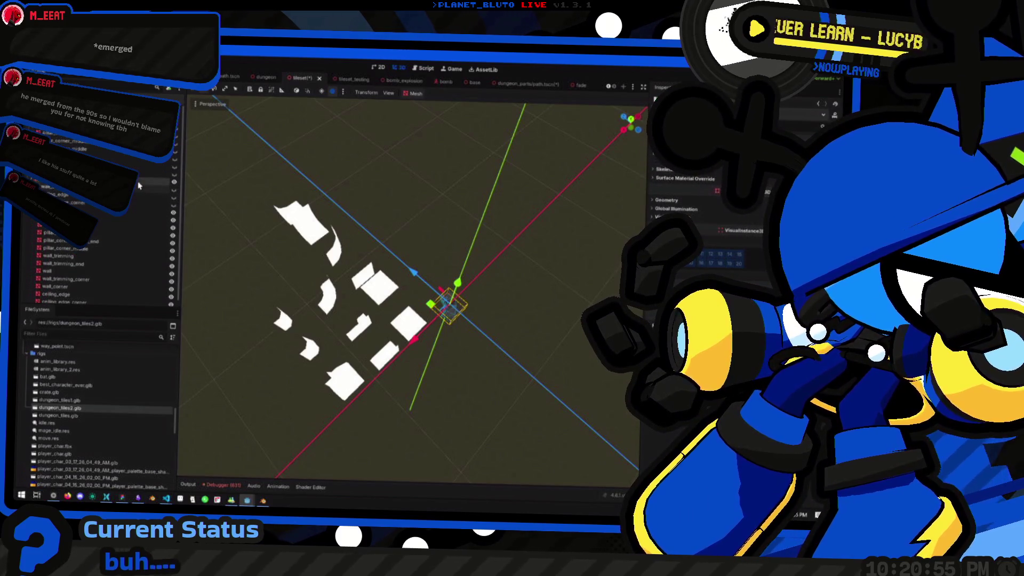
pyautogui.moveTo(507, 257)
pyautogui.mouseDown()
pyautogui.moveTo(453, 290)
pyautogui.moveTo(465, 336)
pyautogui.mouseUp()
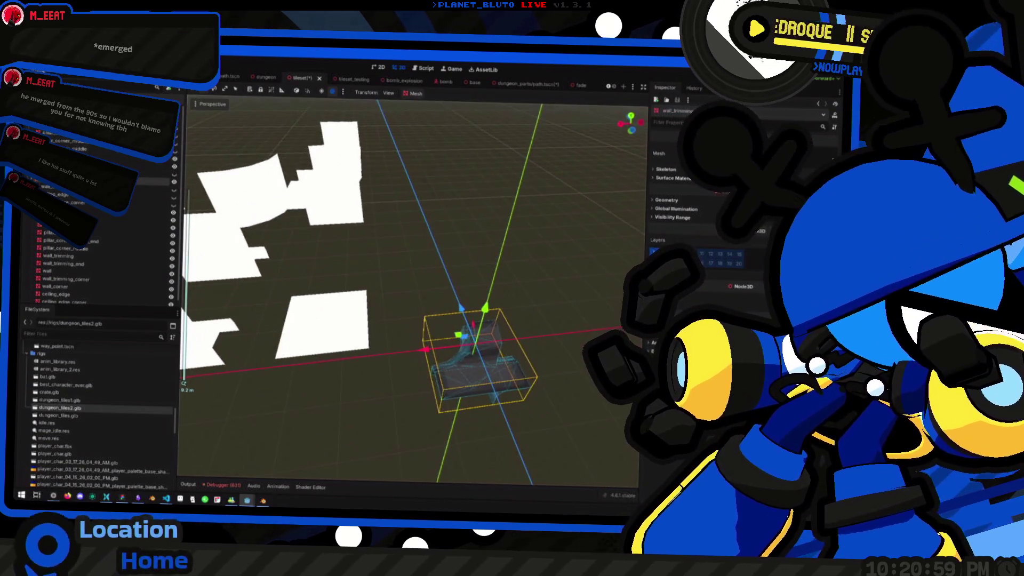
pyautogui.keyDown('shift'); pyautogui.click(496, 374); pyautogui.keyUp('shift')
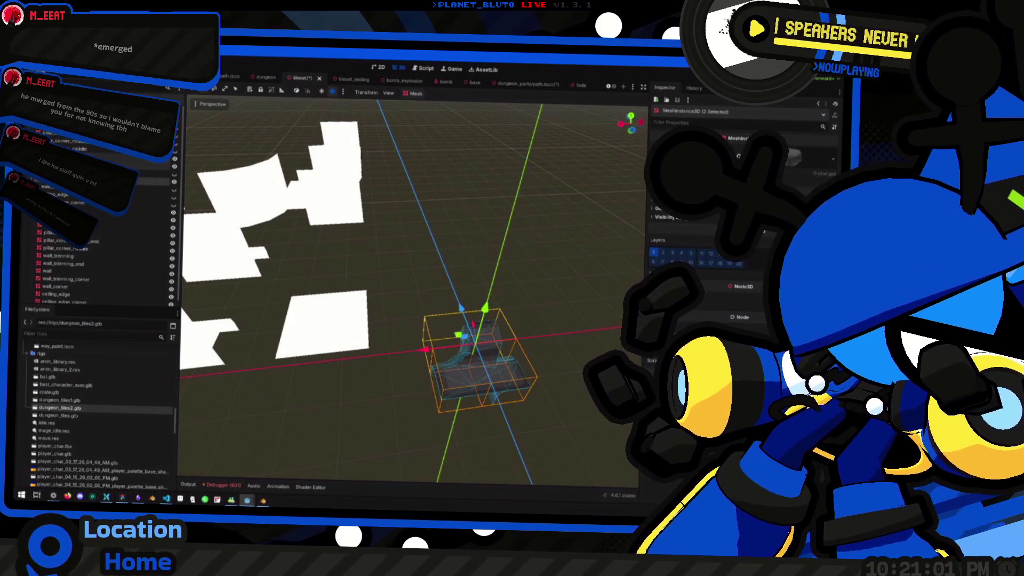
pyautogui.press('Delete')
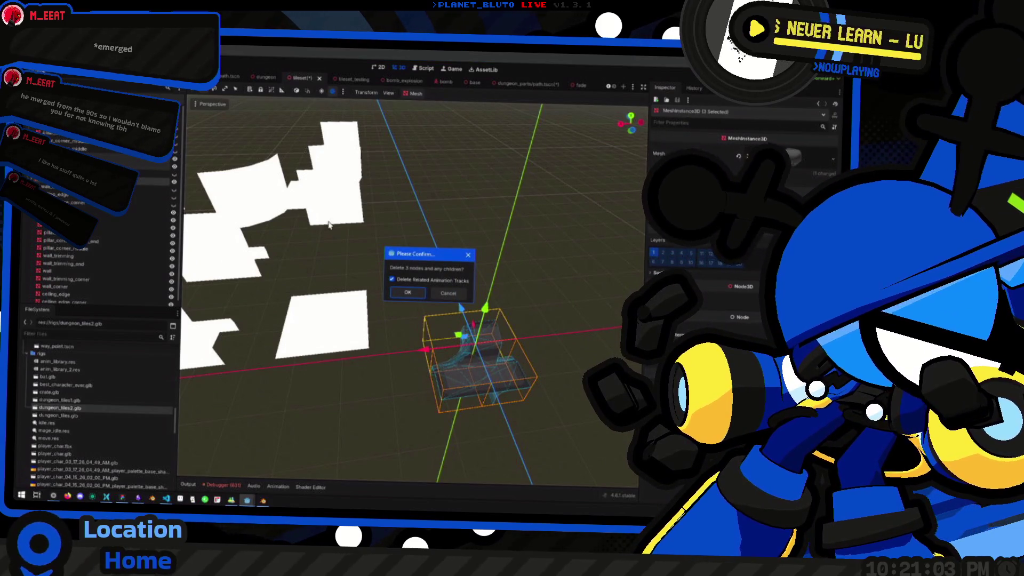
# Delete the three selected dungeon_tiles2 pieces and confirm the prompt.
pyautogui.press('Escape')
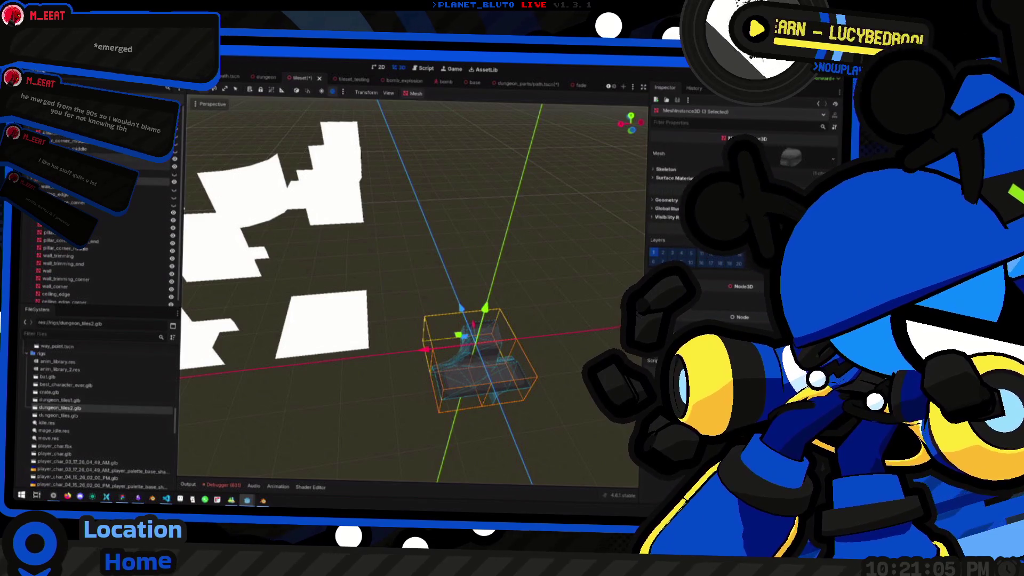
pyautogui.scroll(1, 101, 262)
pyautogui.scroll(-1, 101, 262)
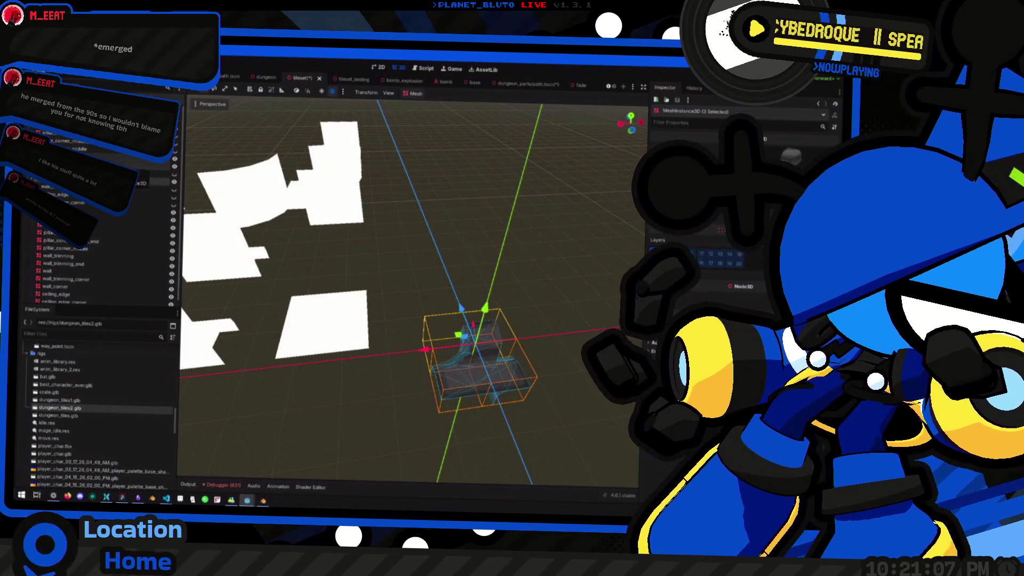
pyautogui.press('Delete')
pyautogui.press('Return')
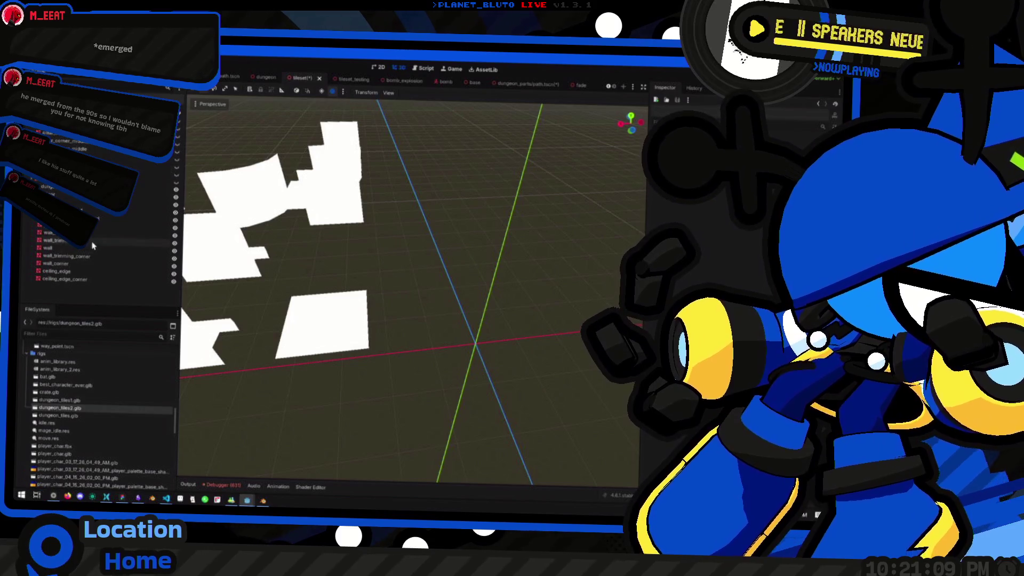
# Select two wall_trimming pieces, press Delete, and orbit to a lower view of the trim.
pyautogui.click(64, 240)
pyautogui.keyDown('shift'); pyautogui.click(79, 257); pyautogui.keyUp('shift')
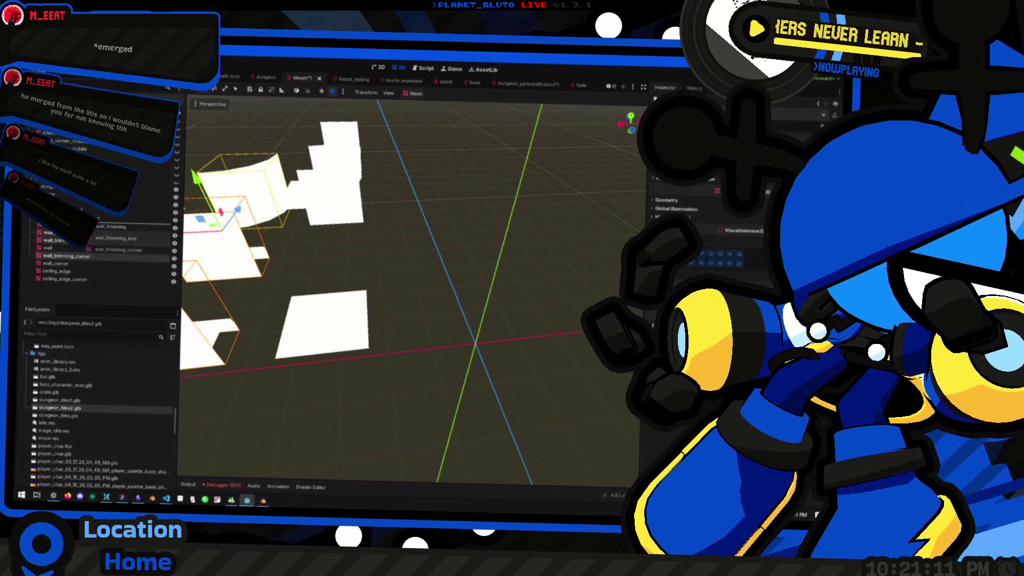
pyautogui.press('Delete')
pyautogui.moveTo(428, 219); pyautogui.dragTo(434, 238)
pyautogui.press('Escape')
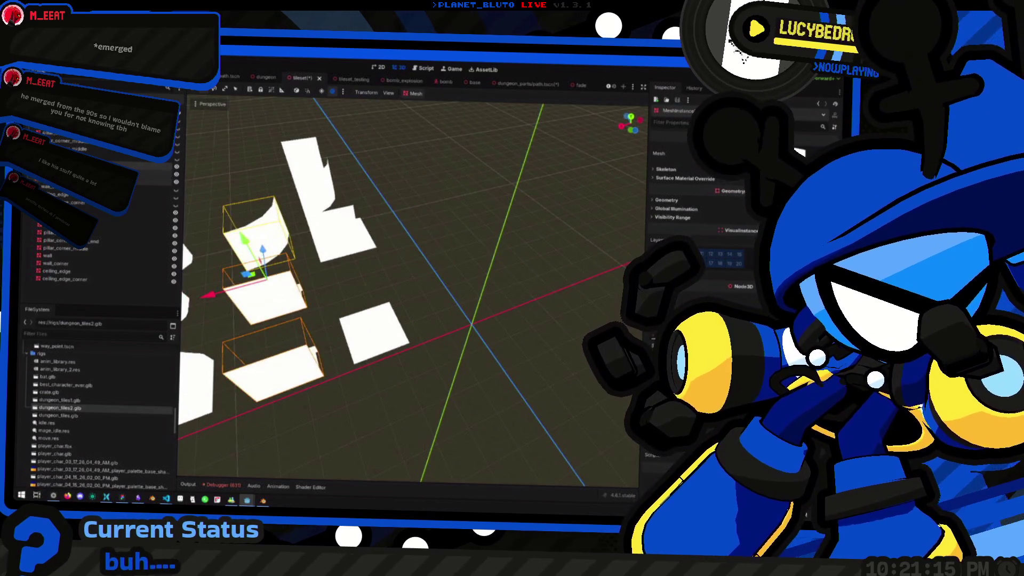
pyautogui.moveTo(465, 304); pyautogui.dragTo(419, 292)
pyautogui.moveTo(472, 324)
pyautogui.mouseDown()
pyautogui.moveTo(470, 291)
pyautogui.moveTo(411, 230)
pyautogui.moveTo(487, 290)
pyautogui.moveTo(431, 278)
pyautogui.moveTo(344, 133)
pyautogui.mouseUp()
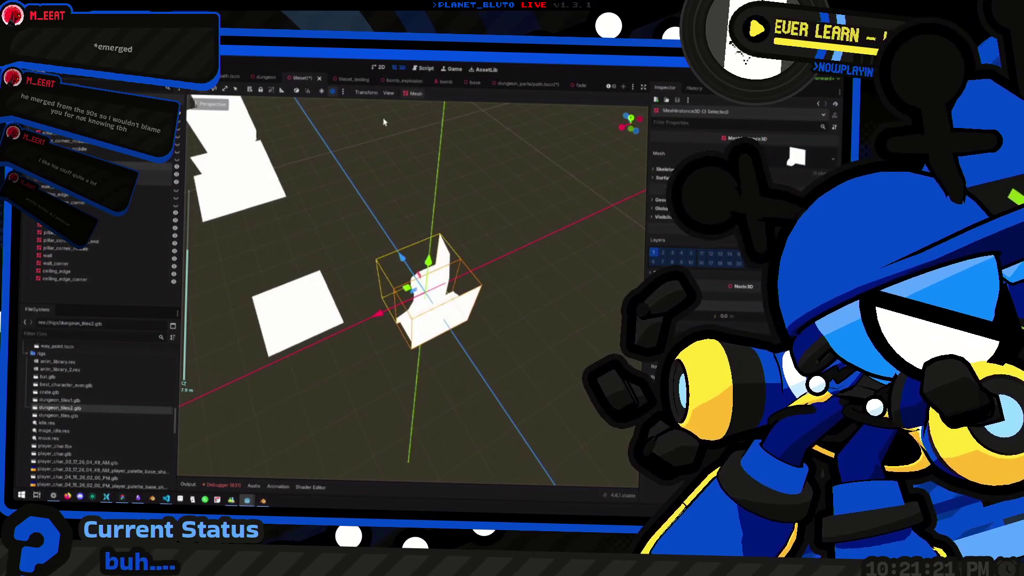
pyautogui.click(414, 94)
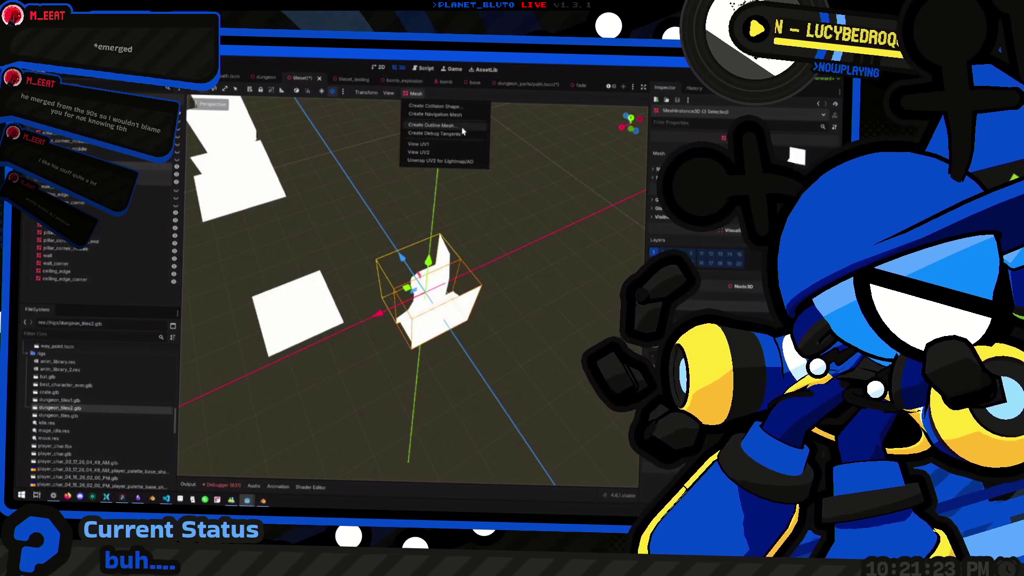
# Create a trimesh collision shape as a static body child, then select wall_trimming to inspect it.
pyautogui.click(434, 106)
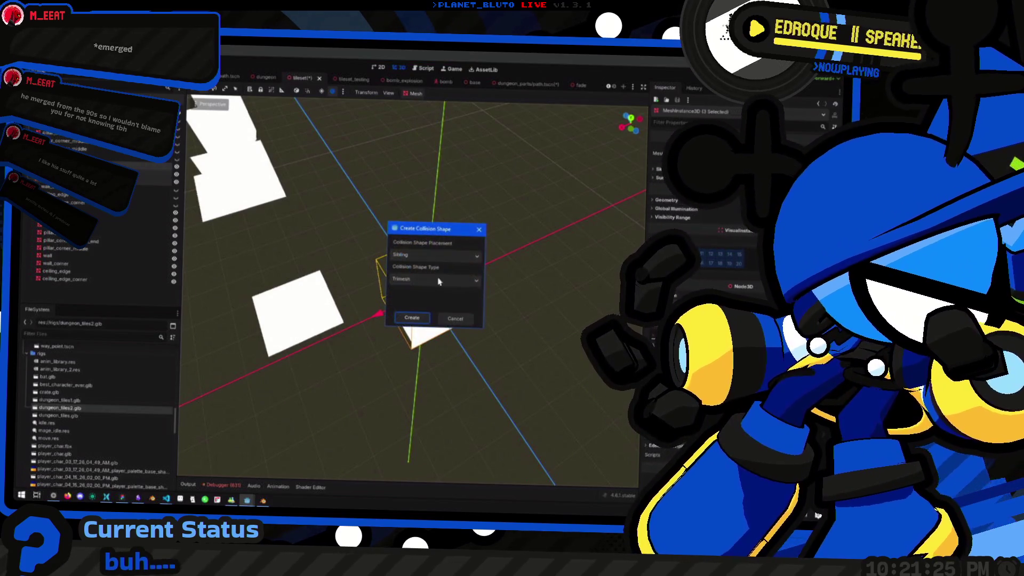
pyautogui.click(412, 260)
pyautogui.click(419, 276)
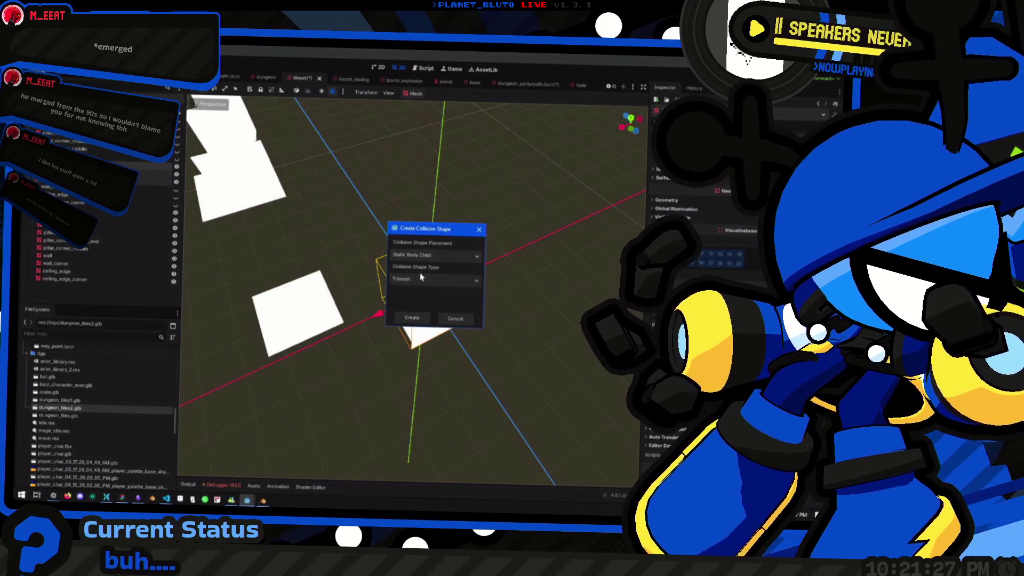
pyautogui.click(413, 318)
pyautogui.moveTo(458, 299); pyautogui.dragTo(464, 267)
pyautogui.scroll(3, 465, 286)
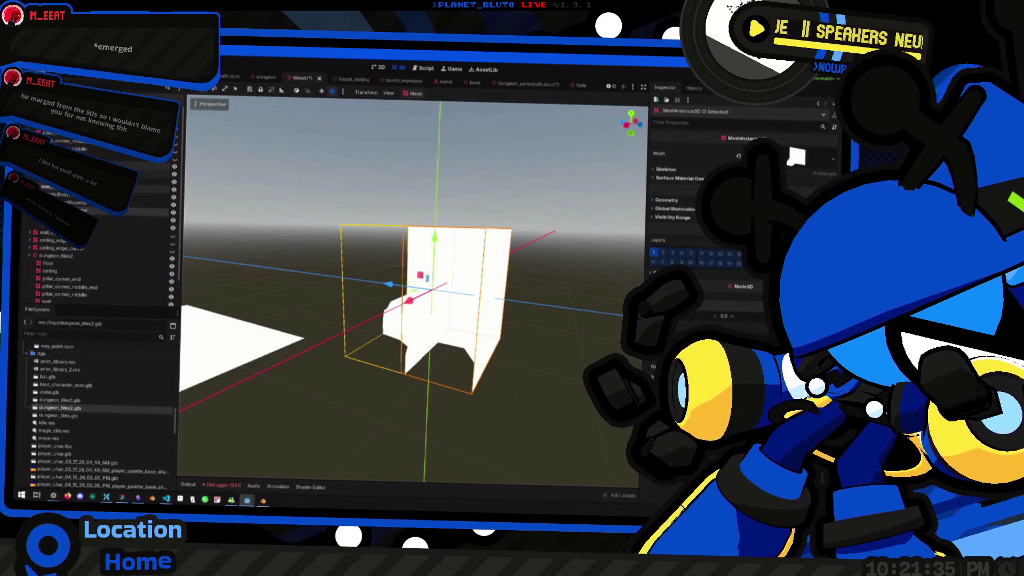
pyautogui.click(155, 175)
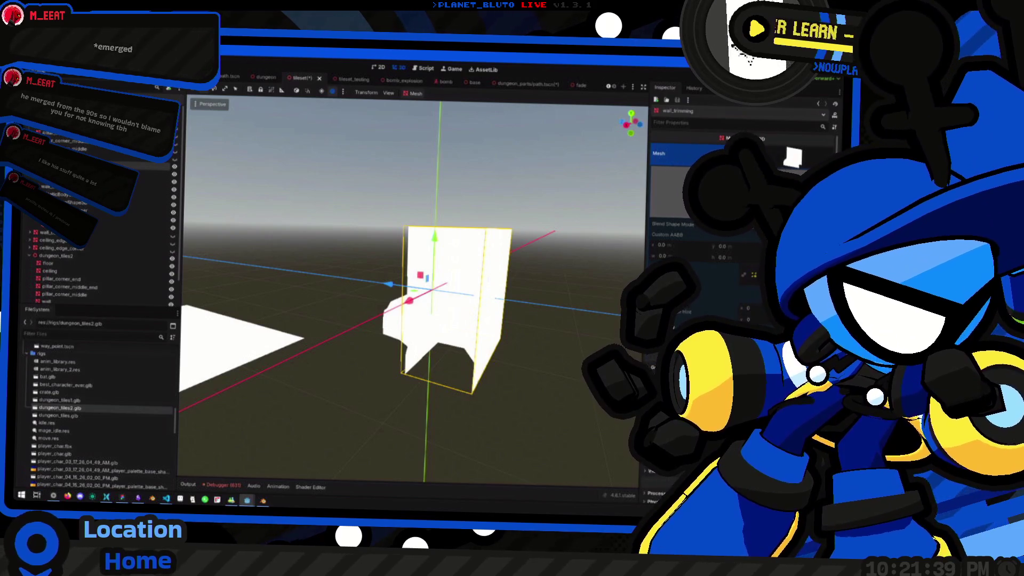
pyautogui.scroll(-2, 489, 244)
pyautogui.moveTo(483, 225); pyautogui.dragTo(490, 244)
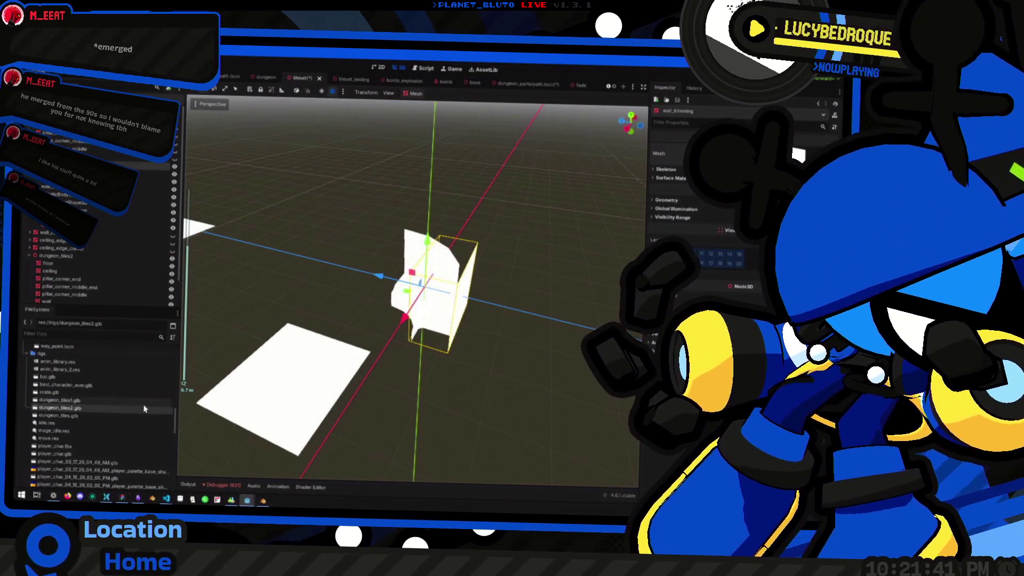
pyautogui.doubleClick(96, 408)
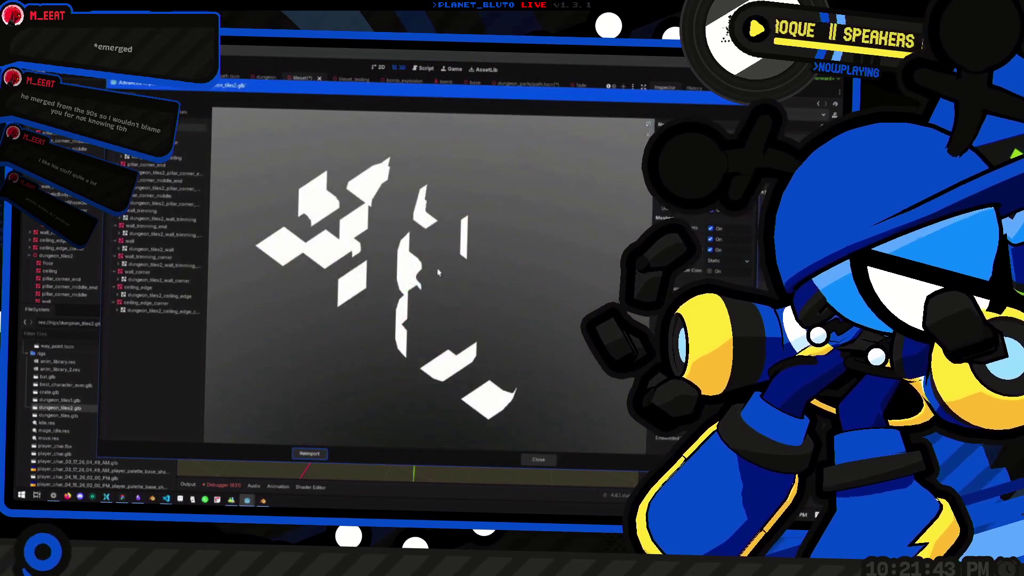
pyautogui.click(152, 164)
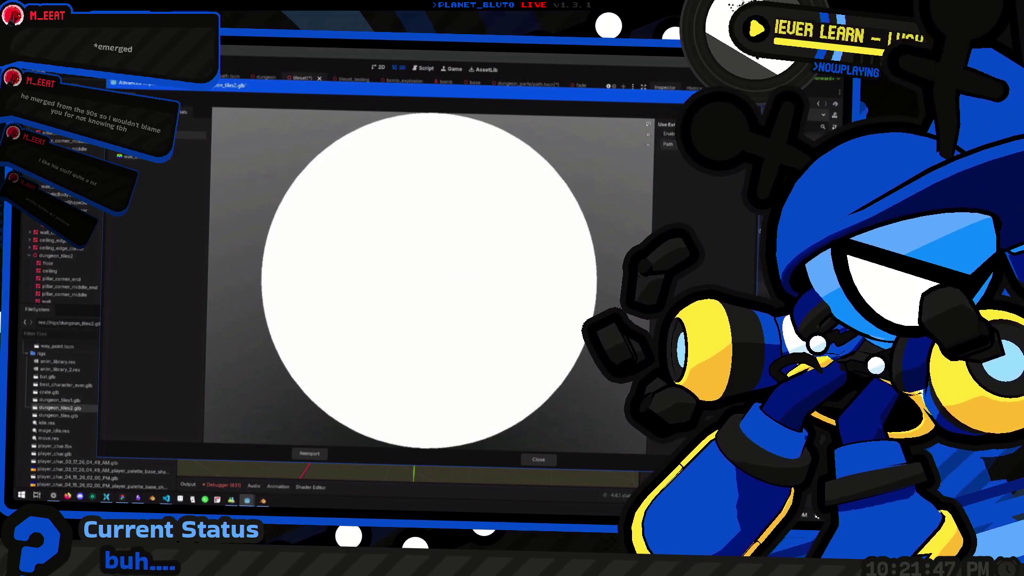
pyautogui.click(832, 144)
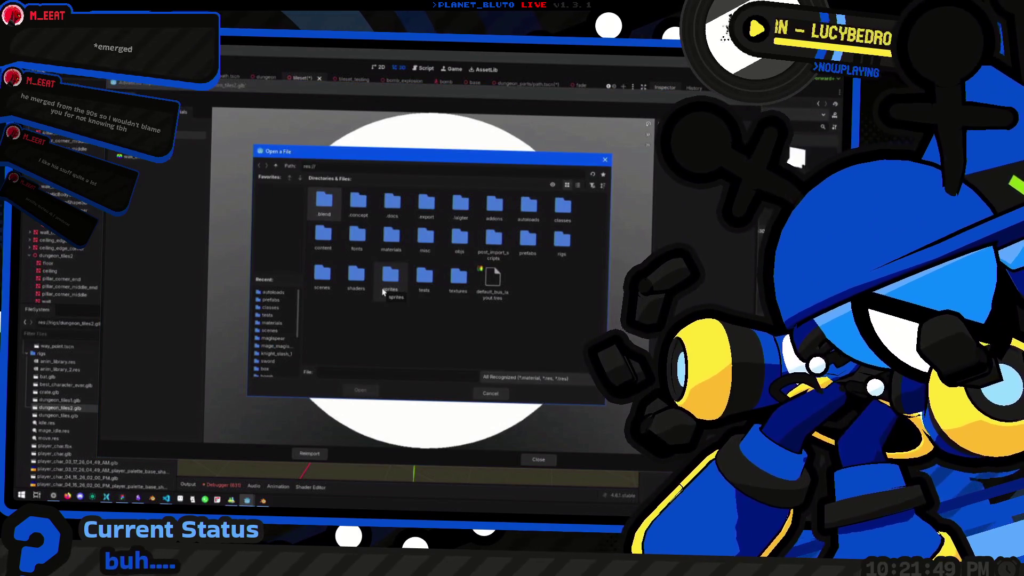
pyautogui.click(490, 394)
pyautogui.press('Escape')
pyautogui.moveTo(525, 398); pyautogui.dragTo(492, 388)
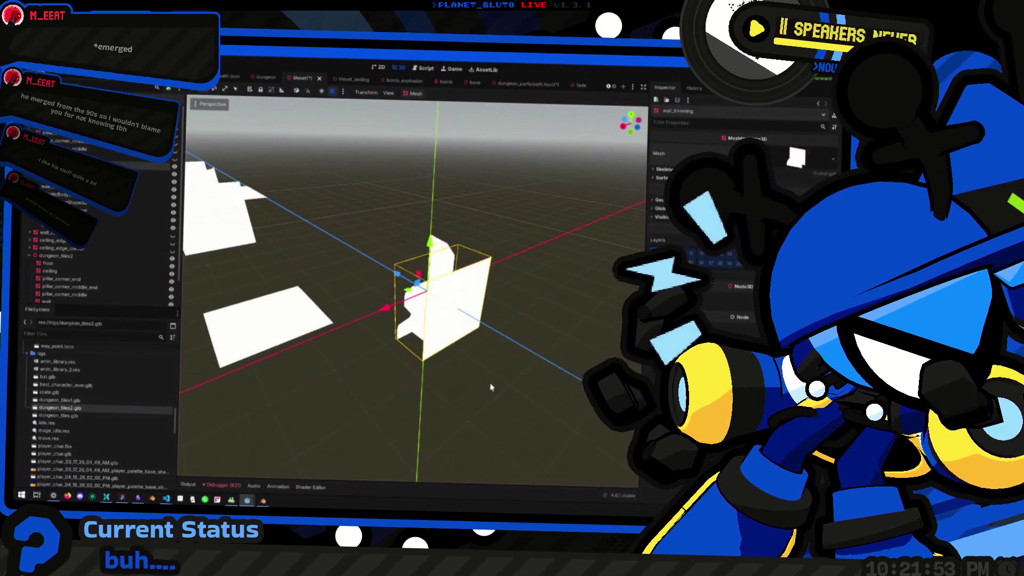
pyautogui.scroll(-3, 407, 364)
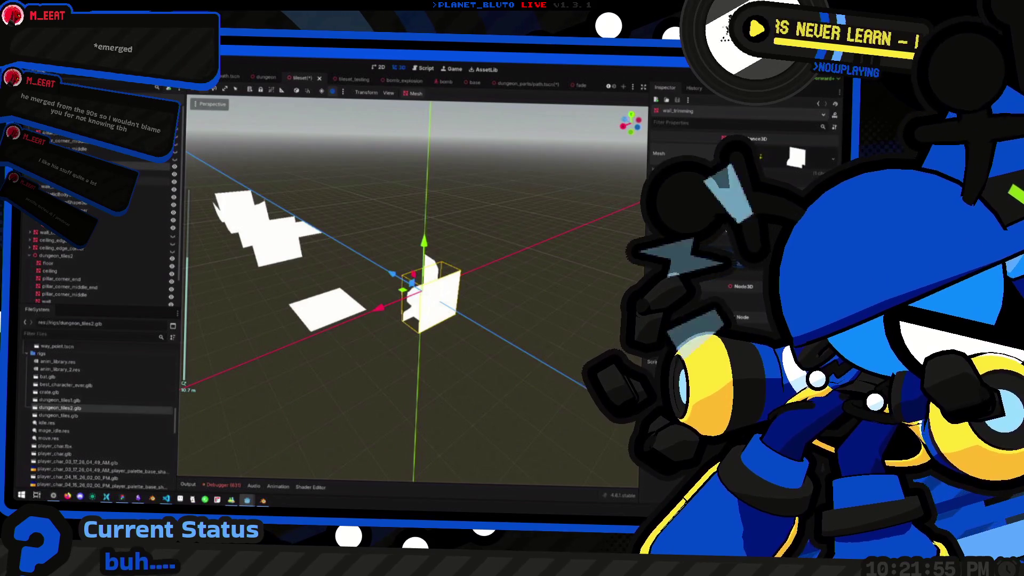
pyautogui.hotkey('ctrl', 'z')
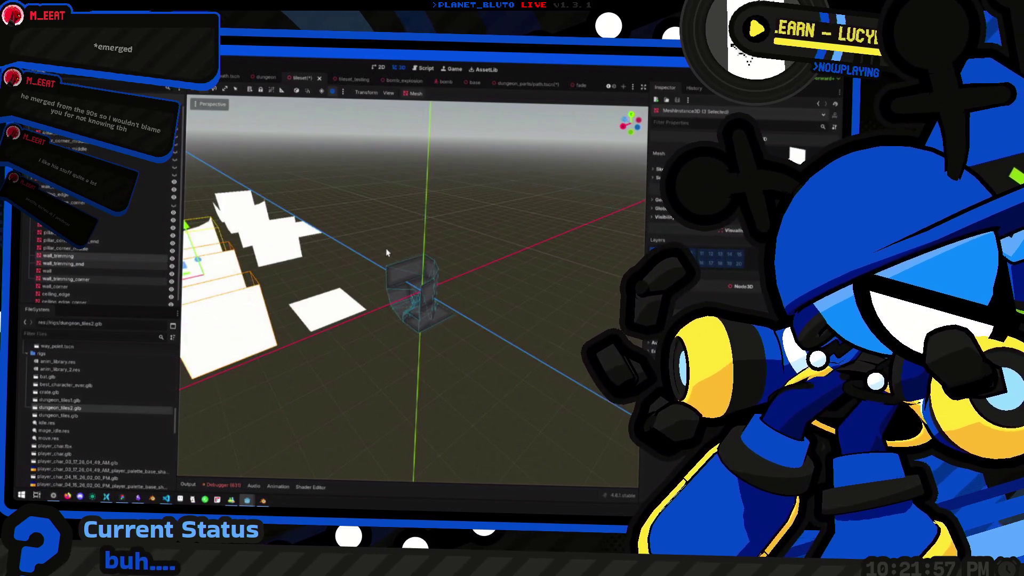
# Delete the loose tile meshes so only the wall trim piece remains in the scene.
pyautogui.click(149, 213)
pyautogui.press('Delete')
pyautogui.press('Return')
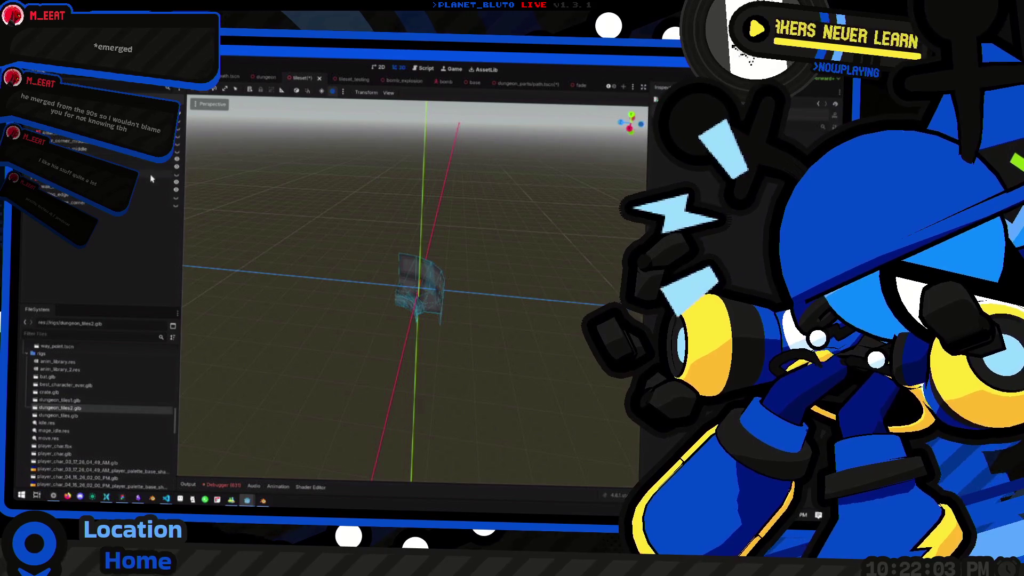
pyautogui.moveTo(309, 217); pyautogui.dragTo(329, 245)
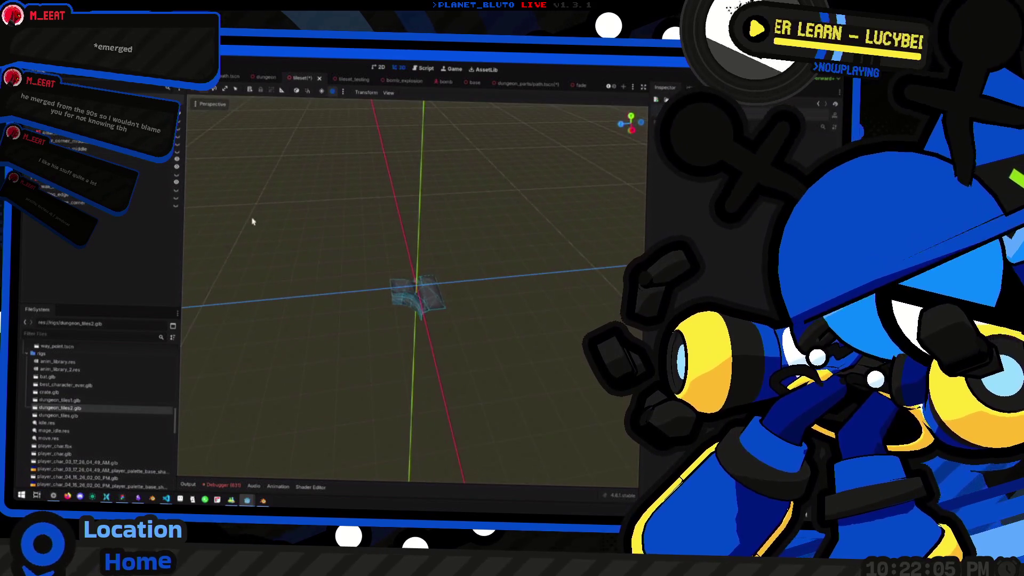
pyautogui.click(122, 163)
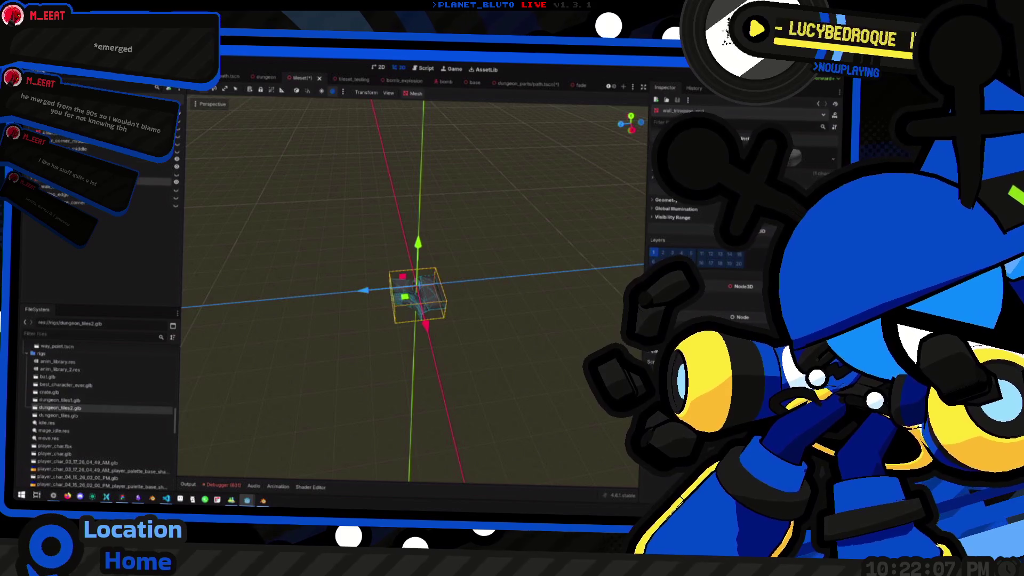
pyautogui.moveTo(374, 251); pyautogui.dragTo(399, 242)
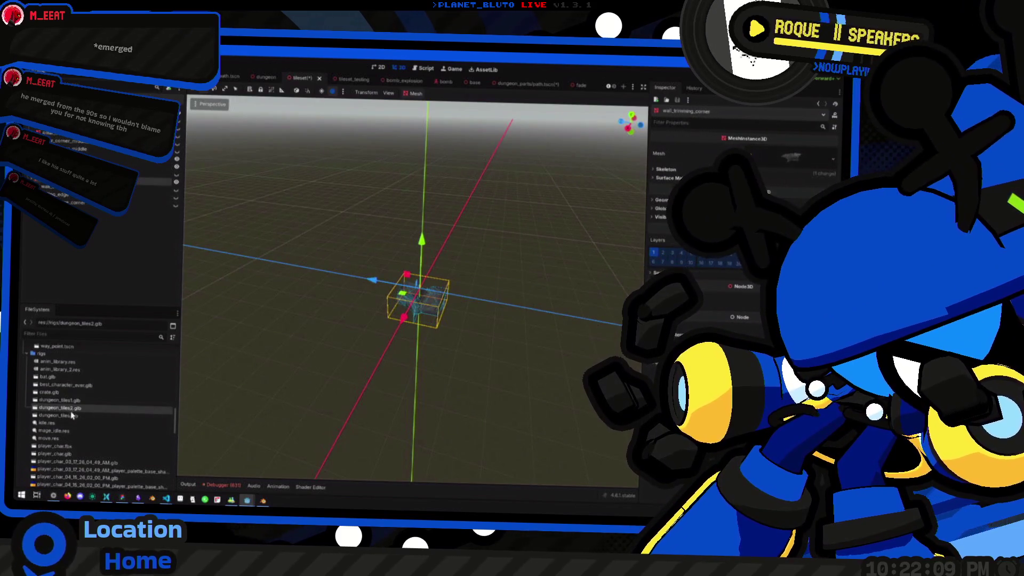
pyautogui.hotkey('alt', 'Tab')
pyautogui.hotkey('alt', 'Tab')
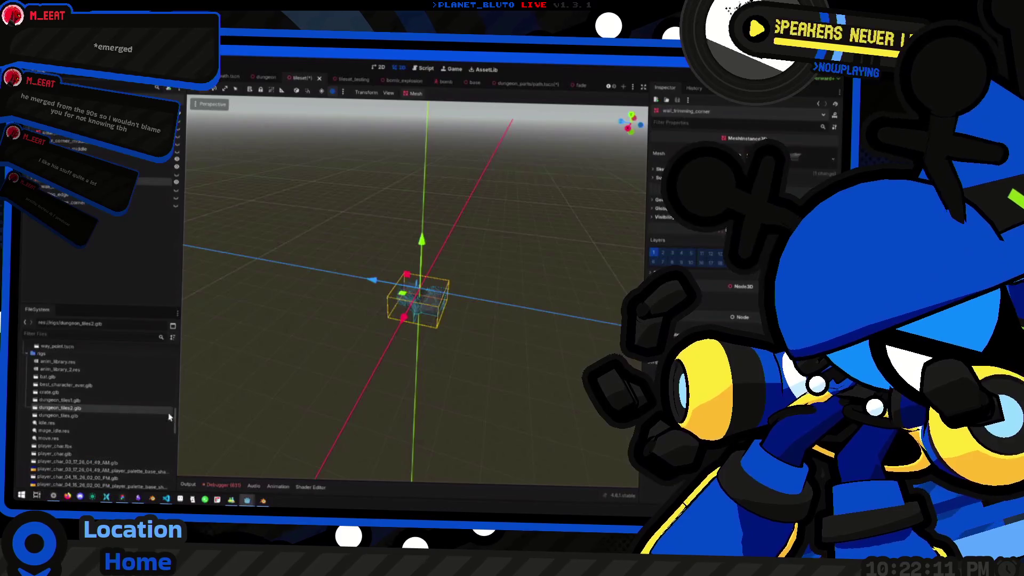
# Rename dungeon_tiles.glb to dungeon_tiles_old.glb in the FileSystem rigs folder.
pyautogui.click(98, 415)
pyautogui.press('F2')
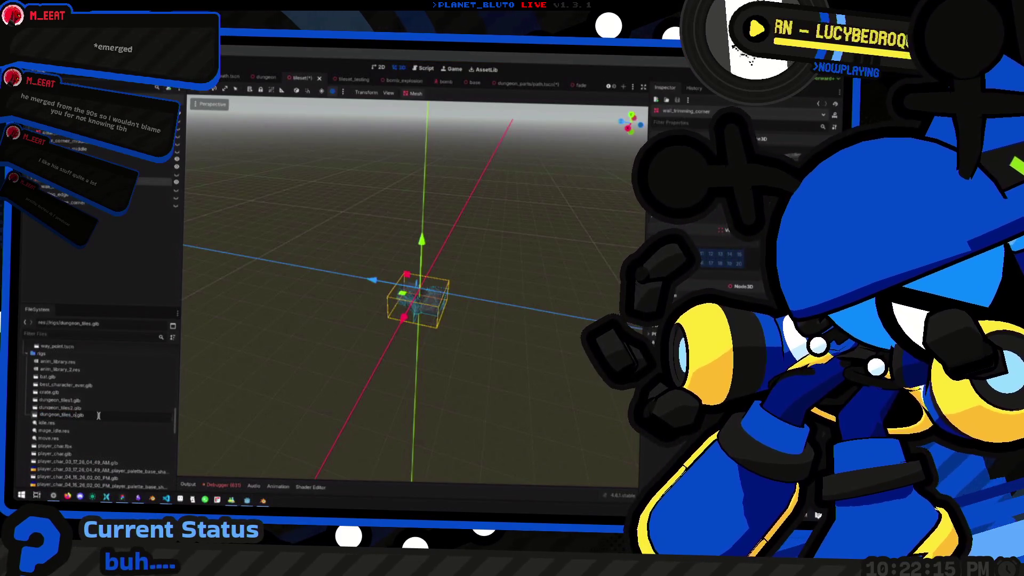
pyautogui.write('ld')
pyautogui.press('Return')
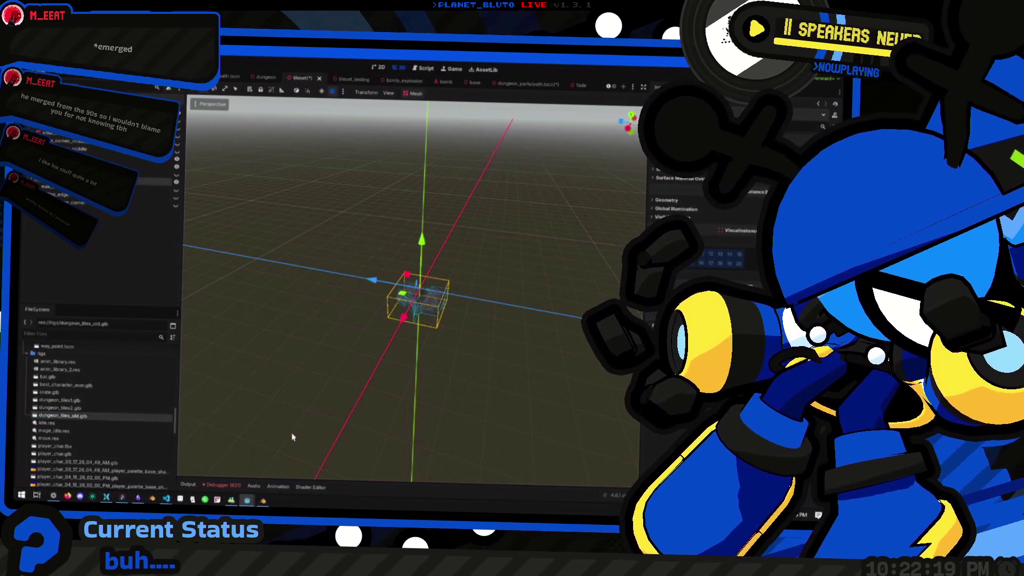
pyautogui.click(124, 414)
pyautogui.press('Return')
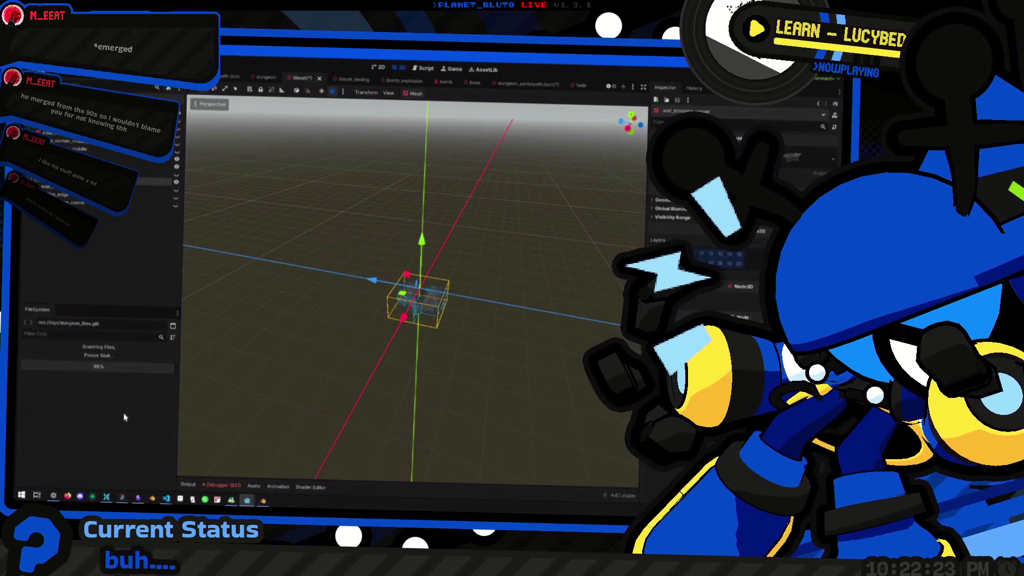
pyautogui.hotkey('alt', 'Tab')
pyautogui.moveTo(345, 390); pyautogui.dragTo(281, 225)
# Export the Blender tileset via glTF 2.0 as a new dungeon_tiles.glb in the rigs folder.
pyautogui.click(32, 61)
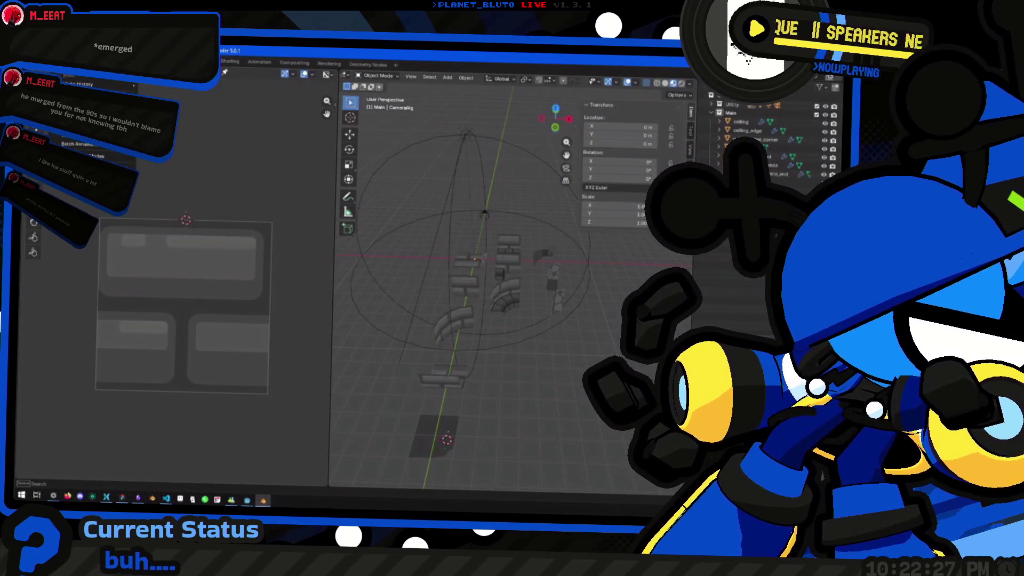
pyautogui.moveTo(106, 227)
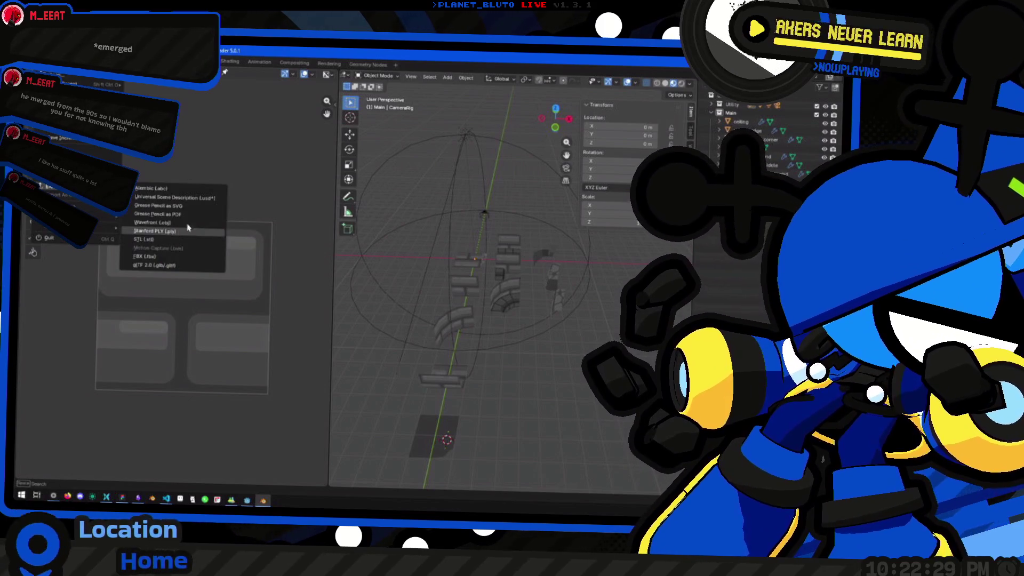
pyautogui.click(160, 265)
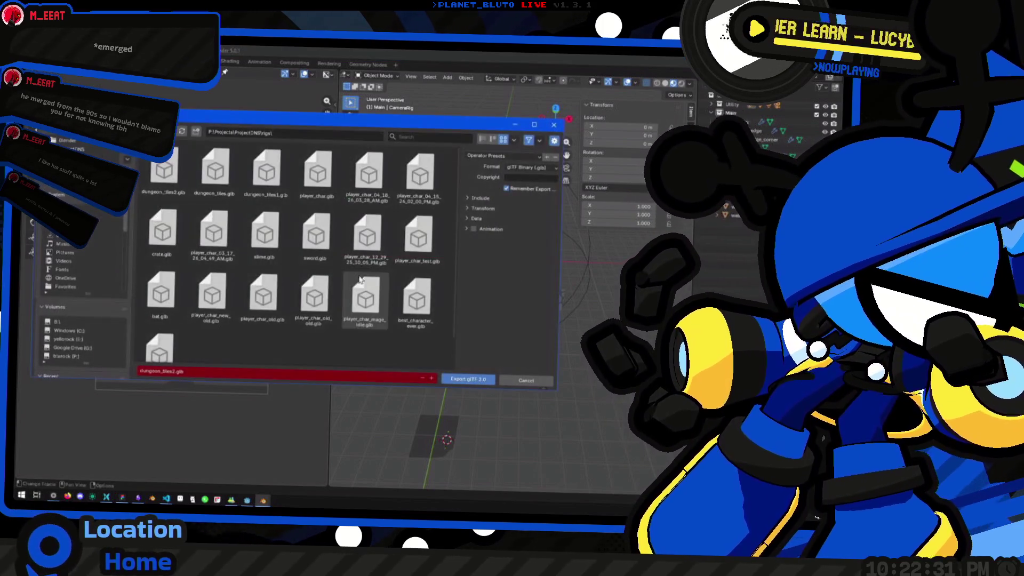
pyautogui.click(215, 173)
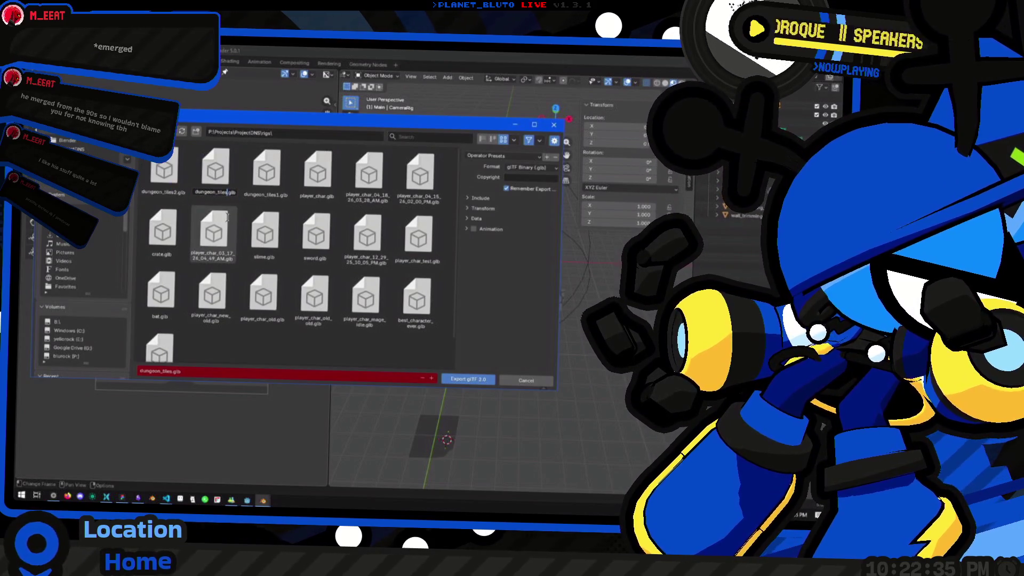
pyautogui.click(478, 381)
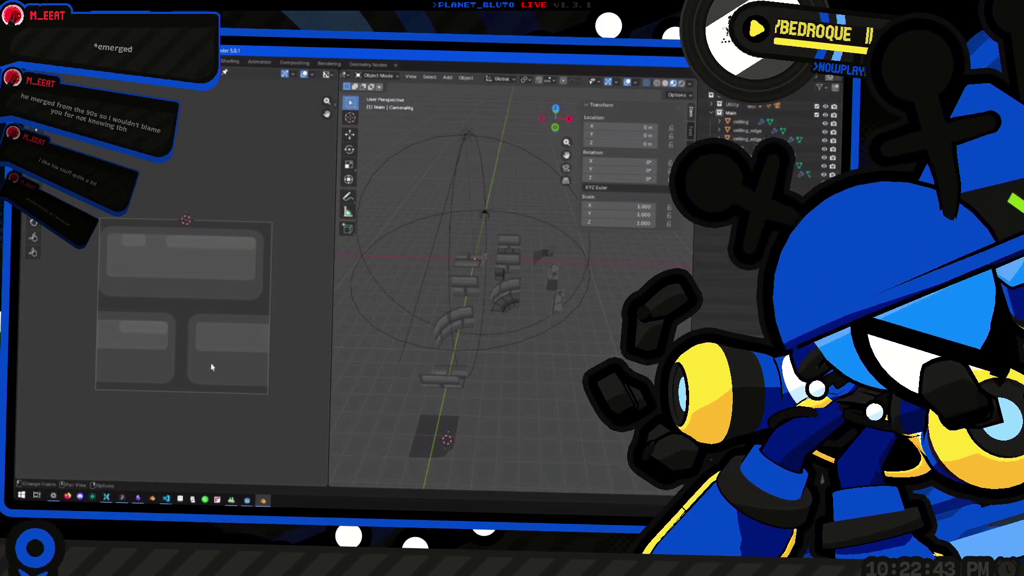
pyautogui.moveTo(512, 321)
pyautogui.mouseDown()
pyautogui.moveTo(547, 335)
pyautogui.moveTo(533, 339)
pyautogui.mouseUp()
pyautogui.hotkey('alt', 'Tab')
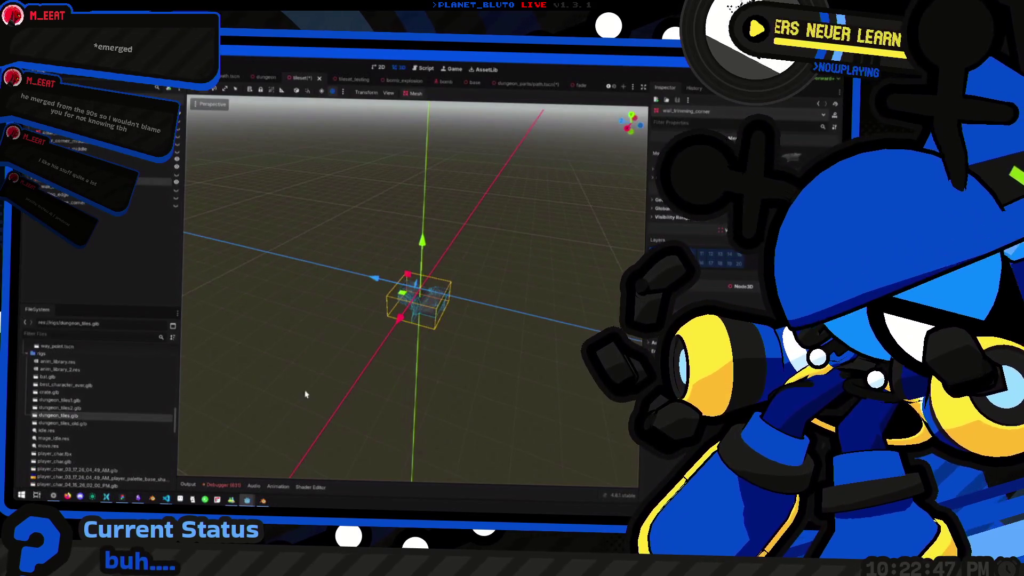
# Preview the new dungeon_tiles.glb mesh and materials in Advanced Import Settings, then reimport it.
pyautogui.doubleClick(81, 417)
pyautogui.moveTo(442, 348); pyautogui.dragTo(233, 181)
pyautogui.click(192, 127)
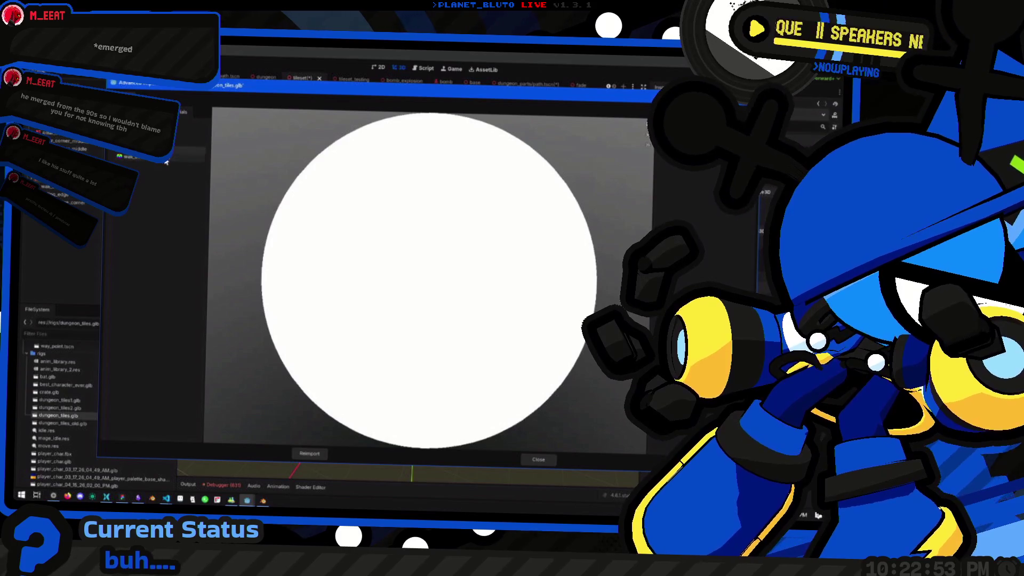
pyautogui.click(302, 452)
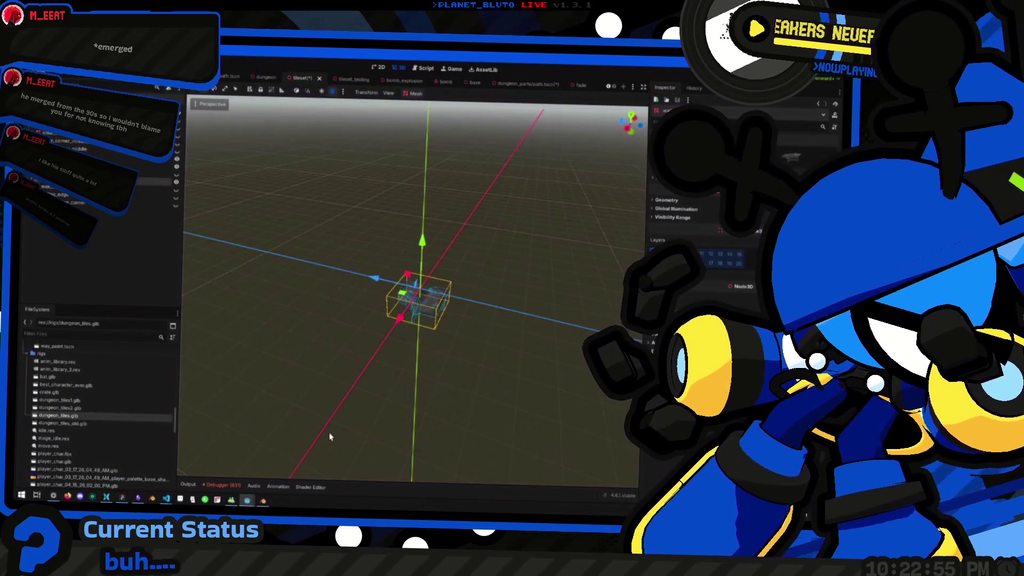
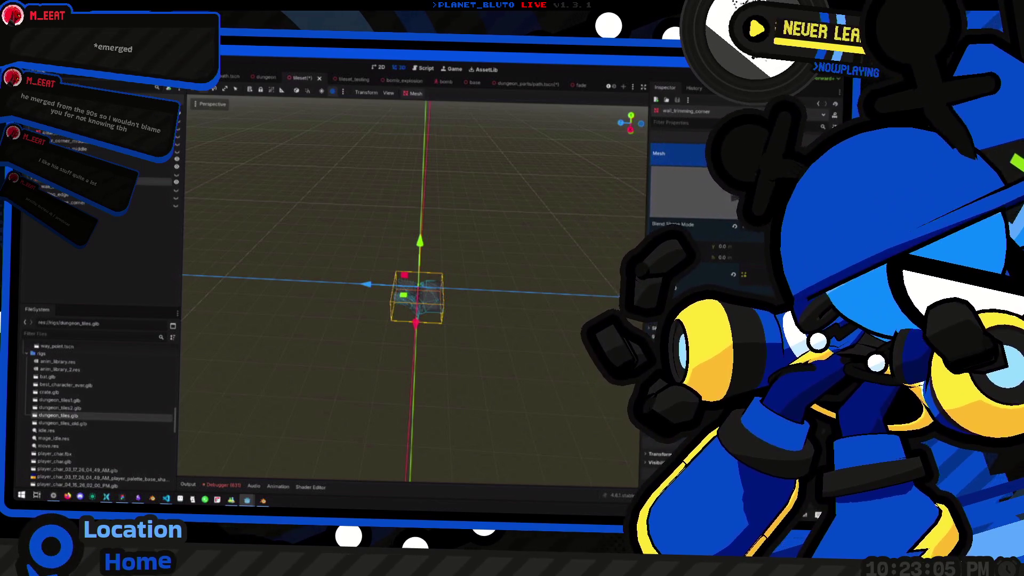
# Instance dungeon_tiles.glb from the FileSystem into the 3D scene.
pyautogui.moveTo(61, 416)
pyautogui.mouseDown()
pyautogui.moveTo(131, 421)
pyautogui.moveTo(358, 357)
pyautogui.moveTo(421, 299)
pyautogui.moveTo(427, 307)
pyautogui.moveTo(395, 319)
pyautogui.mouseUp()
pyautogui.scroll(-5, 382, 334)
pyautogui.scroll(3, 427, 307)
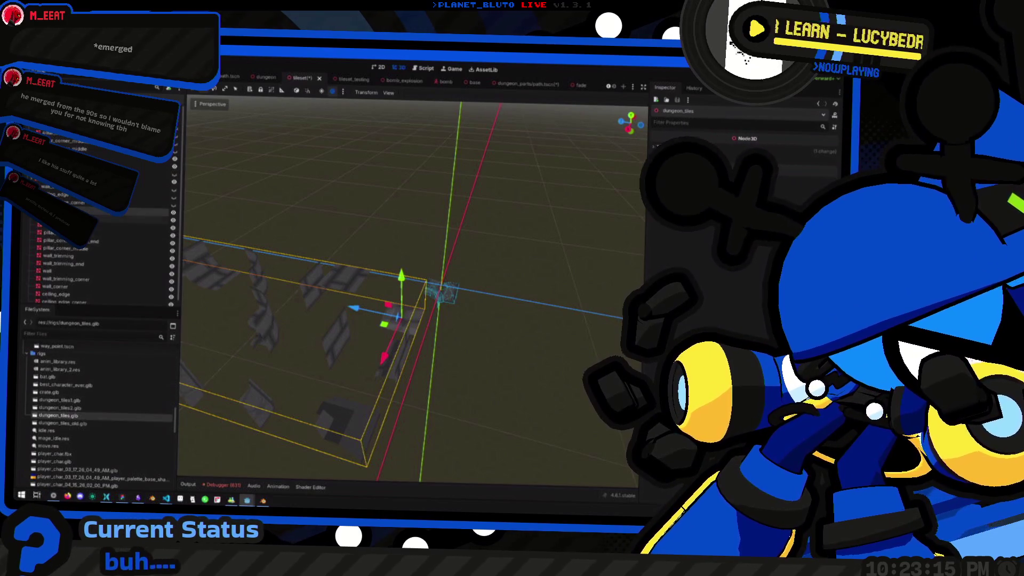
# Delete the three wall_trimming pieces from the expanded dungeon_tiles model.
pyautogui.click(29, 213)
pyautogui.click(76, 258)
pyautogui.keyDown('ctrl'); pyautogui.click(59, 249); pyautogui.keyUp('ctrl')
pyautogui.keyDown('ctrl'); pyautogui.click(66, 273); pyautogui.keyUp('ctrl')
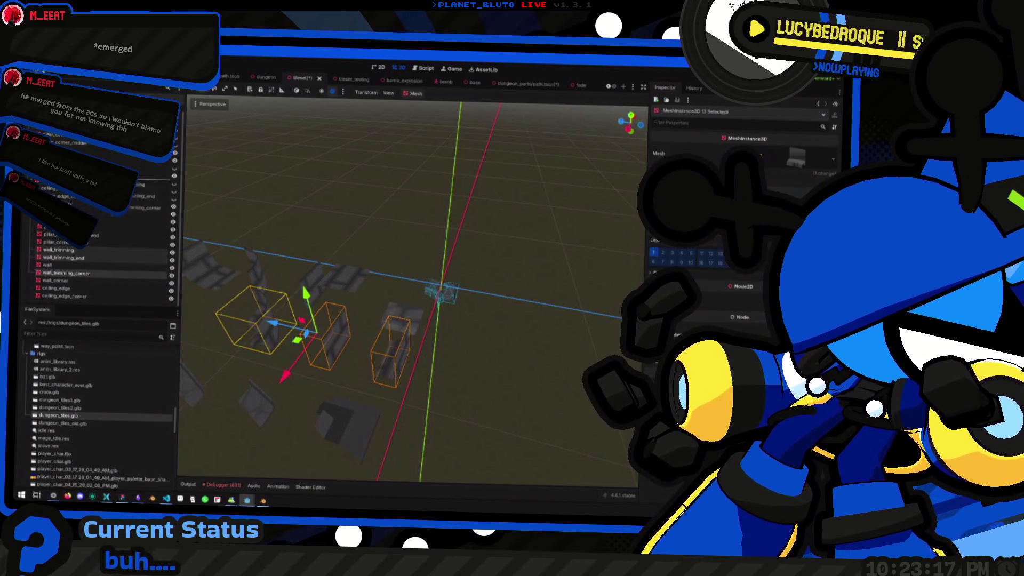
pyautogui.moveTo(67, 273); pyautogui.dragTo(58, 250)
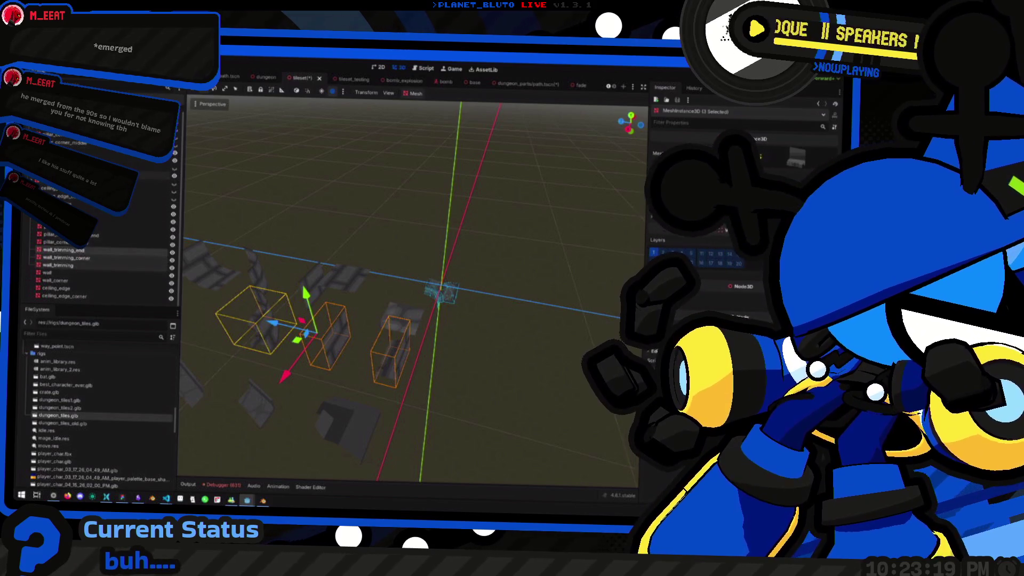
pyautogui.keyDown('ctrl'); pyautogui.click(85, 258); pyautogui.keyUp('ctrl')
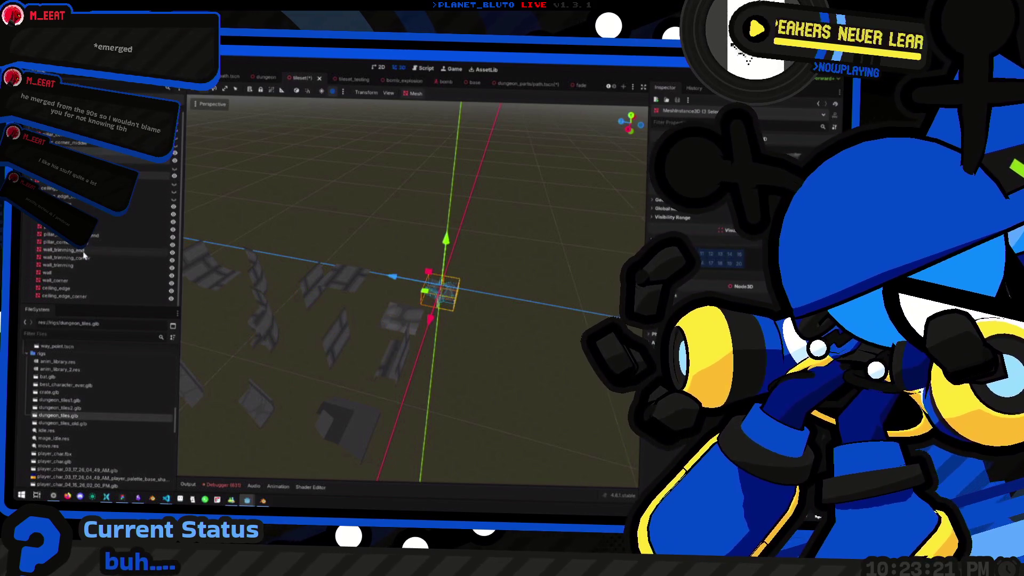
pyautogui.press('Delete')
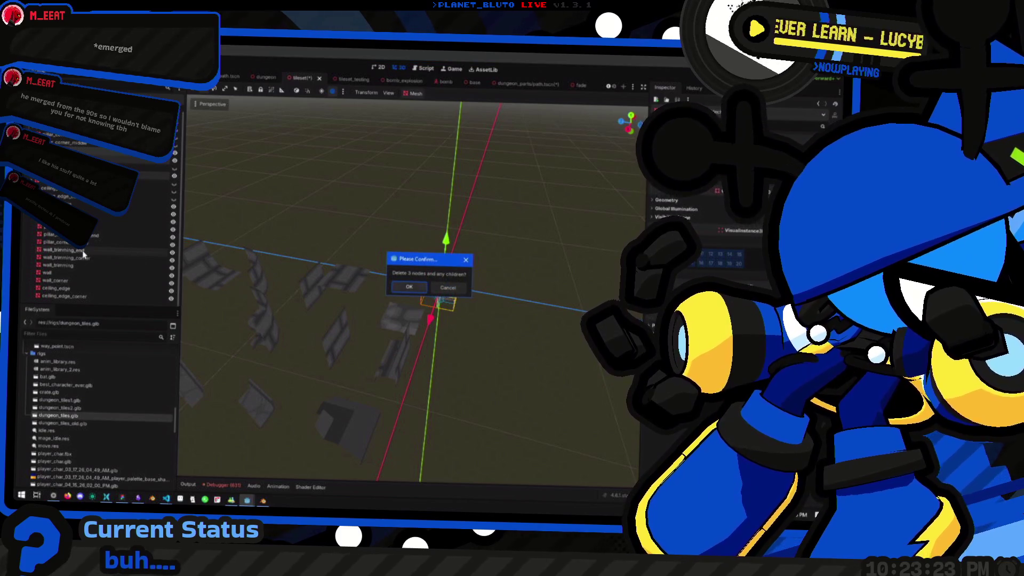
pyautogui.press('Return')
# Set Position Y to 0 for the selected wall pieces.
pyautogui.click(85, 241)
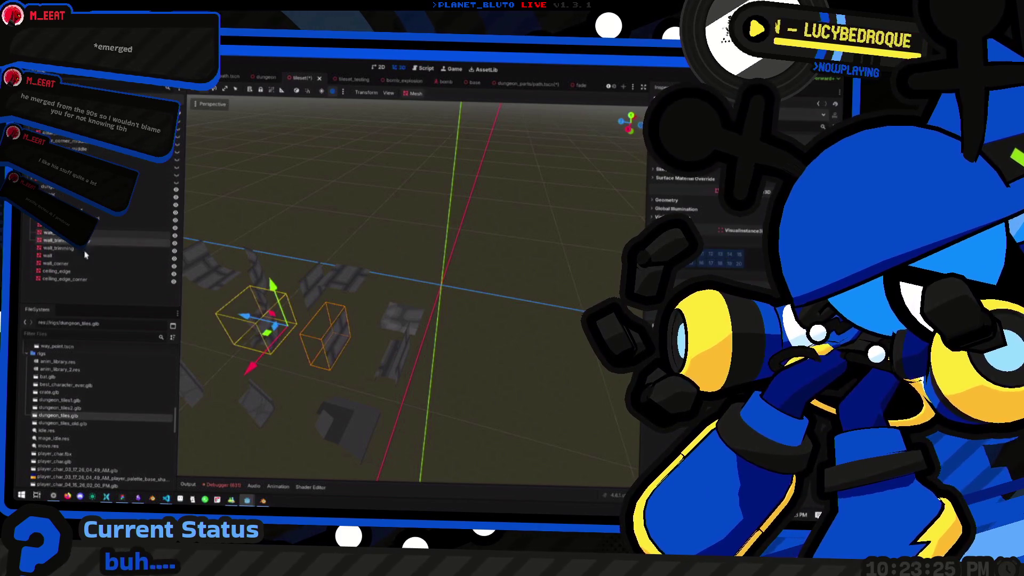
pyautogui.keyDown('ctrl'); pyautogui.click(82, 248); pyautogui.keyUp('ctrl')
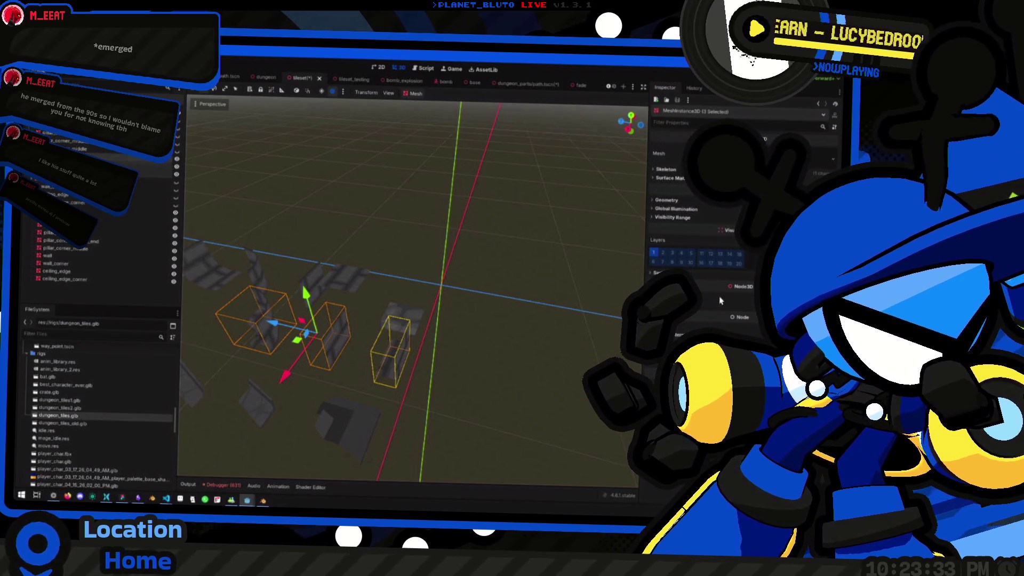
pyautogui.write('0')
pyautogui.press('Return')
# Generate collision shapes for the selected meshes with Mesh > Create Collision Shape.
pyautogui.click(409, 93)
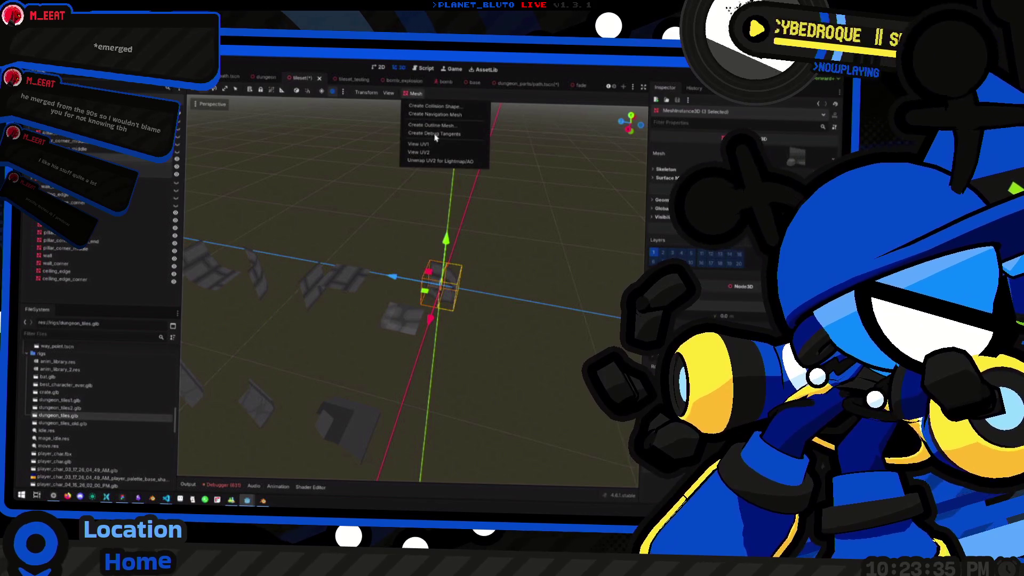
pyautogui.click(434, 155)
pyautogui.click(404, 317)
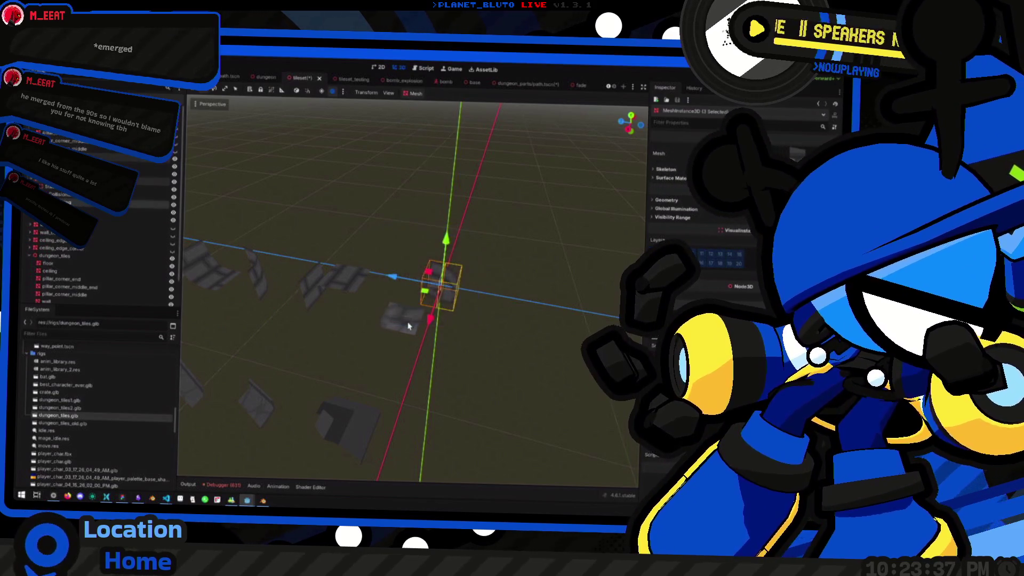
# Delete the leftover dungeon_tiles root node and its children.
pyautogui.scroll(-5, 368, 347)
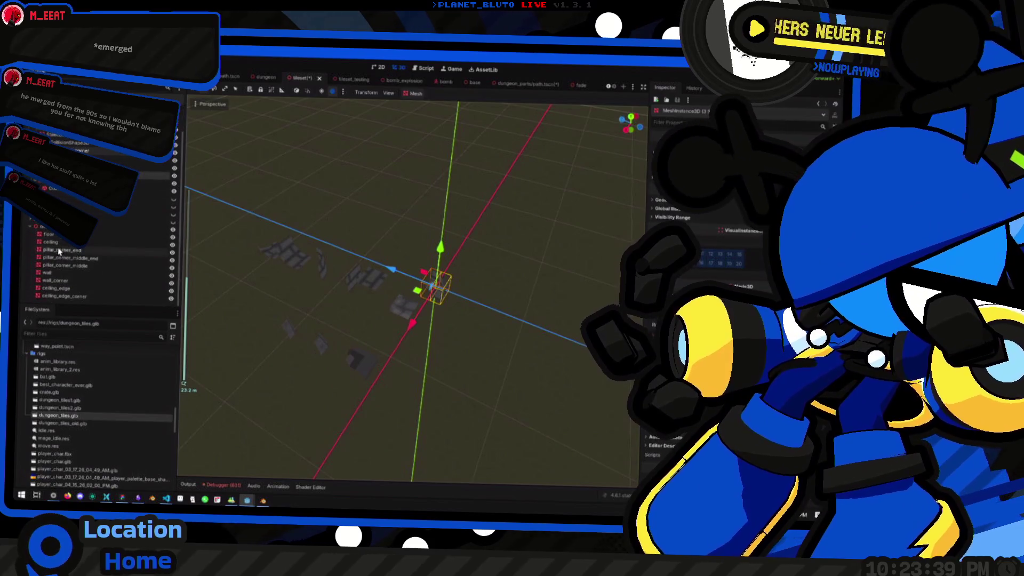
pyautogui.scroll(-1, 96, 256)
pyautogui.click(58, 227)
pyautogui.press('Delete')
pyautogui.click(404, 286)
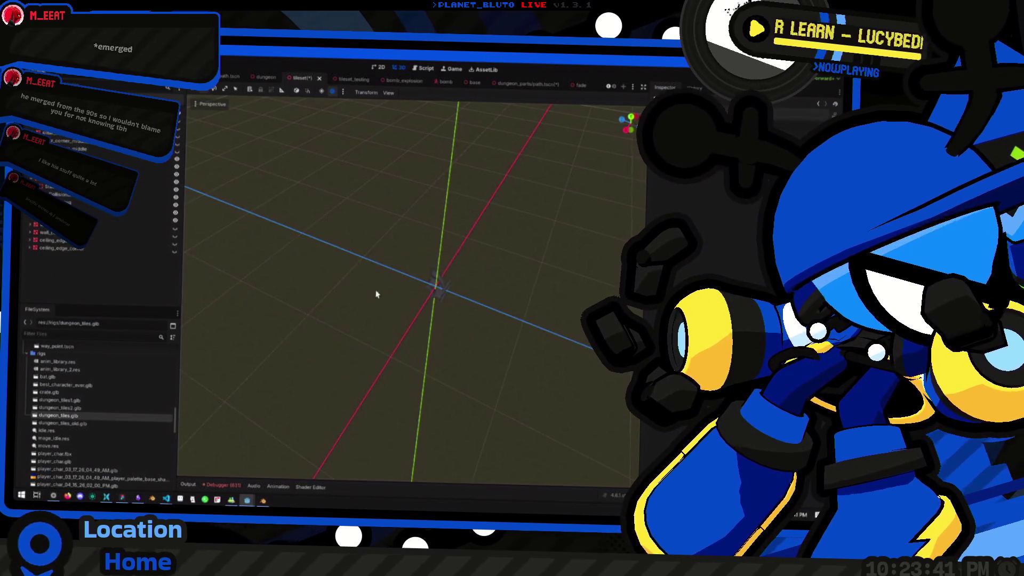
# Expand the collision body and select its three CollisionShape3D nodes.
pyautogui.scroll(5, 382, 298)
pyautogui.click(108, 215)
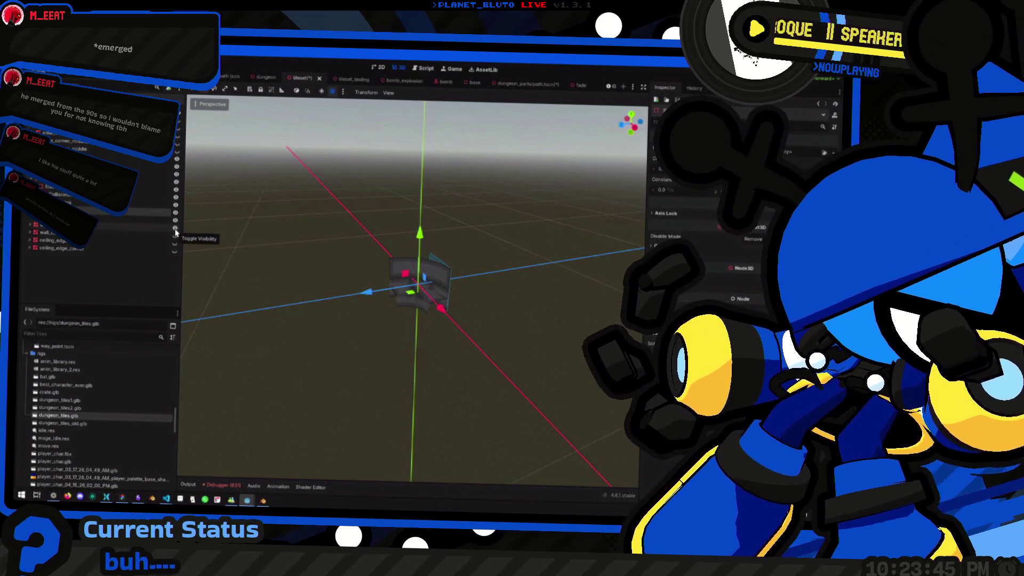
pyautogui.click(30, 225)
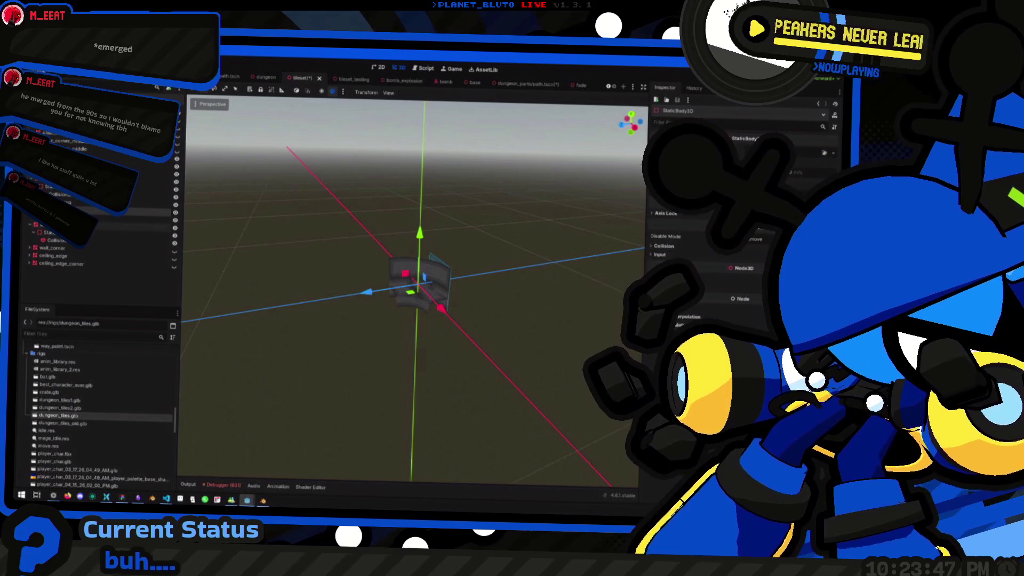
pyautogui.click(55, 240)
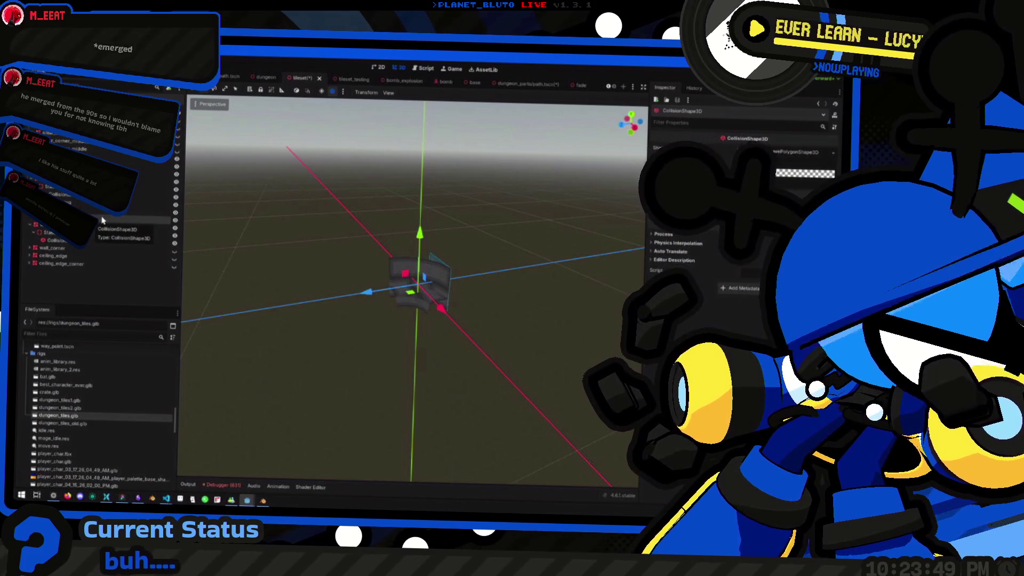
pyautogui.keyDown('ctrl'); pyautogui.click(58, 194); pyautogui.keyUp('ctrl')
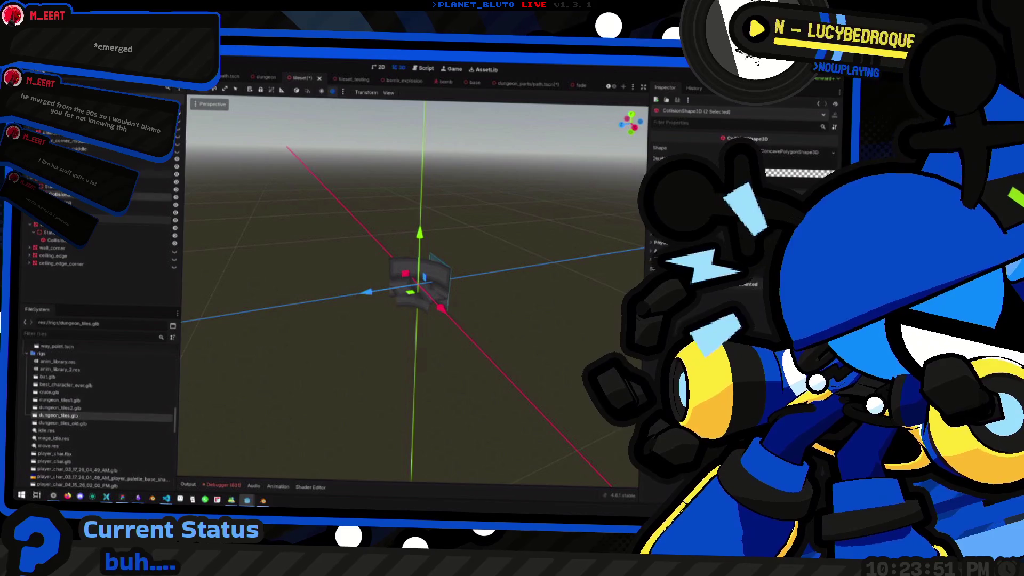
# Adjust the Debug Color of the collision shapes in the Inspector.
pyautogui.click(820, 173)
pyautogui.press('Escape')
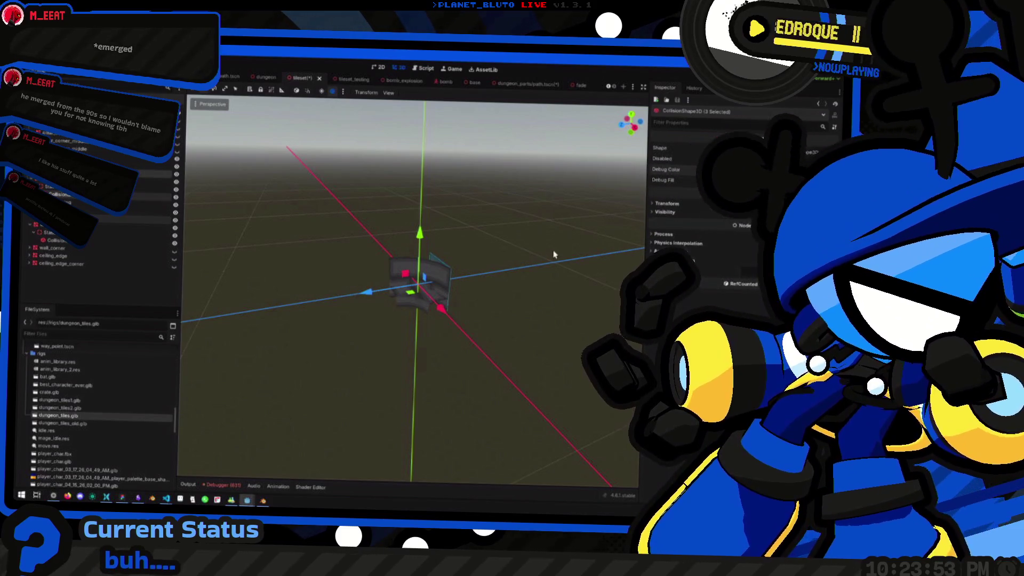
pyautogui.click(820, 169)
pyautogui.click(666, 197)
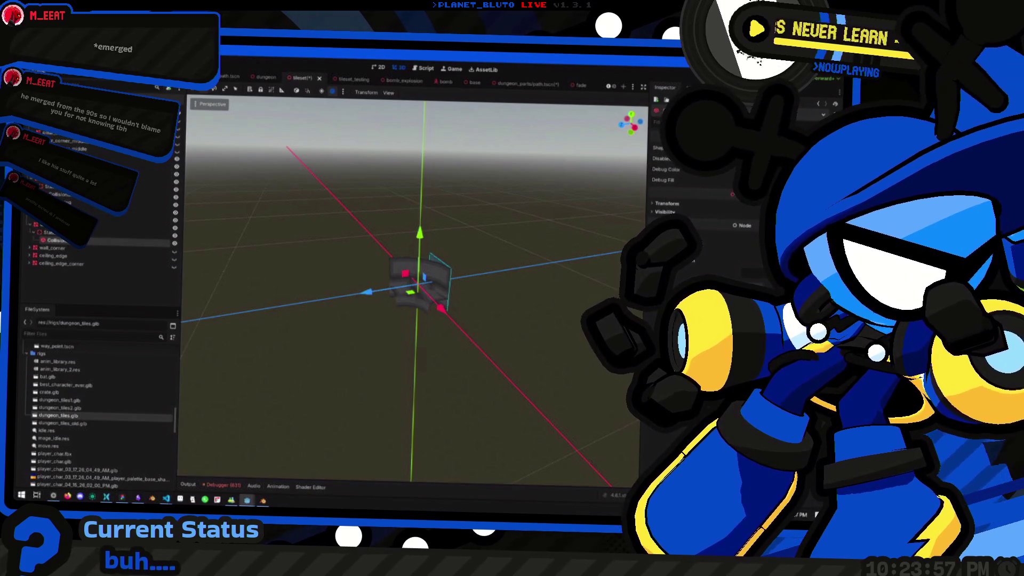
pyautogui.click(820, 169)
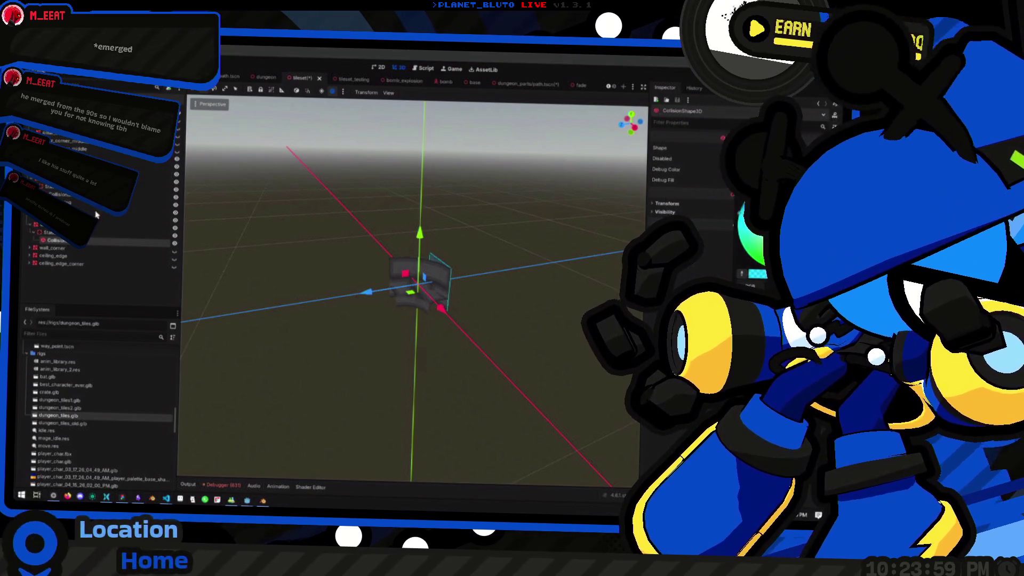
pyautogui.click(125, 220)
pyautogui.click(128, 196)
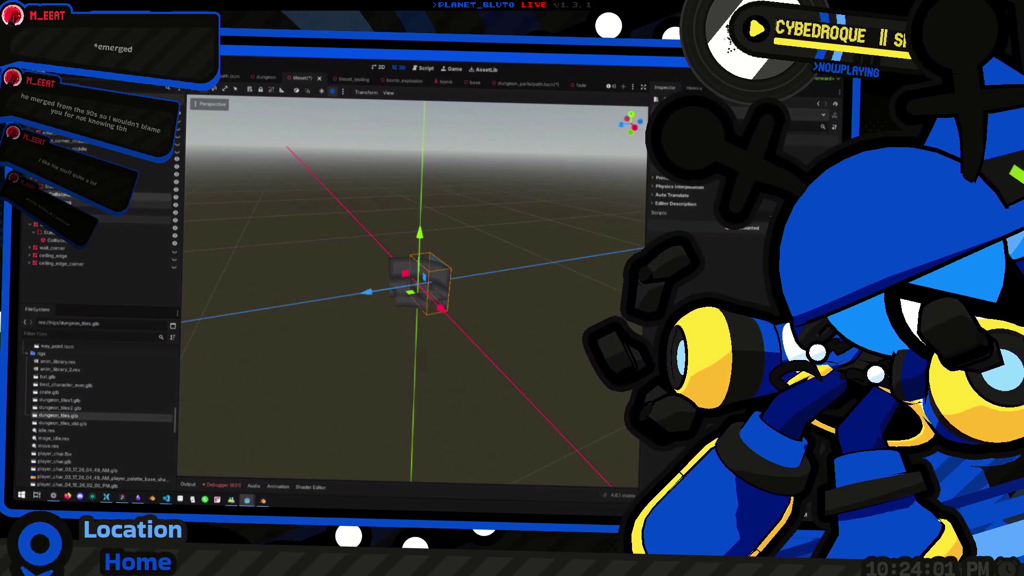
pyautogui.keyDown('ctrl'); pyautogui.click(85, 218); pyautogui.keyUp('ctrl')
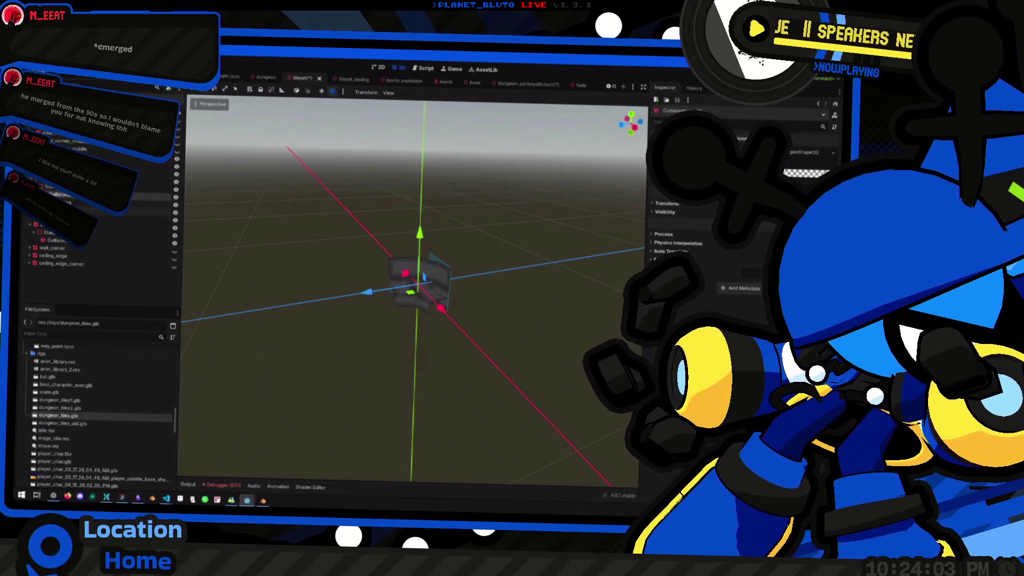
pyautogui.keyDown('ctrl'); pyautogui.click(152, 197); pyautogui.keyUp('ctrl')
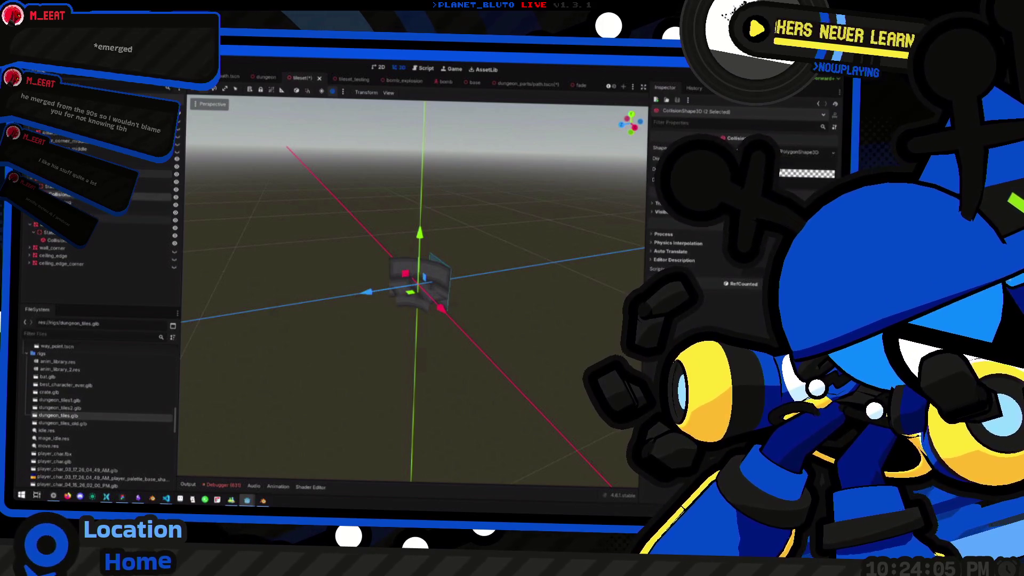
pyautogui.click(814, 174)
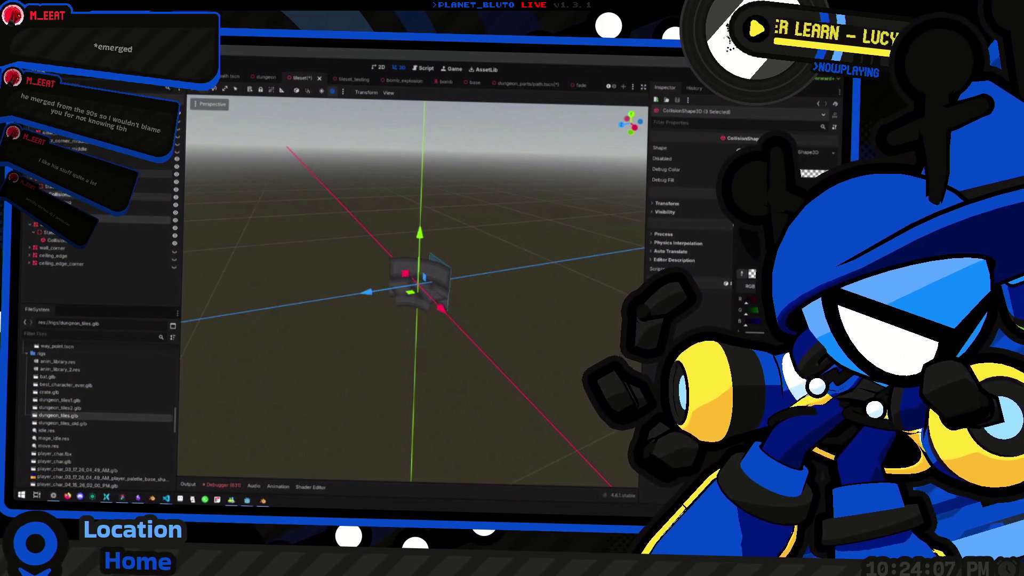
pyautogui.click(519, 297)
# Hide the other tile pieces so only the wall mesh shows, and select the wall node.
pyautogui.moveTo(519, 298)
pyautogui.mouseDown()
pyautogui.moveTo(480, 260)
pyautogui.moveTo(396, 288)
pyautogui.moveTo(473, 320)
pyautogui.mouseUp()
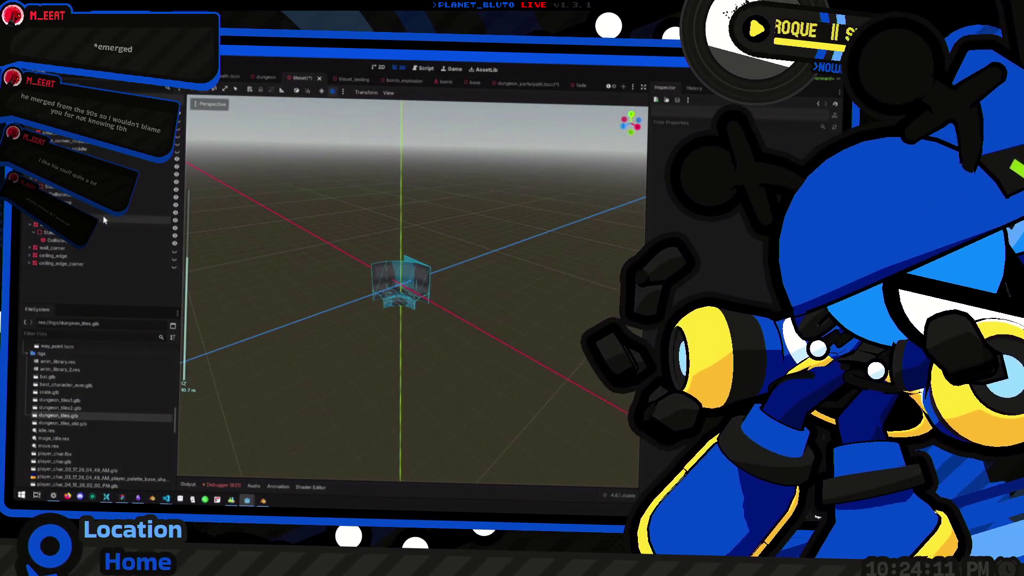
pyautogui.press('Left')
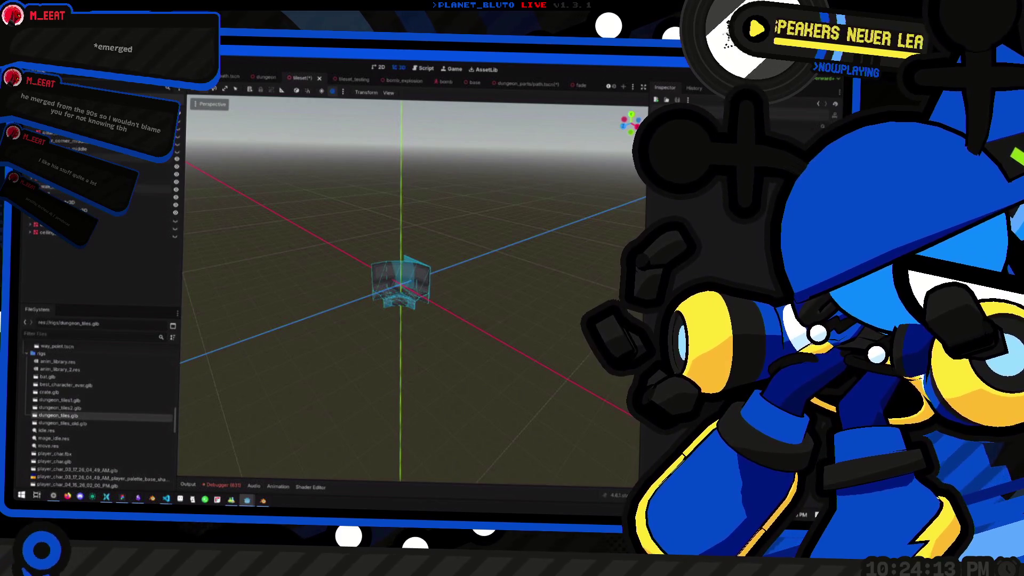
pyautogui.click(177, 167)
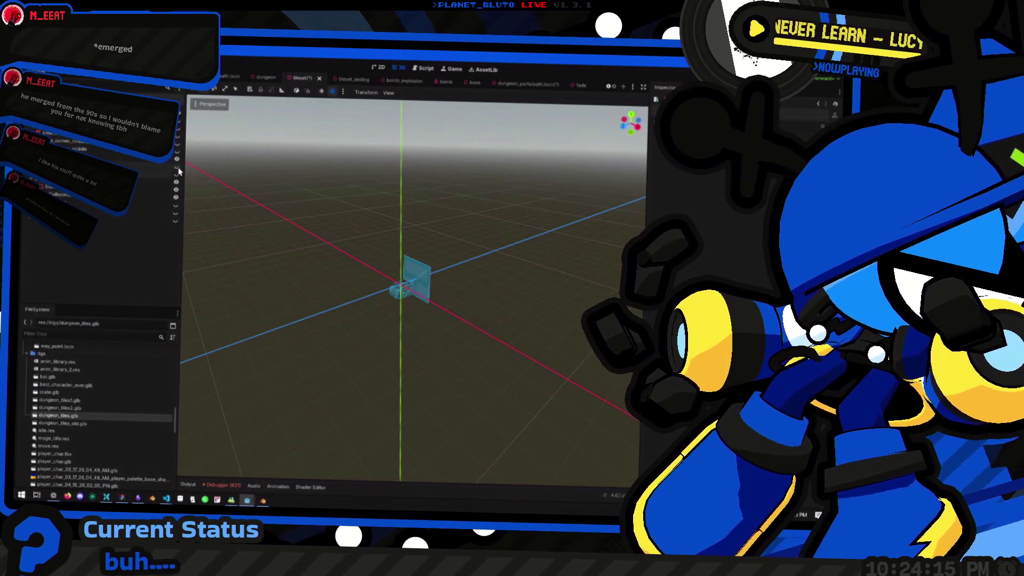
pyautogui.click(177, 167)
pyautogui.click(177, 168)
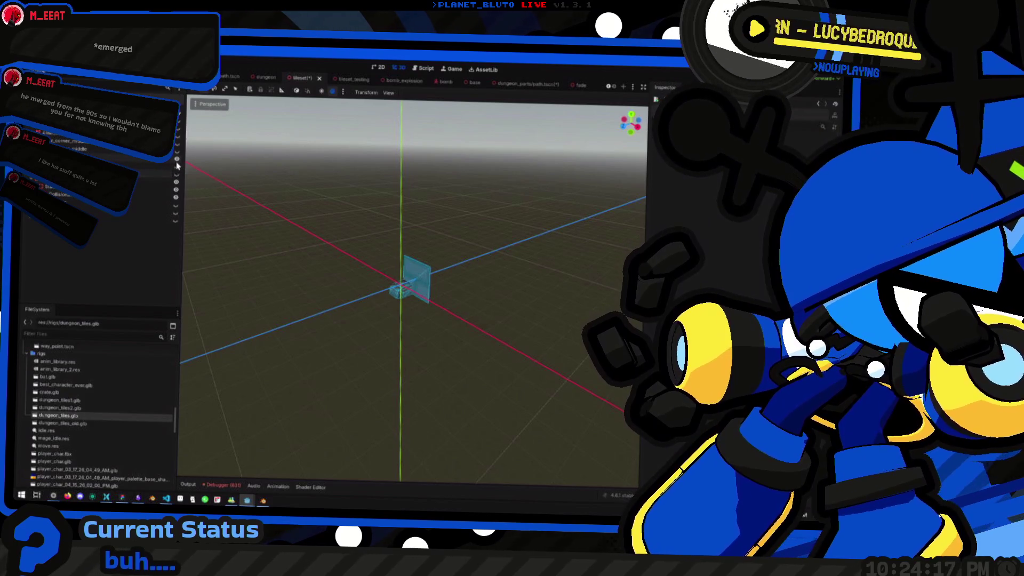
pyautogui.click(178, 166)
pyautogui.click(178, 166)
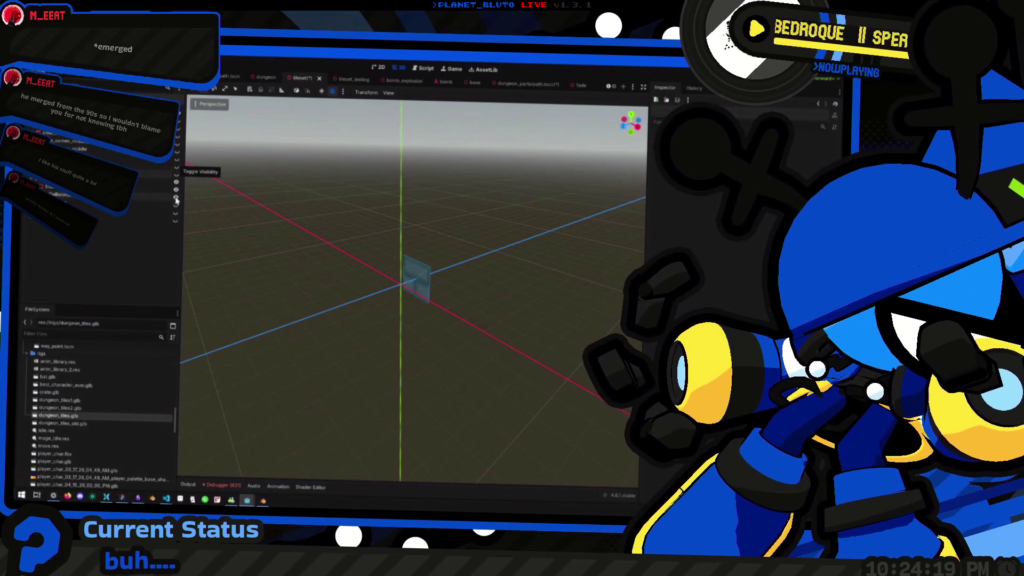
pyautogui.click(149, 189)
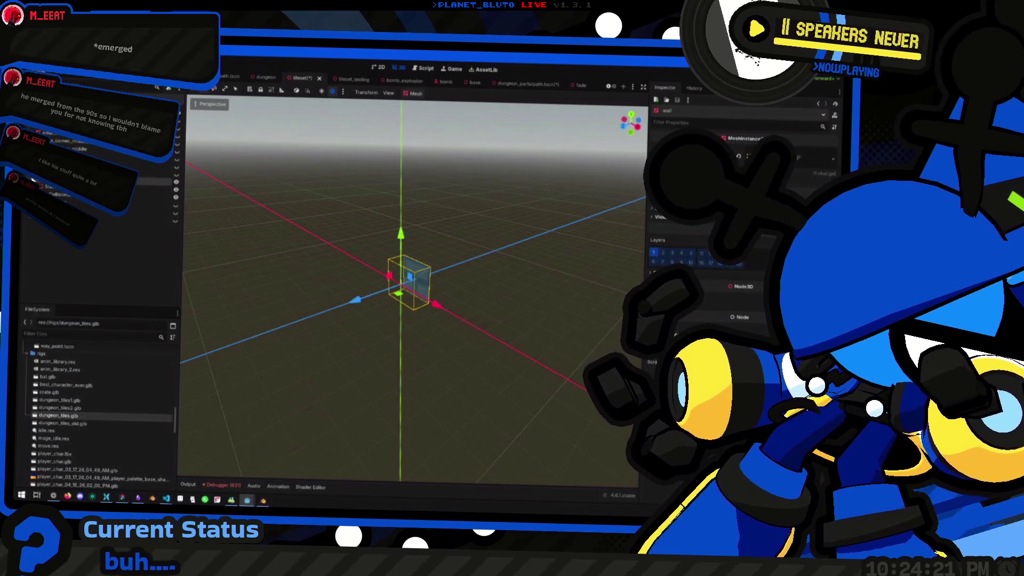
pyautogui.hotkey('alt', 'Tab')
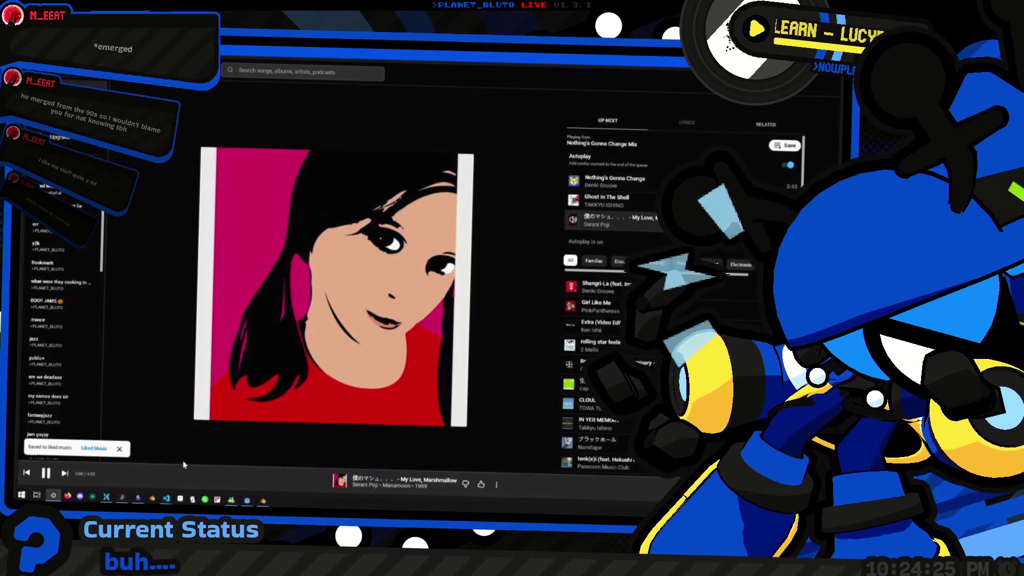
pyautogui.hotkey('alt', 'Tab')
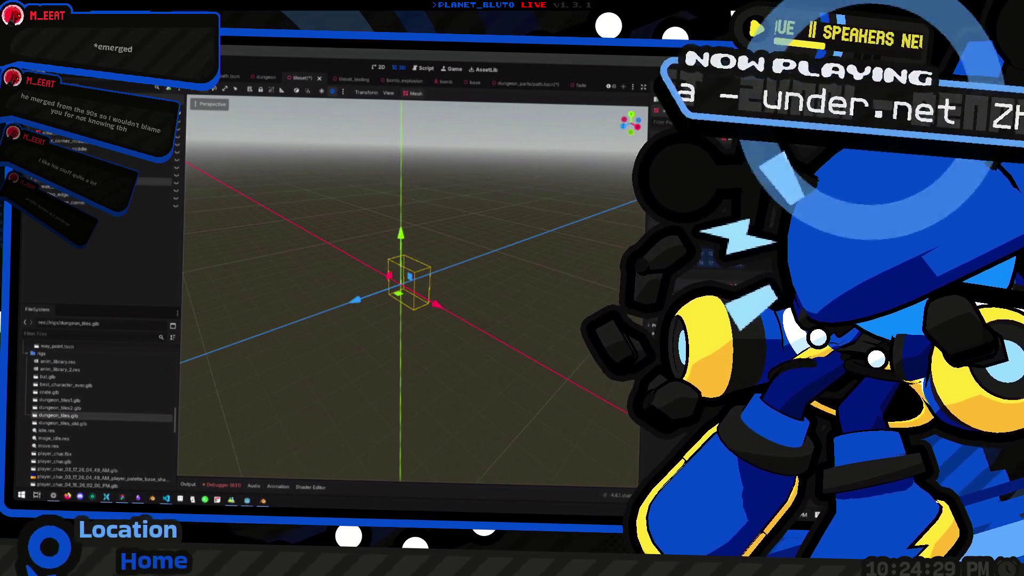
pyautogui.moveTo(481, 257)
pyautogui.mouseDown()
pyautogui.moveTo(449, 267)
pyautogui.moveTo(471, 267)
pyautogui.moveTo(231, 234)
pyautogui.mouseUp()
pyautogui.scroll(-2, 350, 235)
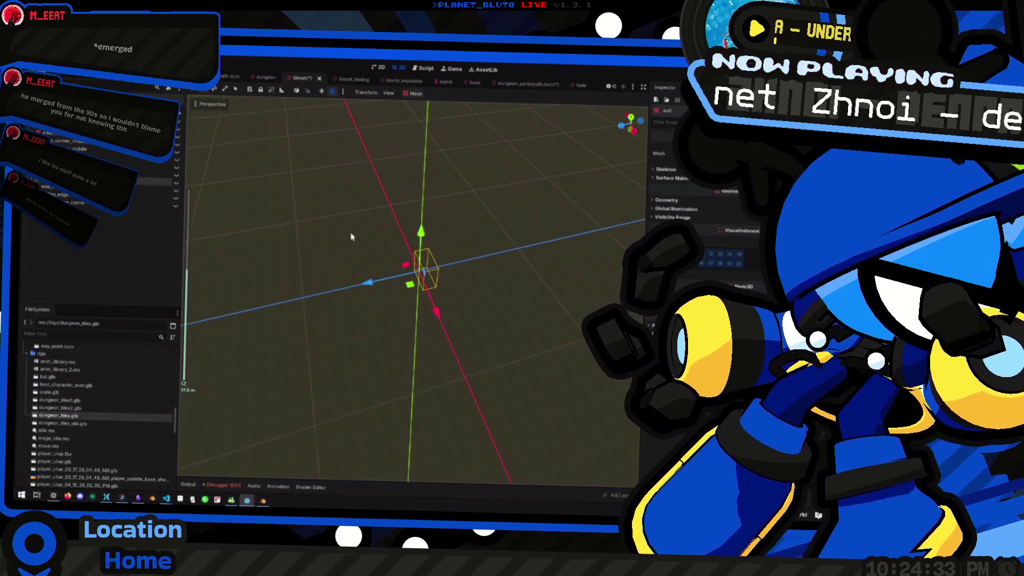
pyautogui.scroll(-2, 408, 248)
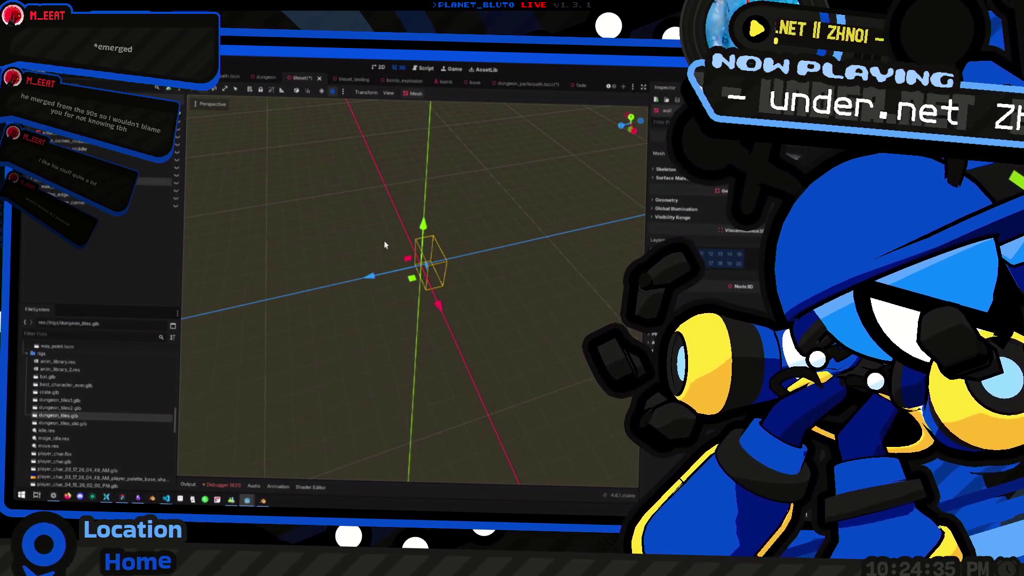
pyautogui.moveTo(395, 251); pyautogui.dragTo(373, 254)
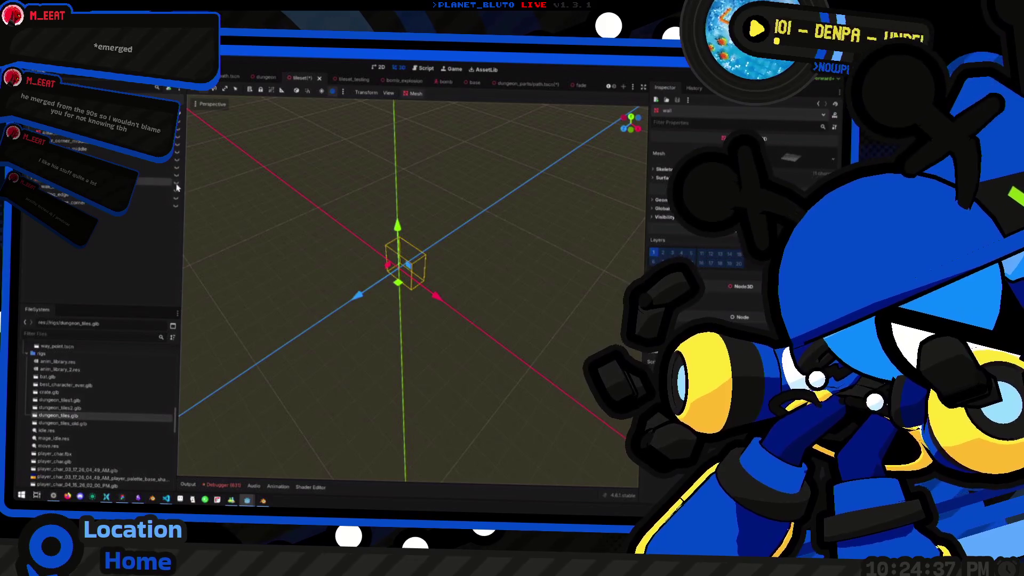
pyautogui.click(177, 184)
pyautogui.click(176, 184)
pyautogui.press('f')
pyautogui.hotkey('alt', 'Tab')
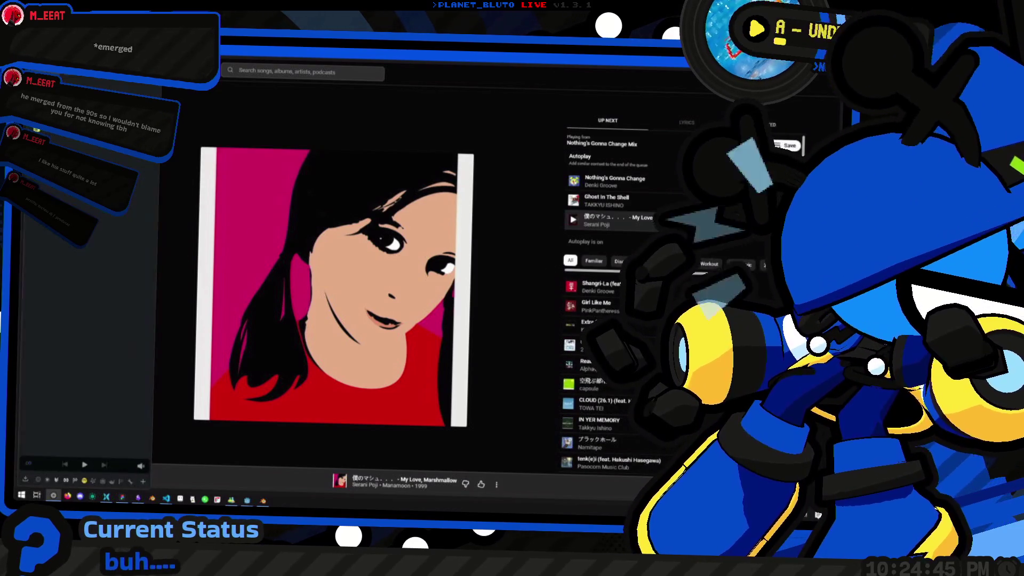
pyautogui.hotkey('alt', 'Tab')
pyautogui.hotkey('alt', 'Tab')
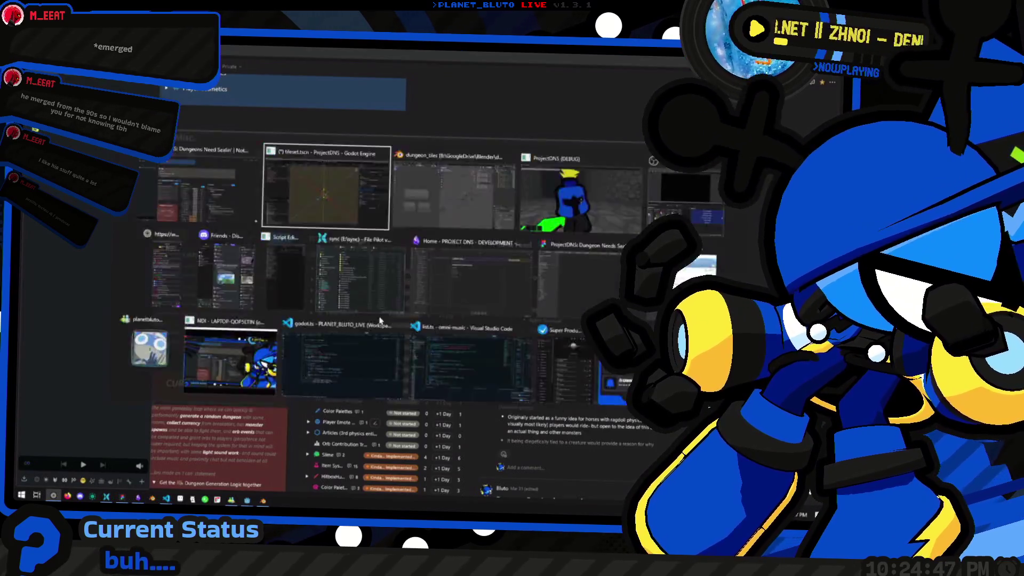
pyautogui.moveTo(437, 299)
pyautogui.mouseDown()
pyautogui.moveTo(421, 293)
pyautogui.moveTo(456, 308)
pyautogui.mouseUp()
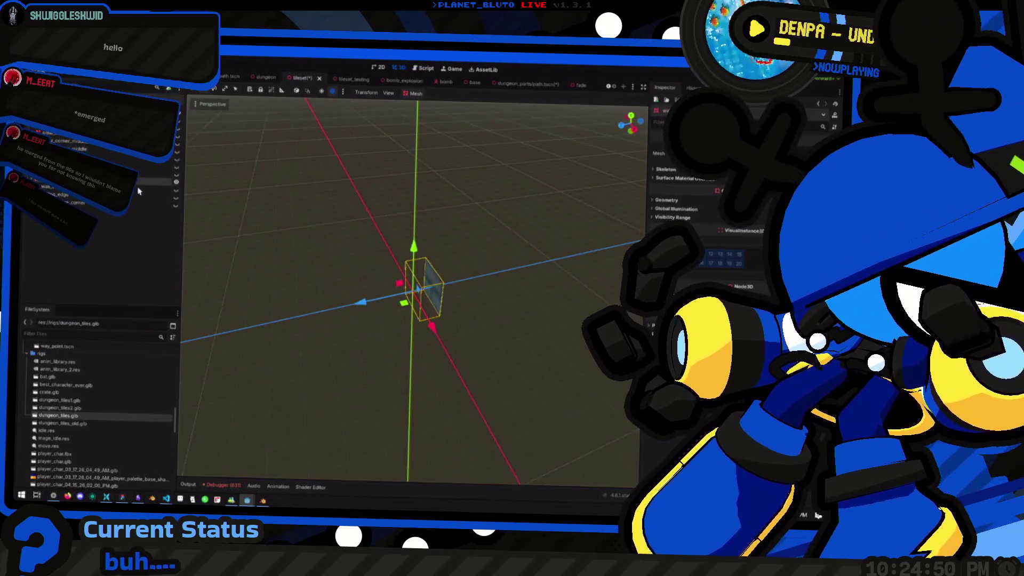
# Hide the box mesh and toggle the wall pieces' visibility to compare them.
pyautogui.press('Delete')
pyautogui.click(177, 174)
pyautogui.click(176, 174)
pyautogui.click(177, 167)
pyautogui.click(176, 163)
pyautogui.click(176, 163)
pyautogui.click(178, 155)
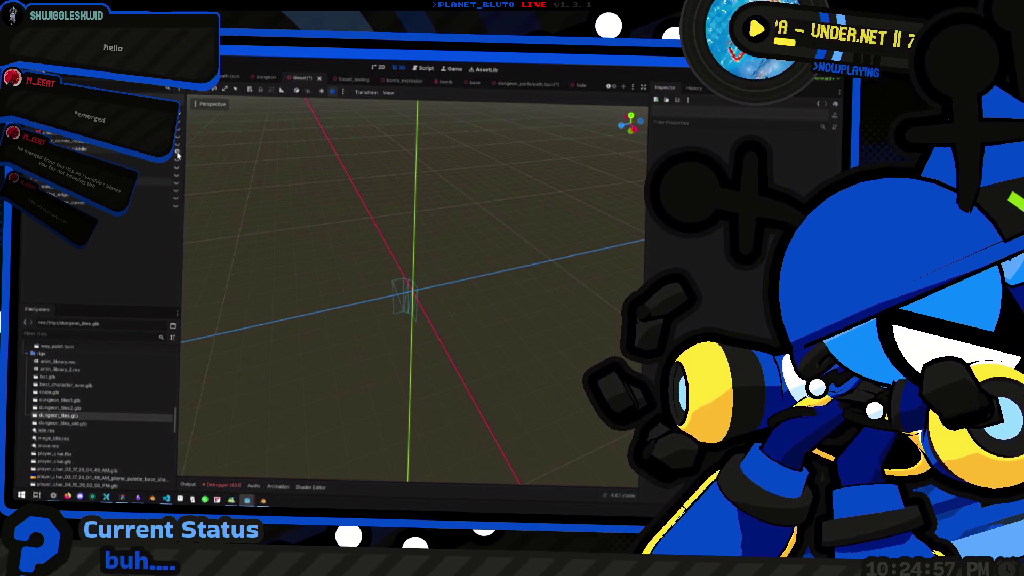
# Orbit around the visible wall piece, then hide the wireframe wall mesh.
pyautogui.moveTo(457, 320)
pyautogui.mouseDown()
pyautogui.moveTo(508, 305)
pyautogui.moveTo(469, 302)
pyautogui.mouseUp()
pyautogui.scroll(5, 454, 304)
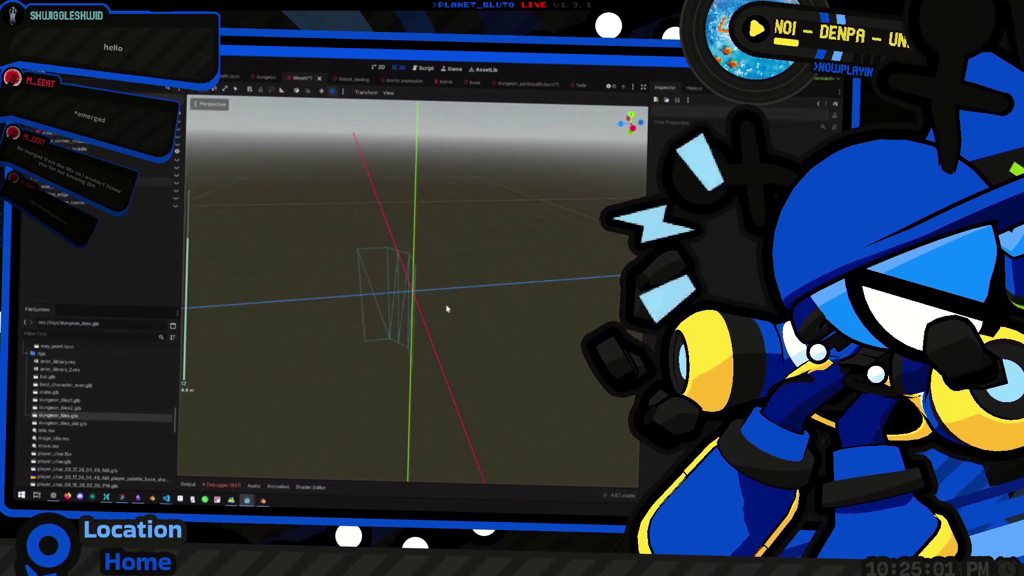
pyautogui.scroll(-4, 487, 301)
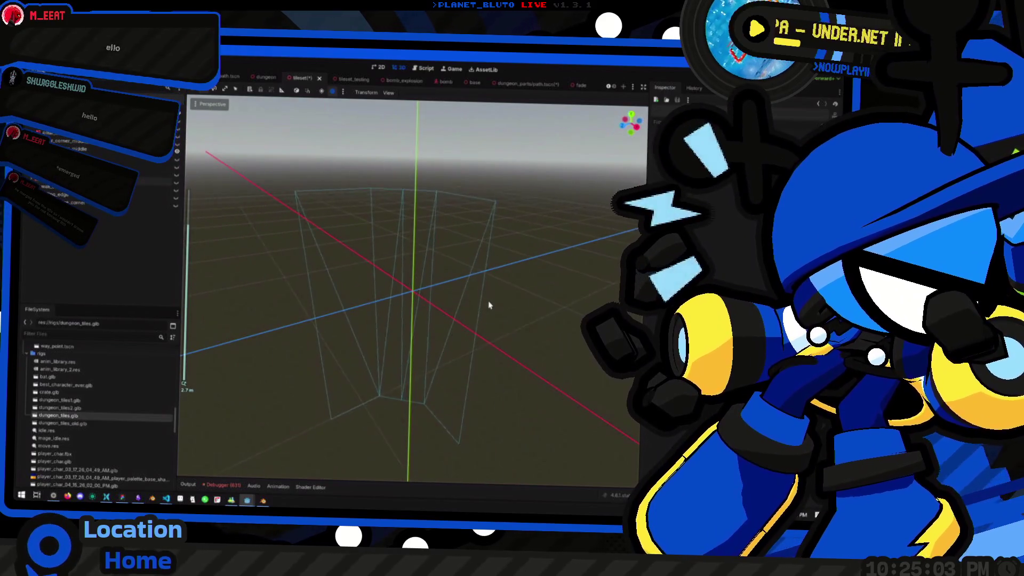
pyautogui.moveTo(492, 318)
pyautogui.mouseDown()
pyautogui.moveTo(312, 316)
pyautogui.moveTo(488, 315)
pyautogui.mouseUp()
pyautogui.scroll(-4, 460, 322)
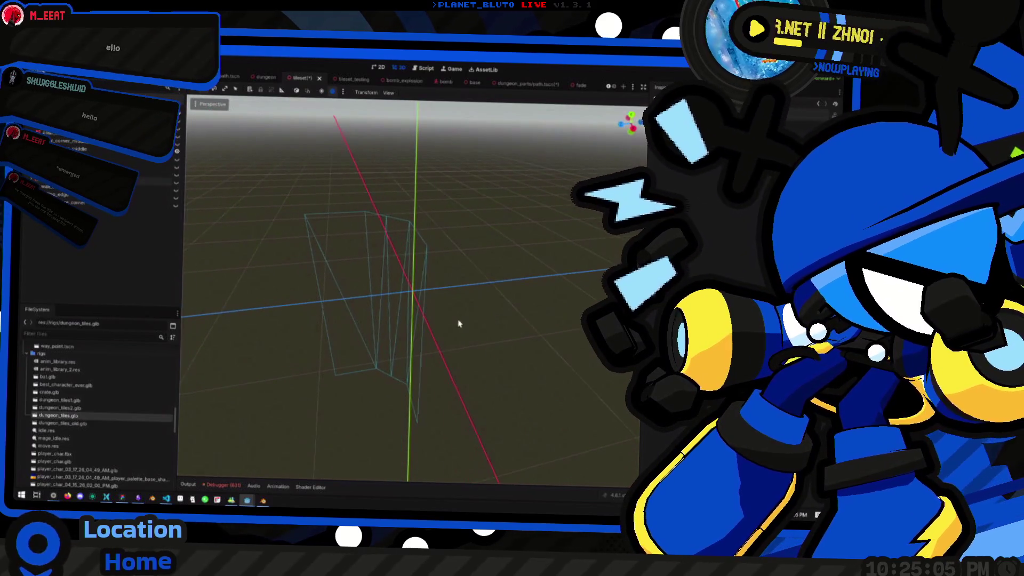
pyautogui.moveTo(347, 320)
pyautogui.mouseDown()
pyautogui.moveTo(577, 327)
pyautogui.moveTo(247, 314)
pyautogui.moveTo(416, 320)
pyautogui.moveTo(363, 334)
pyautogui.mouseUp()
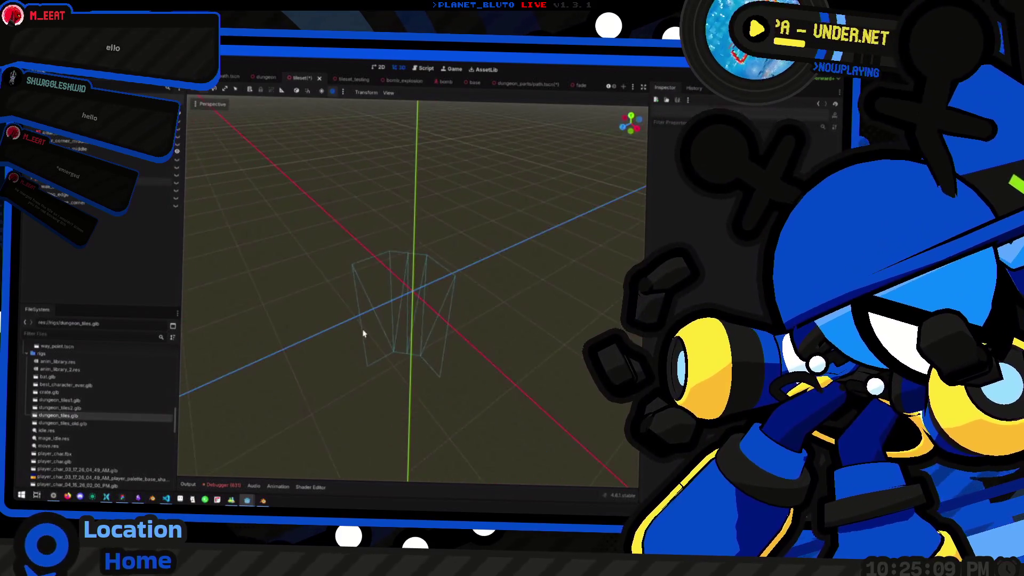
pyautogui.scroll(2, 466, 334)
pyautogui.moveTo(532, 329)
pyautogui.mouseDown()
pyautogui.moveTo(355, 328)
pyautogui.moveTo(406, 320)
pyautogui.mouseUp()
pyautogui.scroll(-6, 408, 324)
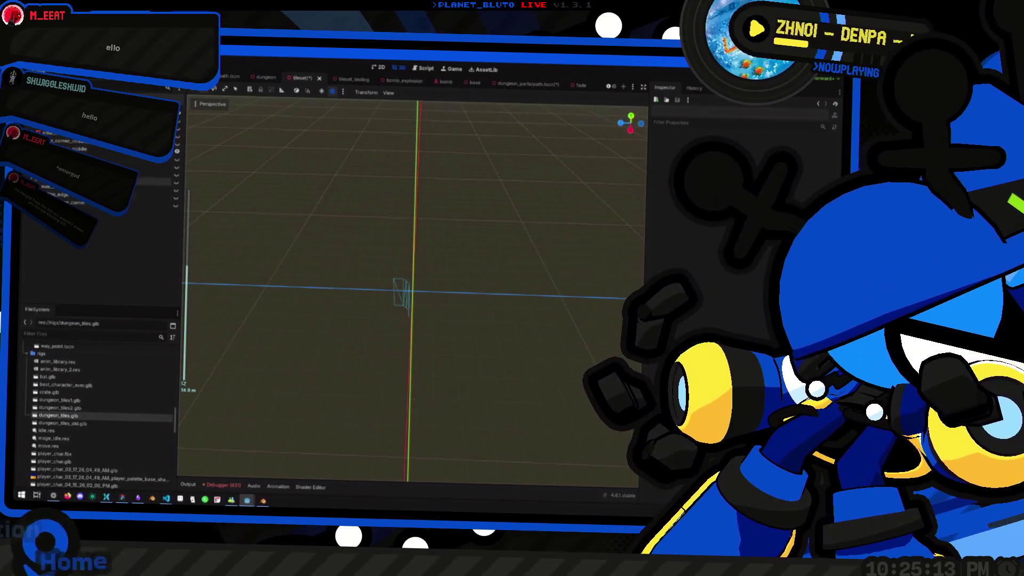
pyautogui.click(176, 185)
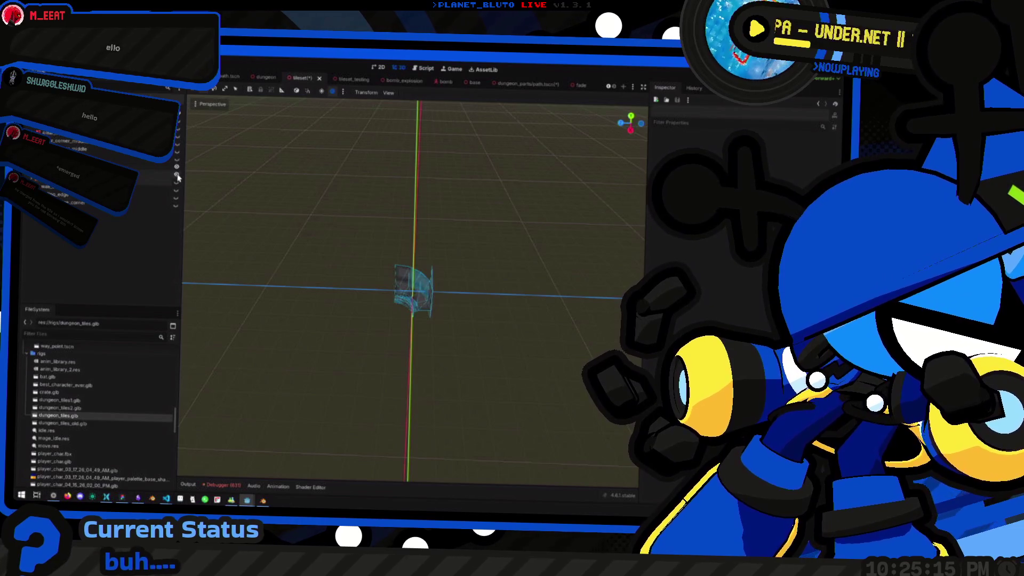
# Select the wall_trimming_corner mesh and save the tileset scene.
pyautogui.click(154, 165)
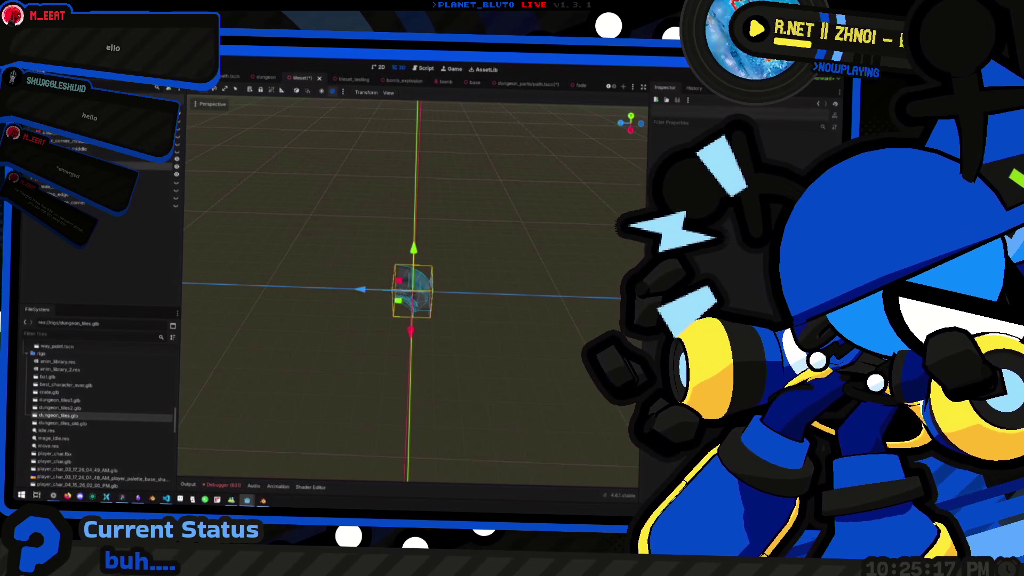
pyautogui.moveTo(408, 249); pyautogui.dragTo(396, 294)
pyautogui.scroll(3, 398, 282)
pyautogui.hotkey('ctrl', 's')
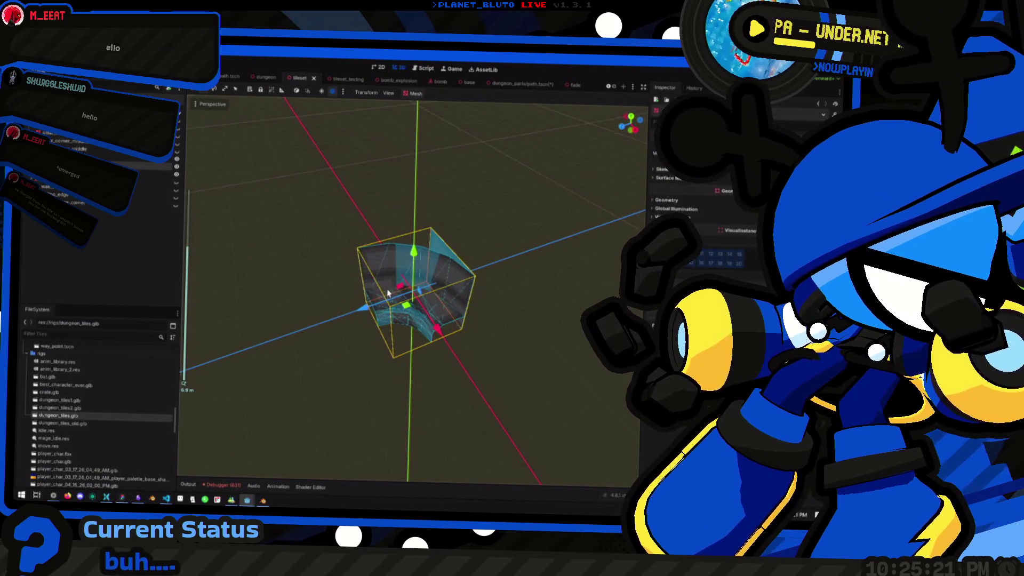
# Make four more wall pieces visible and save the tileset scene again.
pyautogui.press('KP_3')
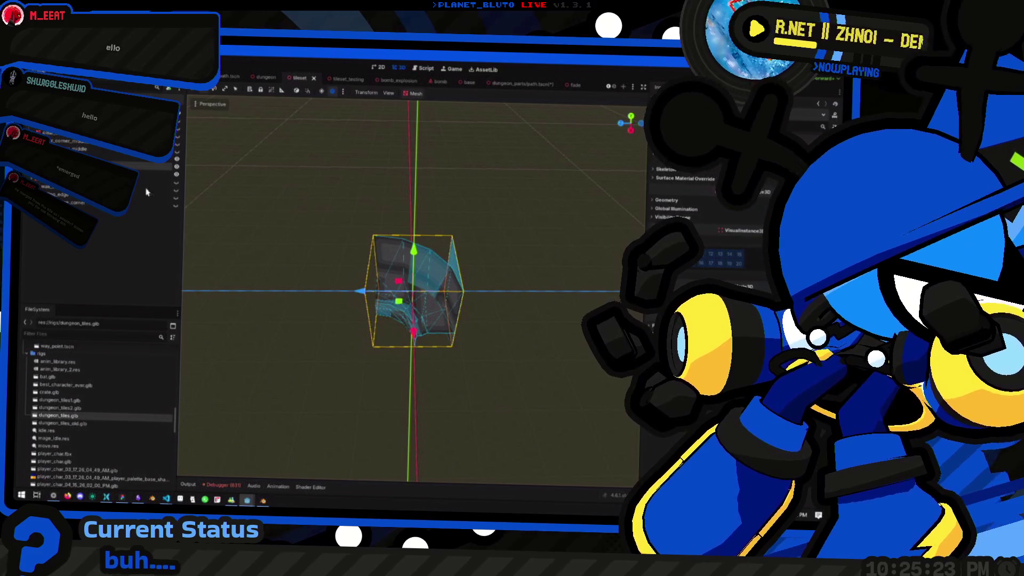
pyautogui.click(176, 190)
pyautogui.click(176, 197)
pyautogui.click(176, 206)
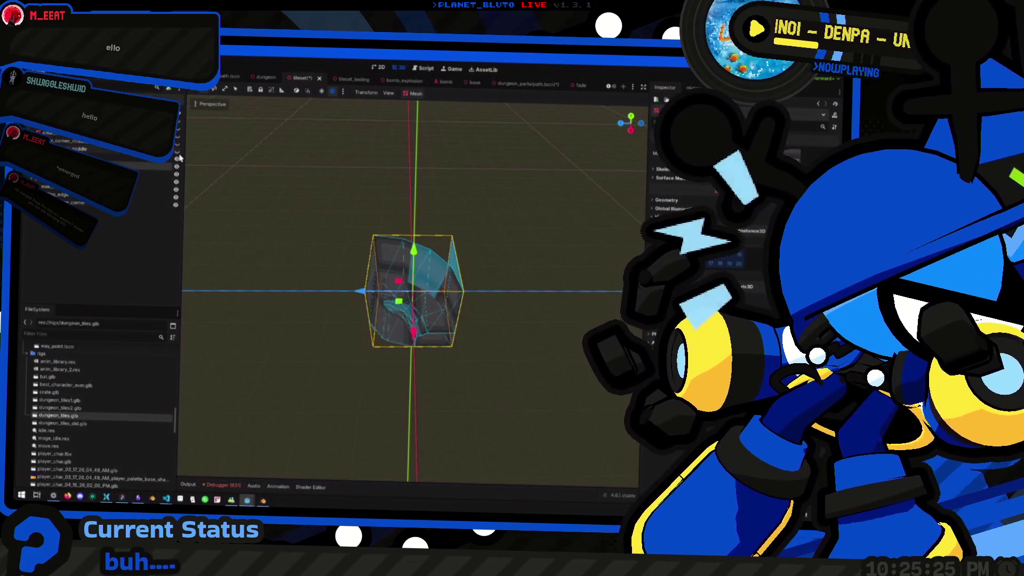
pyautogui.click(177, 151)
pyautogui.moveTo(534, 251)
pyautogui.mouseDown()
pyautogui.moveTo(501, 251)
pyautogui.moveTo(506, 300)
pyautogui.mouseUp()
pyautogui.hotkey('ctrl', 's')
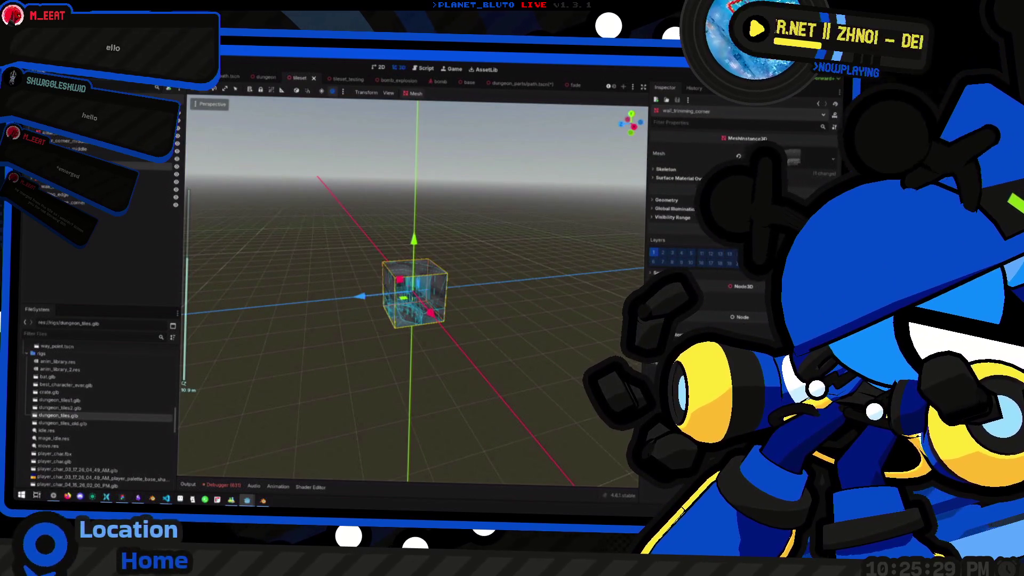
pyautogui.click(88, 70)
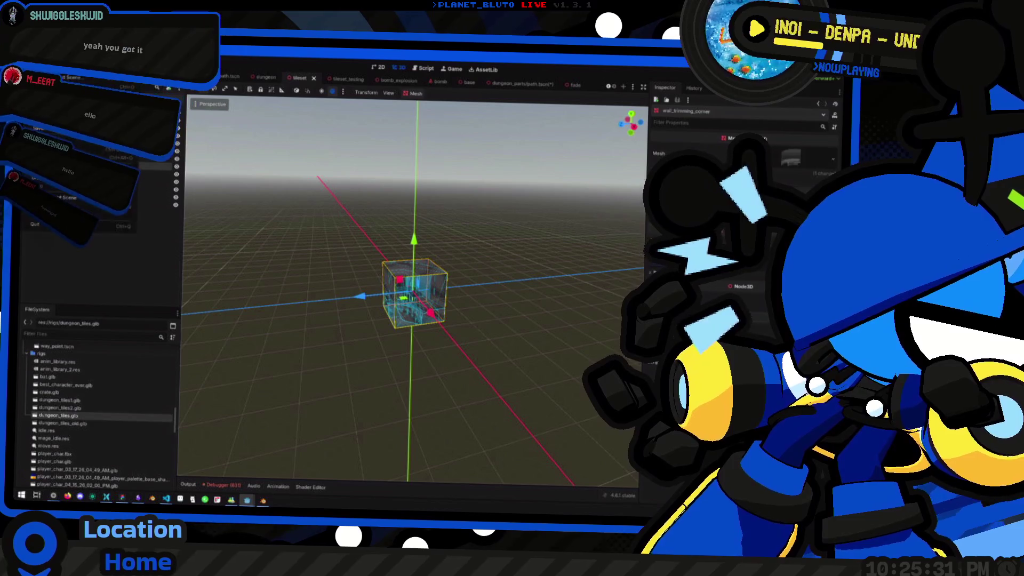
pyautogui.moveTo(64, 71)
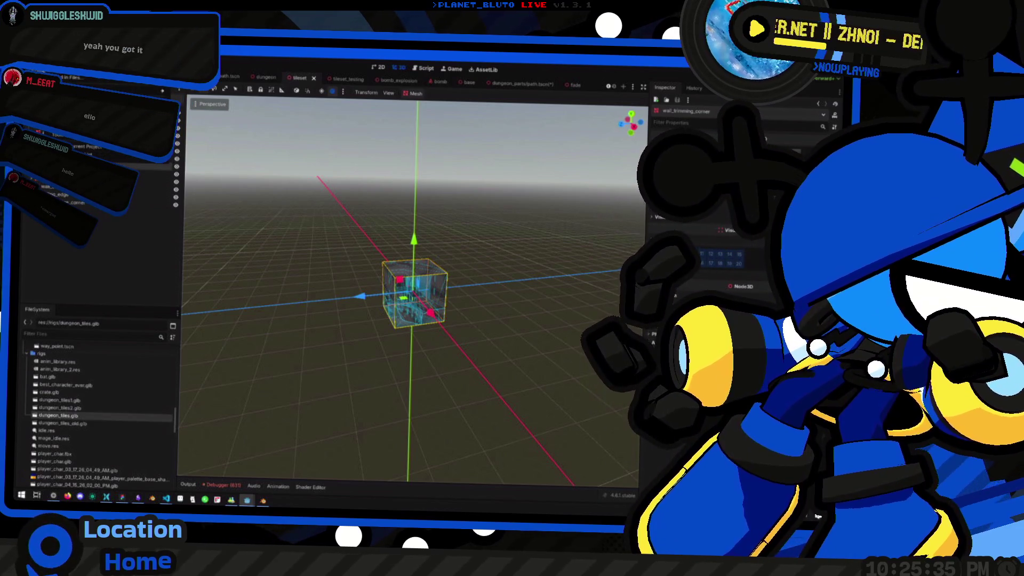
pyautogui.moveTo(80, 170)
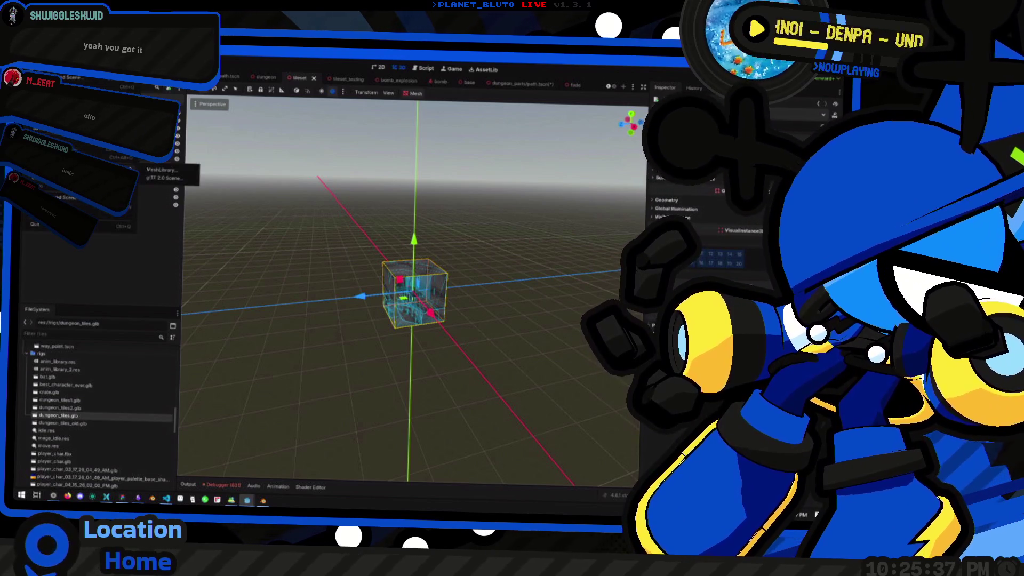
pyautogui.click(169, 170)
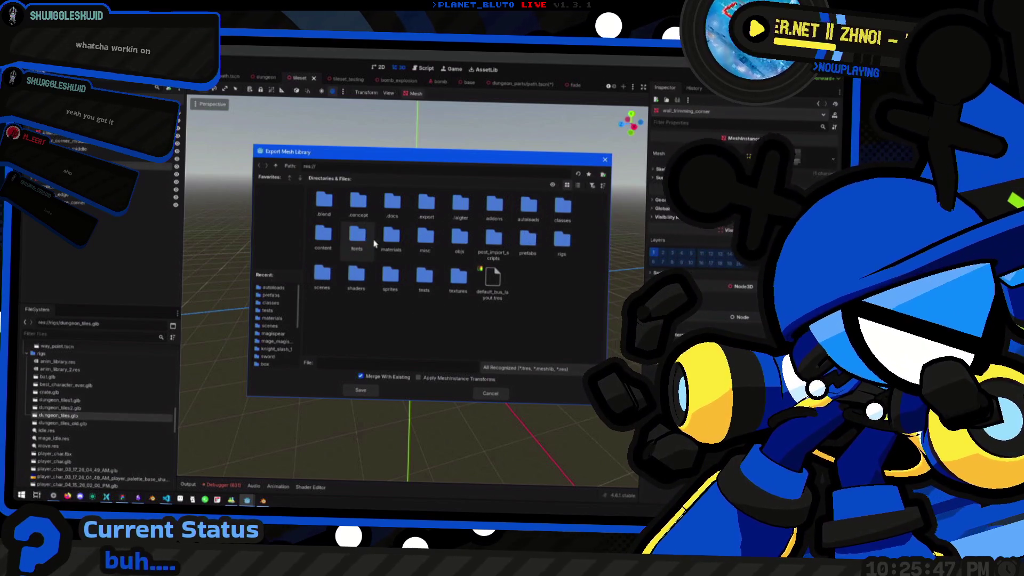
pyautogui.doubleClick(529, 241)
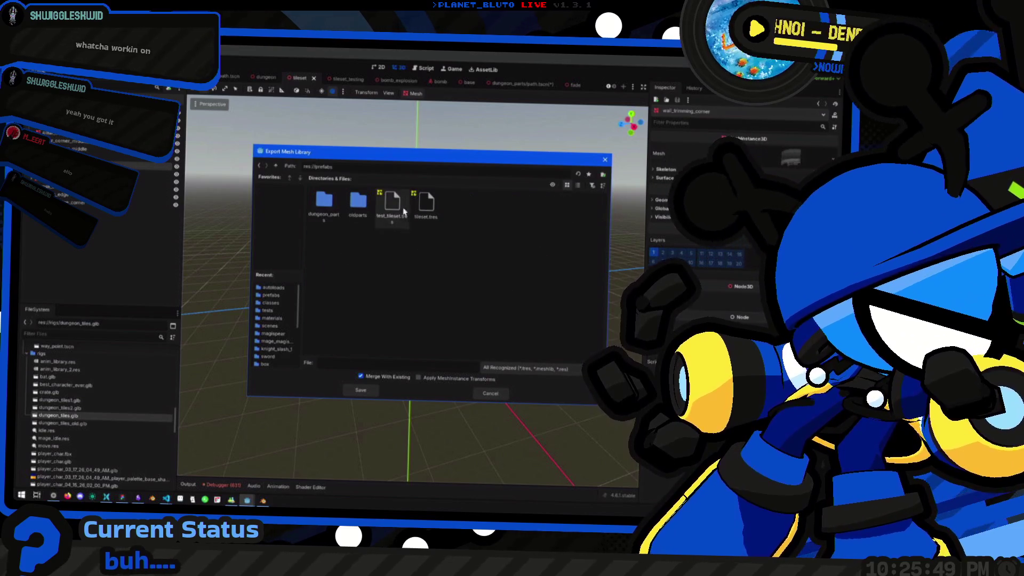
pyautogui.click(437, 208)
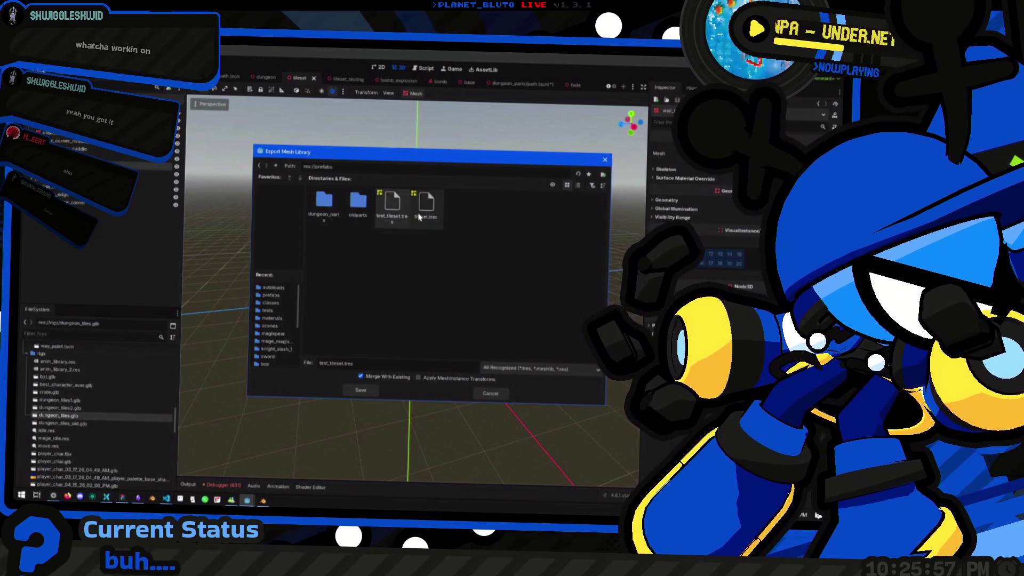
pyautogui.doubleClick(427, 205)
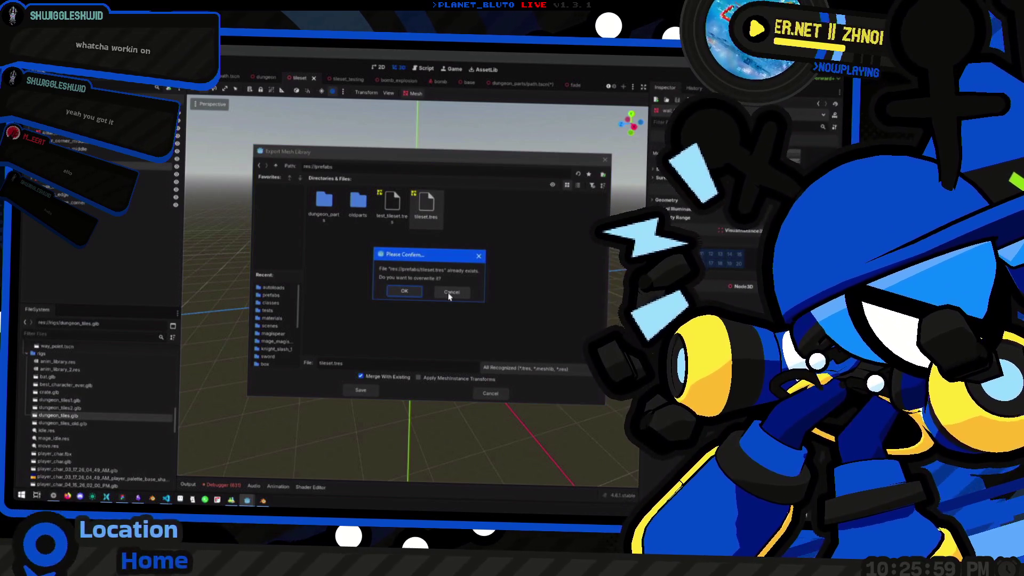
pyautogui.click(448, 295)
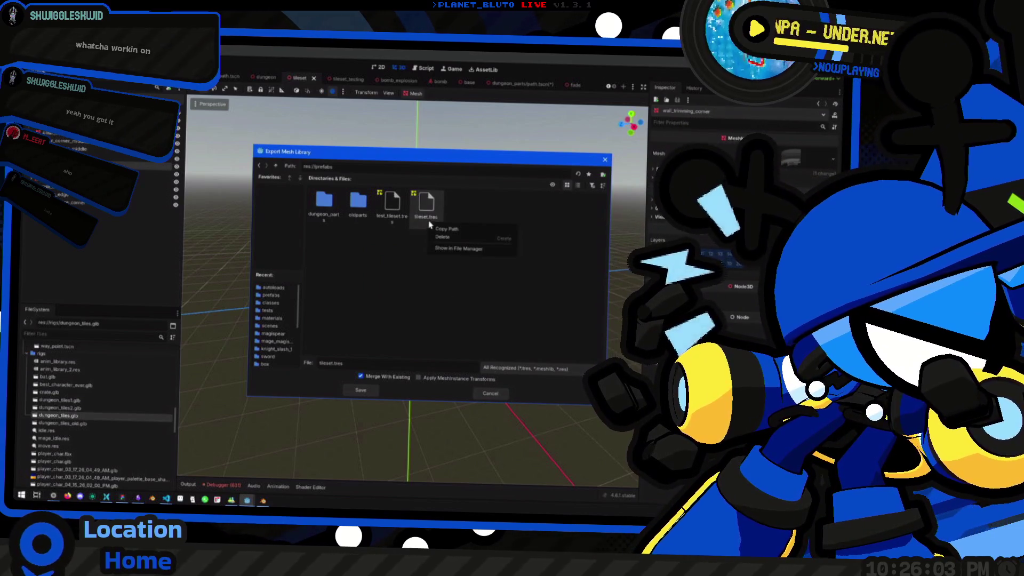
pyautogui.click(507, 314)
pyautogui.click(491, 392)
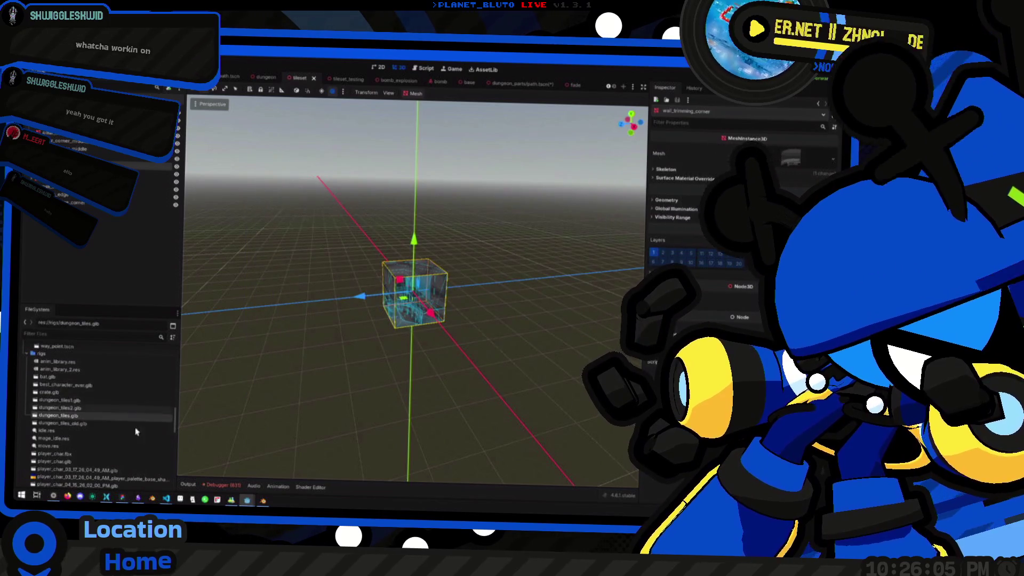
# Duplicate tileset.tres in the FileSystem as tileset_backup.tres.
pyautogui.scroll(-5, 138, 449)
pyautogui.scroll(10, 139, 450)
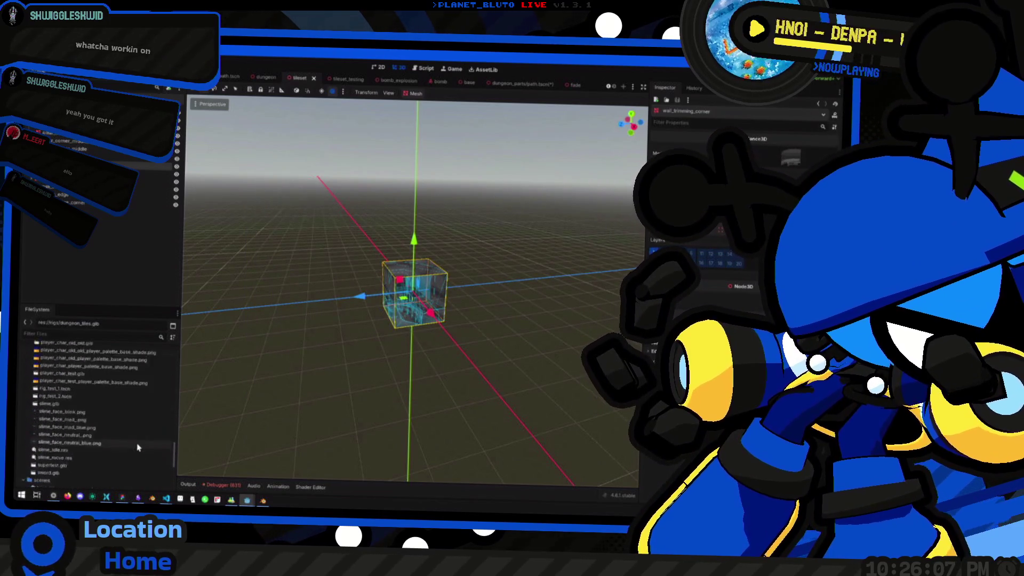
pyautogui.click(92, 429)
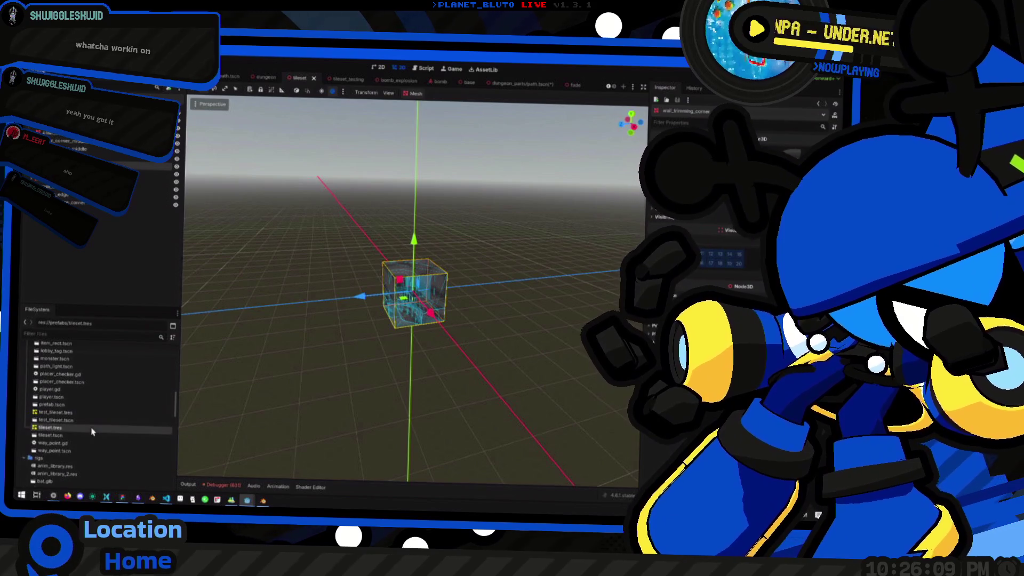
pyautogui.rightClick(87, 430)
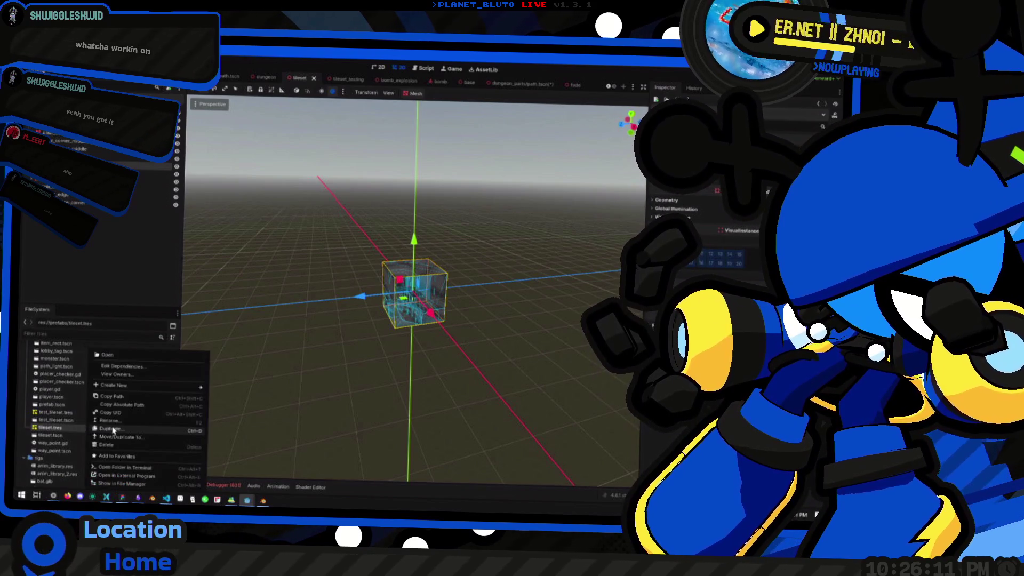
pyautogui.click(113, 430)
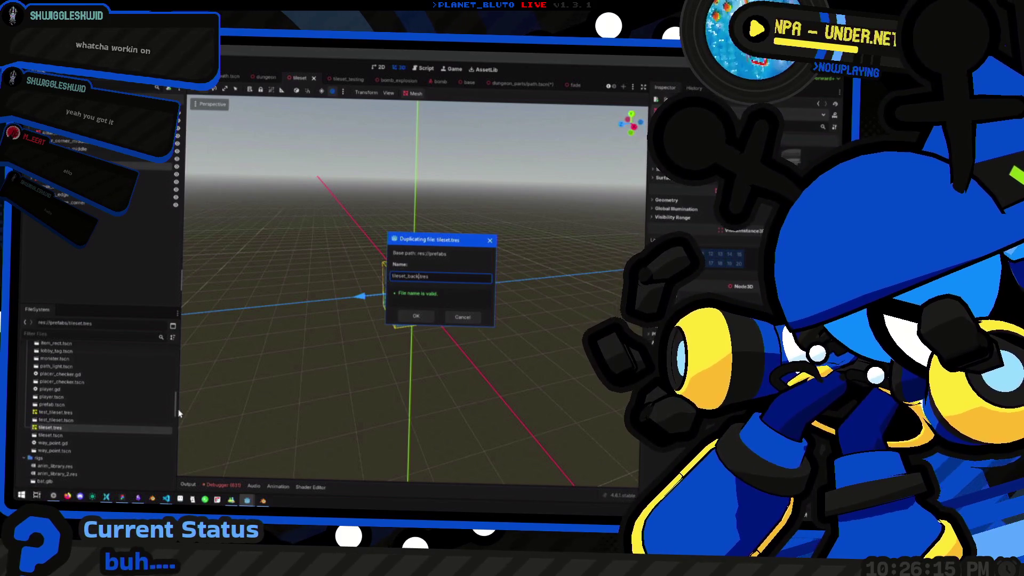
pyautogui.press('Return')
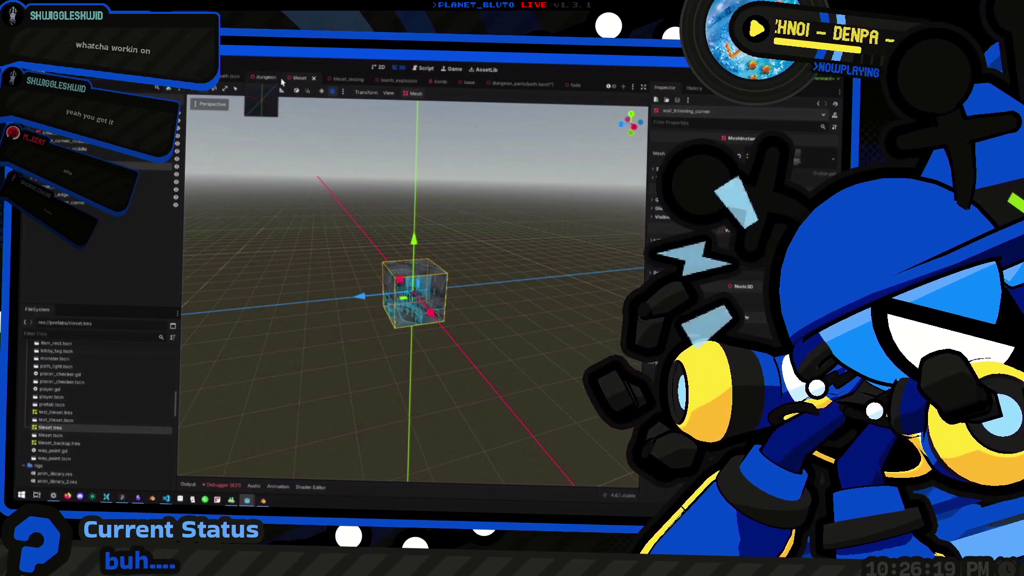
pyautogui.click(504, 88)
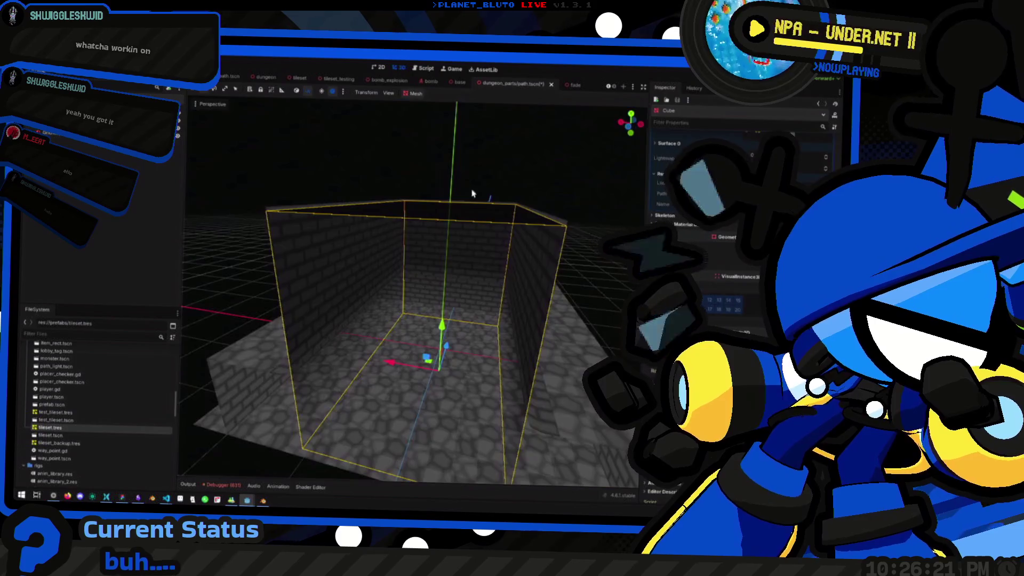
pyautogui.press('w')
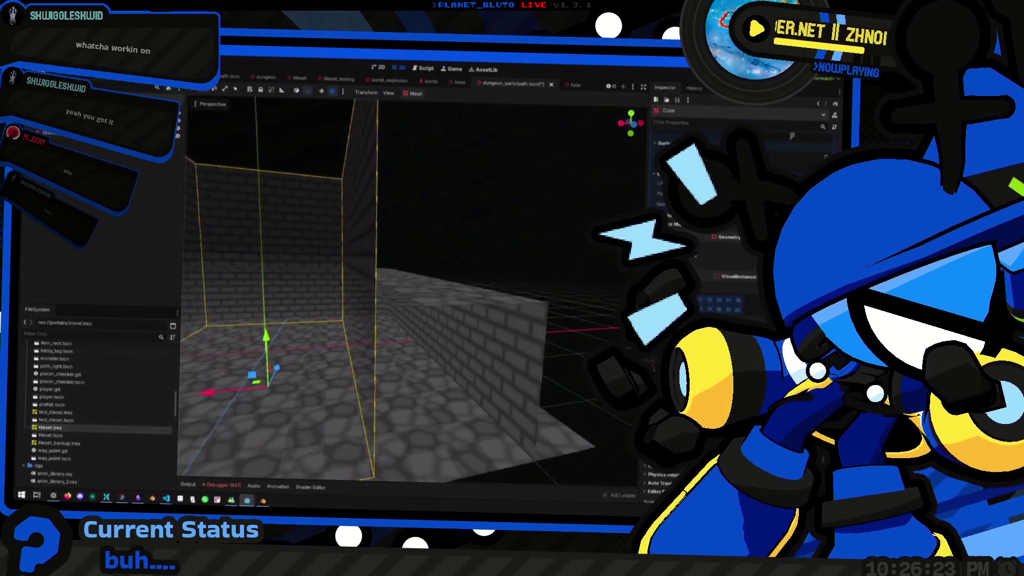
pyautogui.press('s')
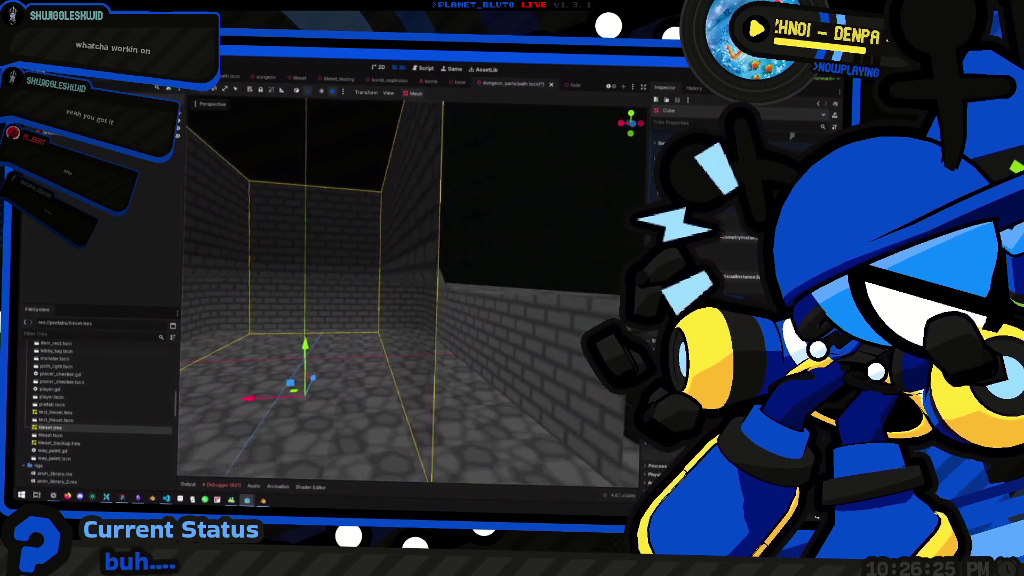
pyautogui.press('w')
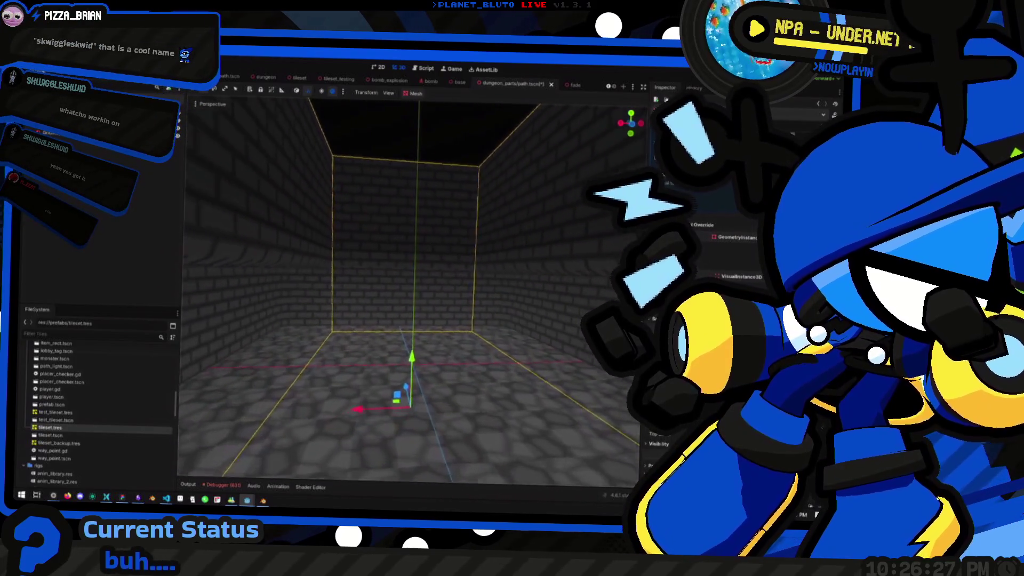
pyautogui.press('w')
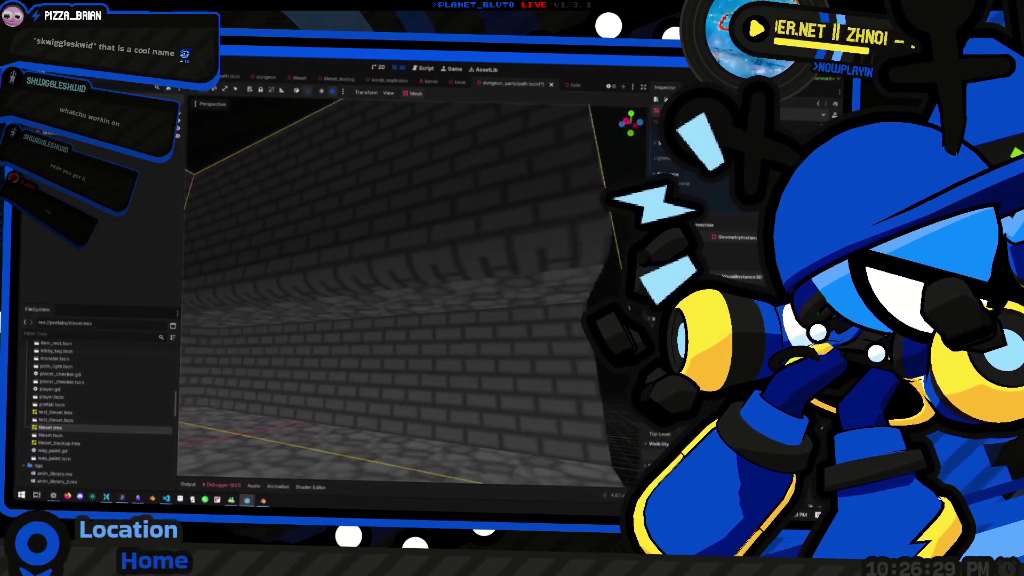
pyautogui.press('s')
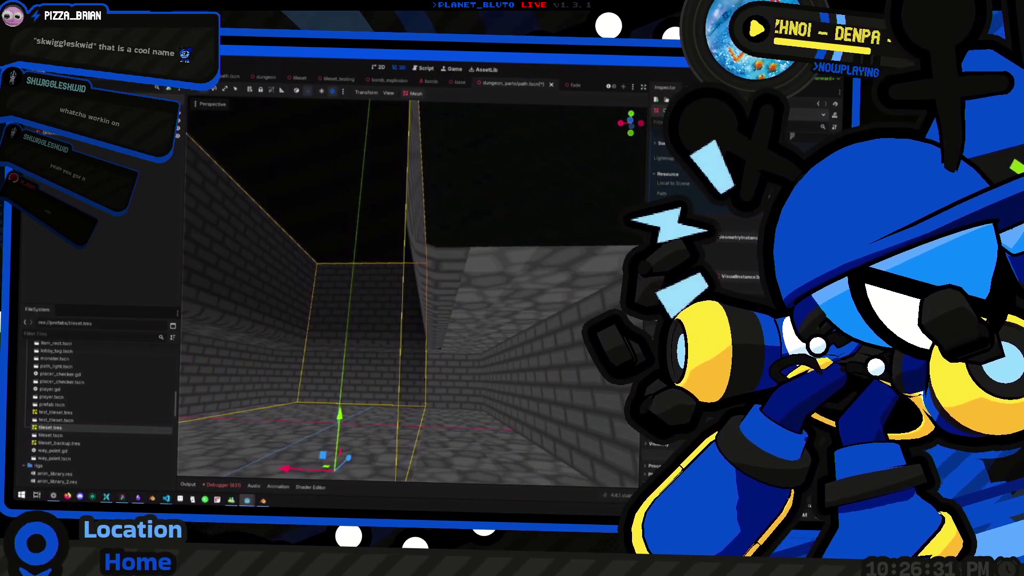
pyautogui.press('w')
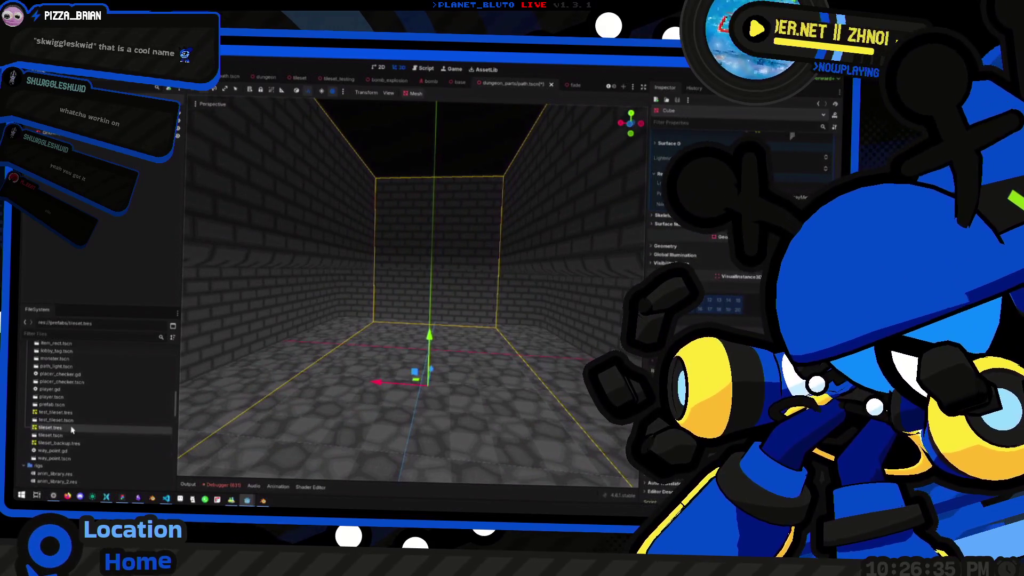
pyautogui.press('s')
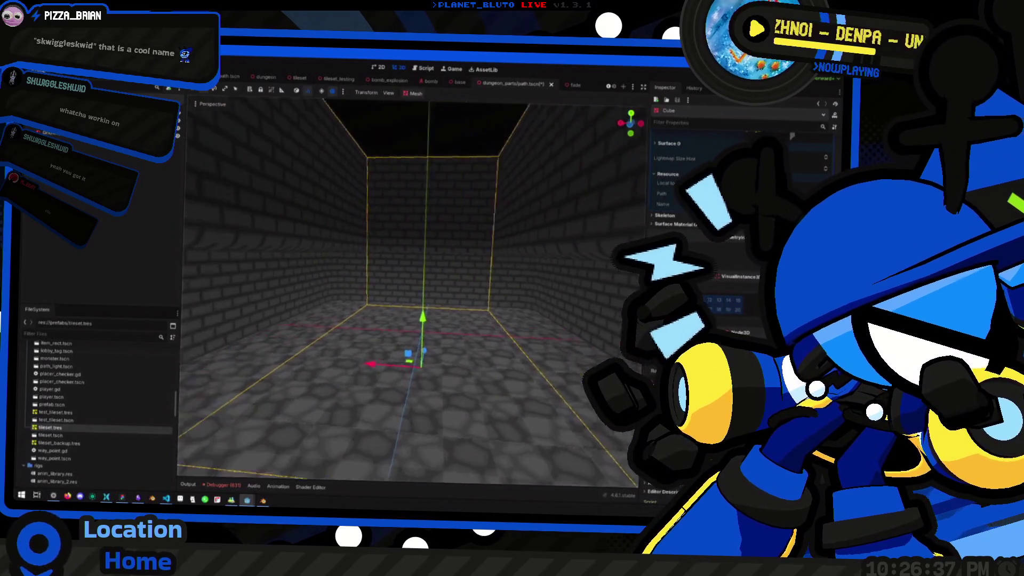
pyautogui.press('d')
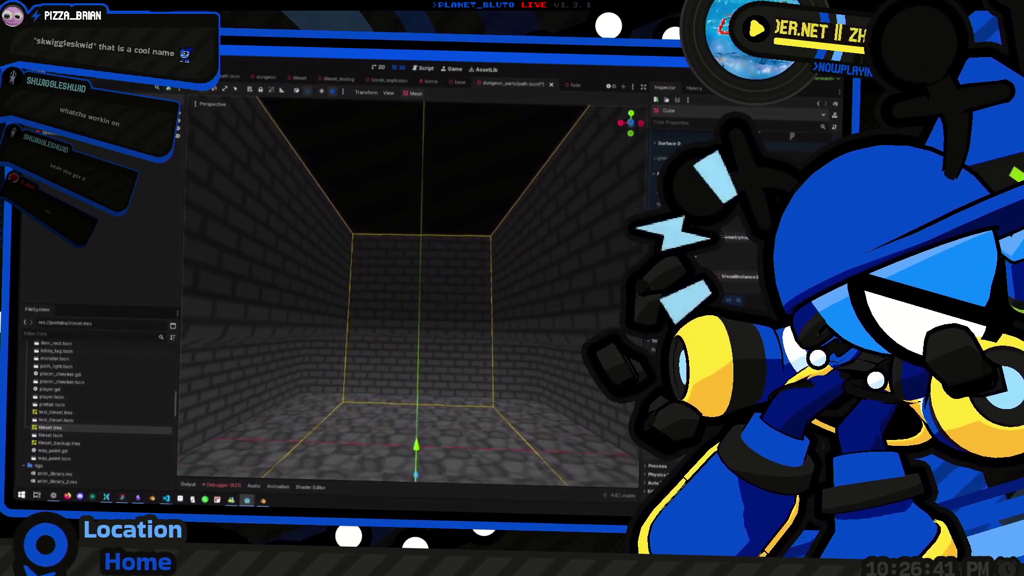
pyautogui.press('e')
pyautogui.press('w')
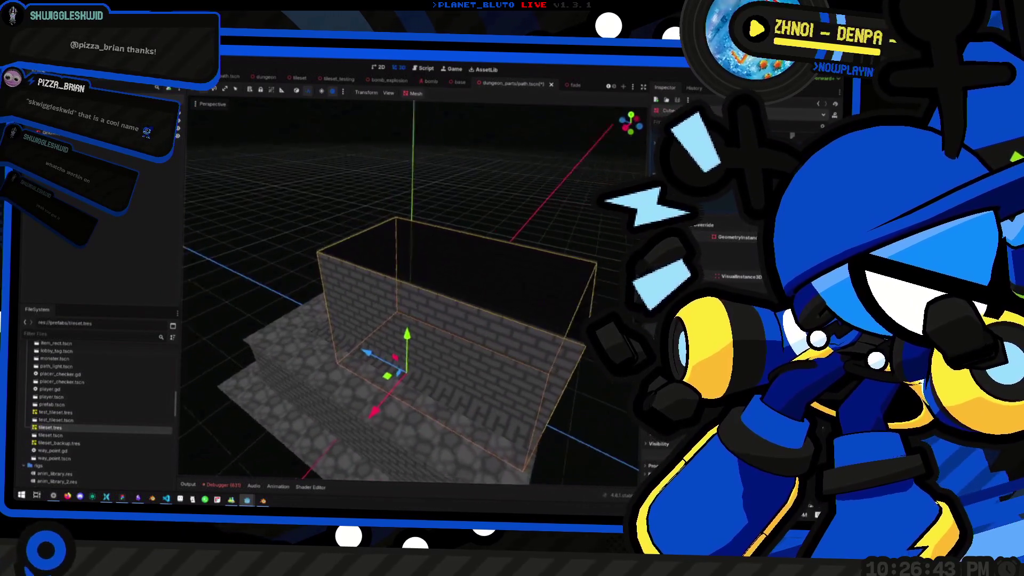
pyautogui.press('w')
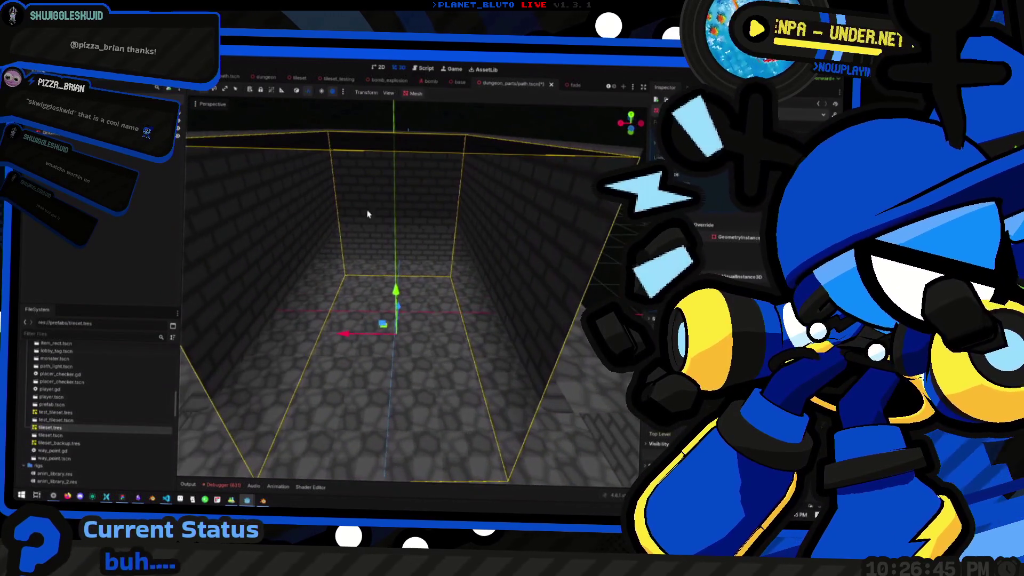
pyautogui.click(460, 83)
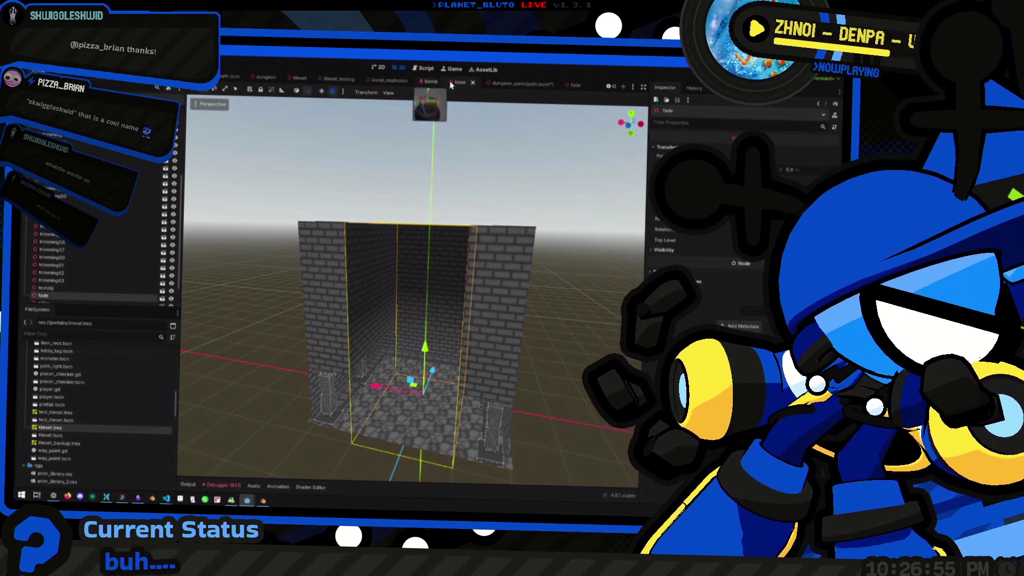
pyautogui.scroll(2, 331, 81)
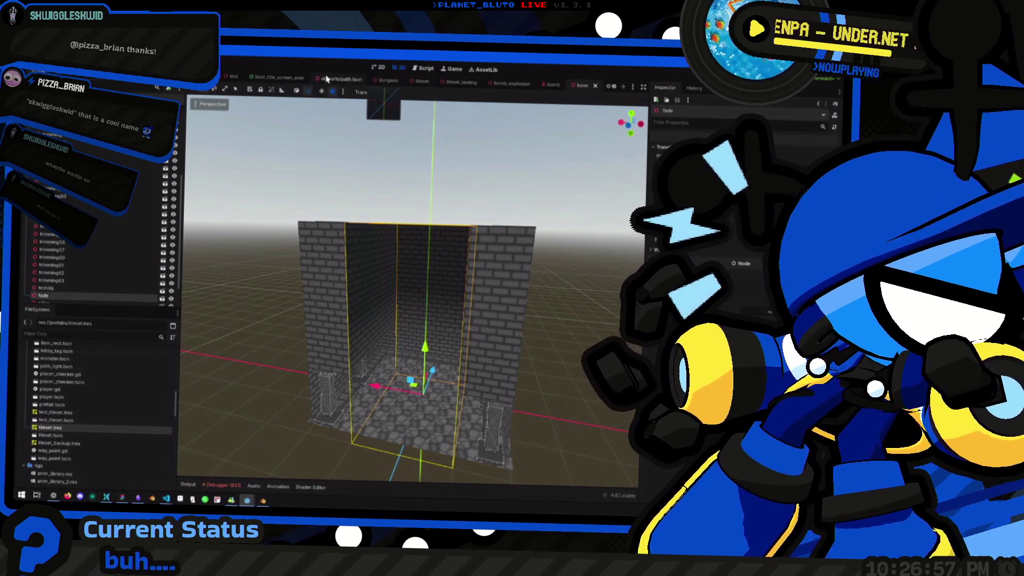
pyautogui.scroll(-2, 347, 82)
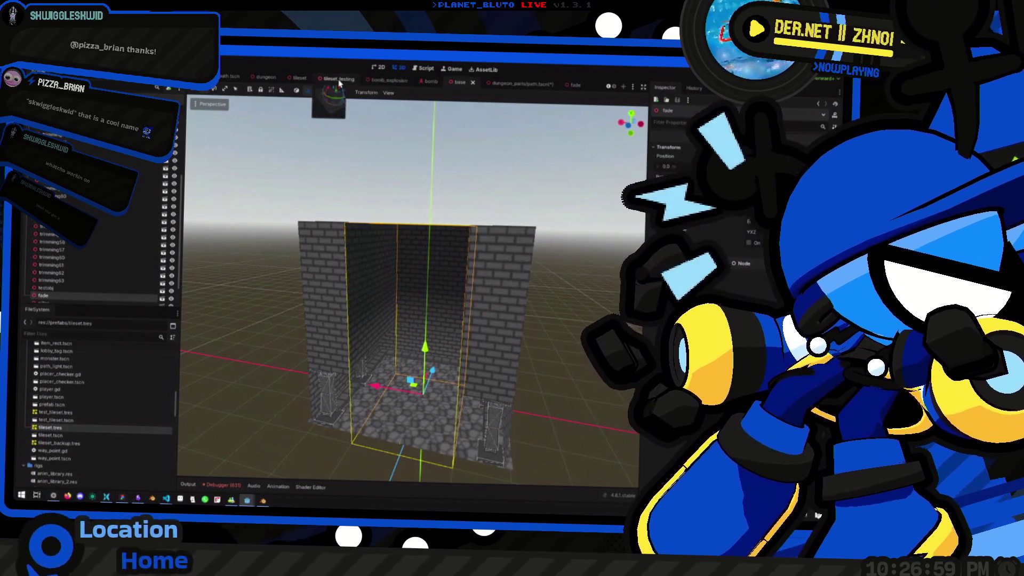
pyautogui.click(338, 80)
pyautogui.click(421, 81)
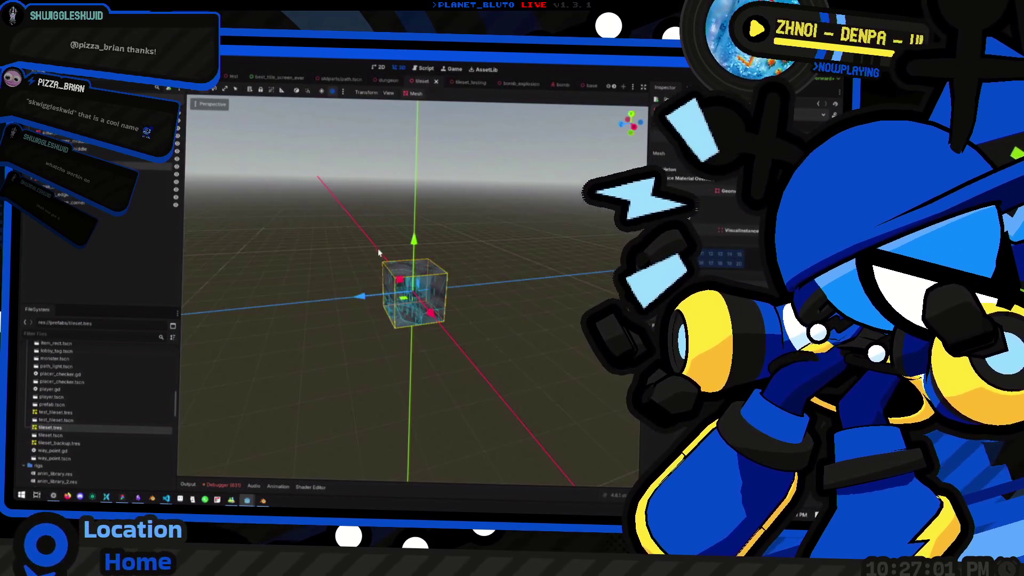
# Export the scene as a MeshLibrary over tileset.tres with Apply MeshInstance Transforms ticked.
pyautogui.click(35, 74)
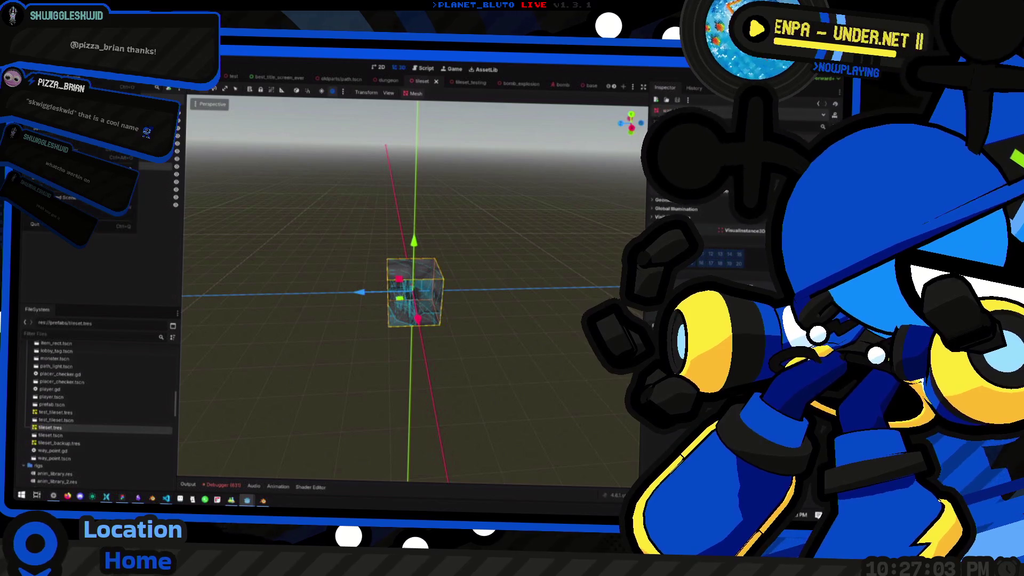
pyautogui.moveTo(128, 166)
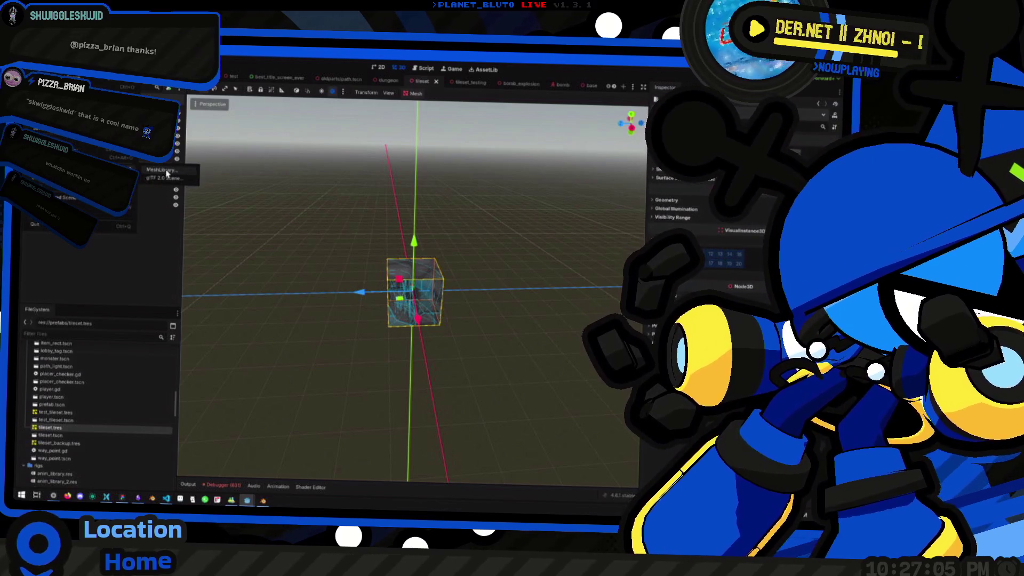
pyautogui.click(166, 175)
pyautogui.click(431, 212)
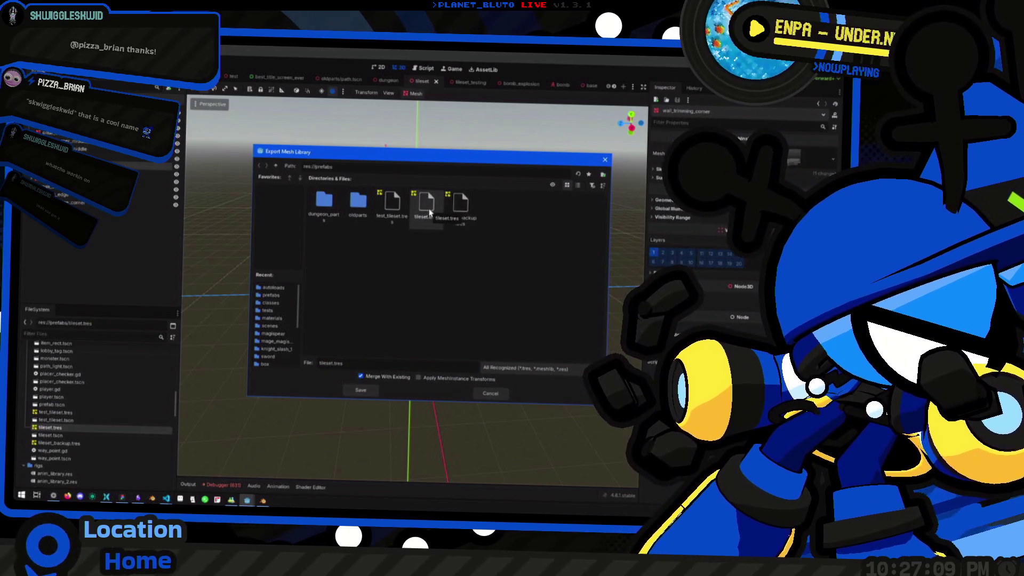
pyautogui.doubleClick(419, 219)
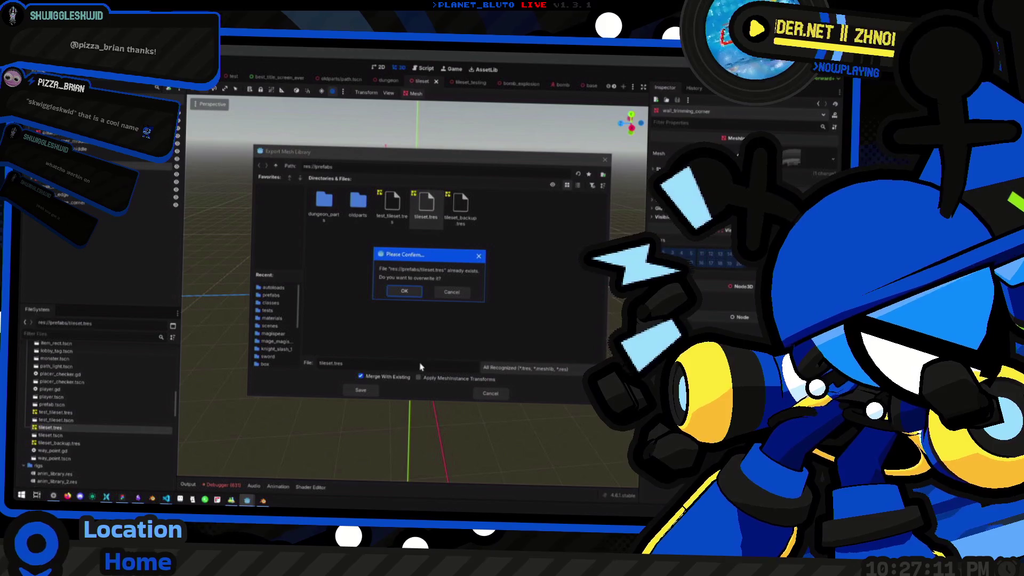
pyautogui.click(454, 297)
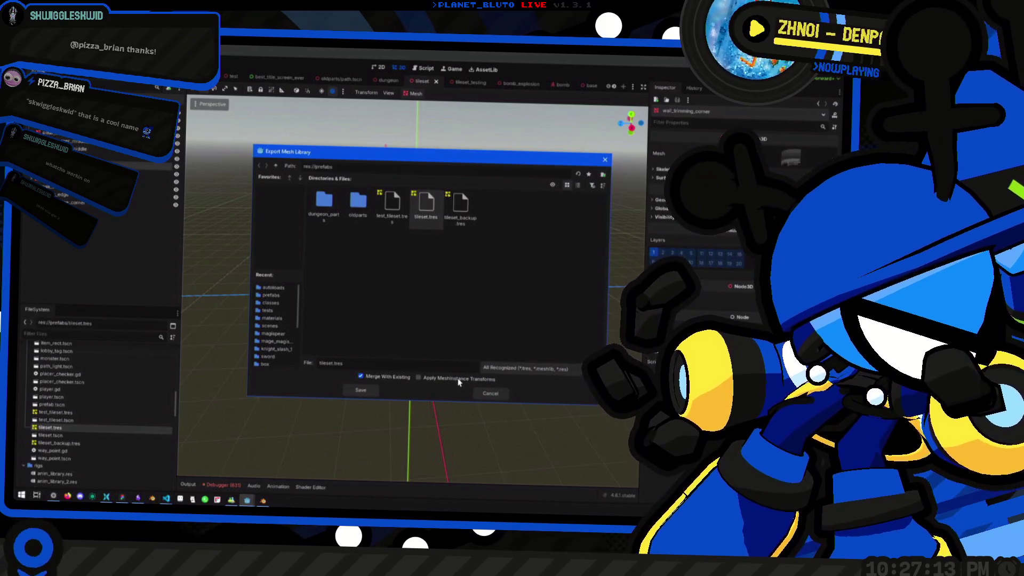
pyautogui.click(458, 380)
pyautogui.doubleClick(424, 211)
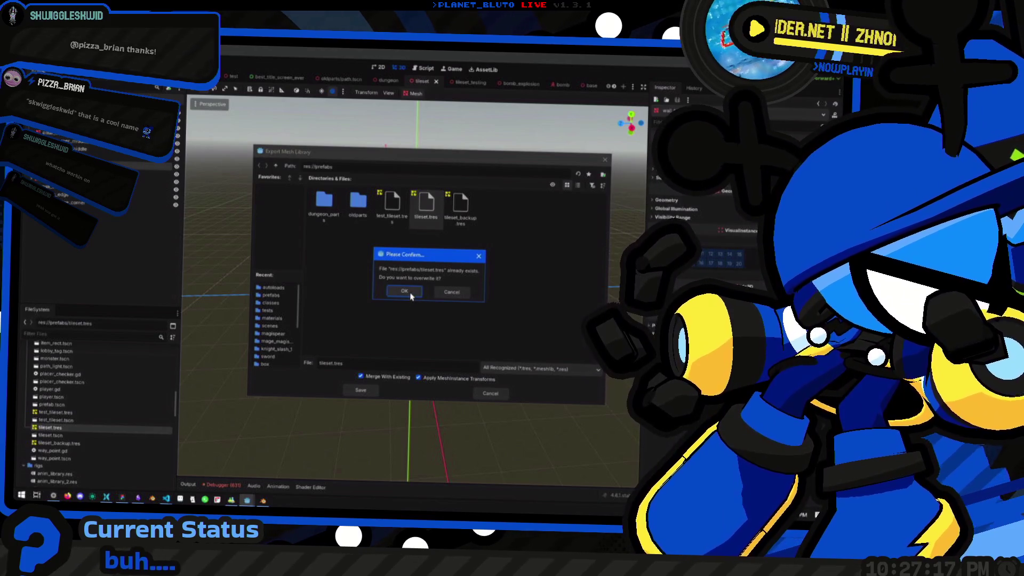
pyautogui.click(405, 292)
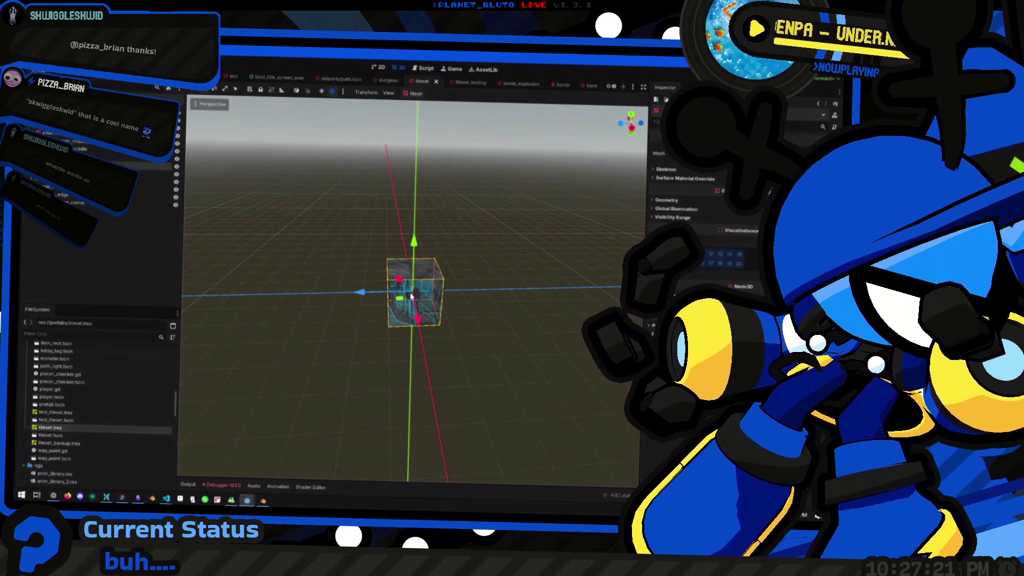
# Switch to the path corridor scene and select its GridMap.
pyautogui.scroll(-2, 469, 84)
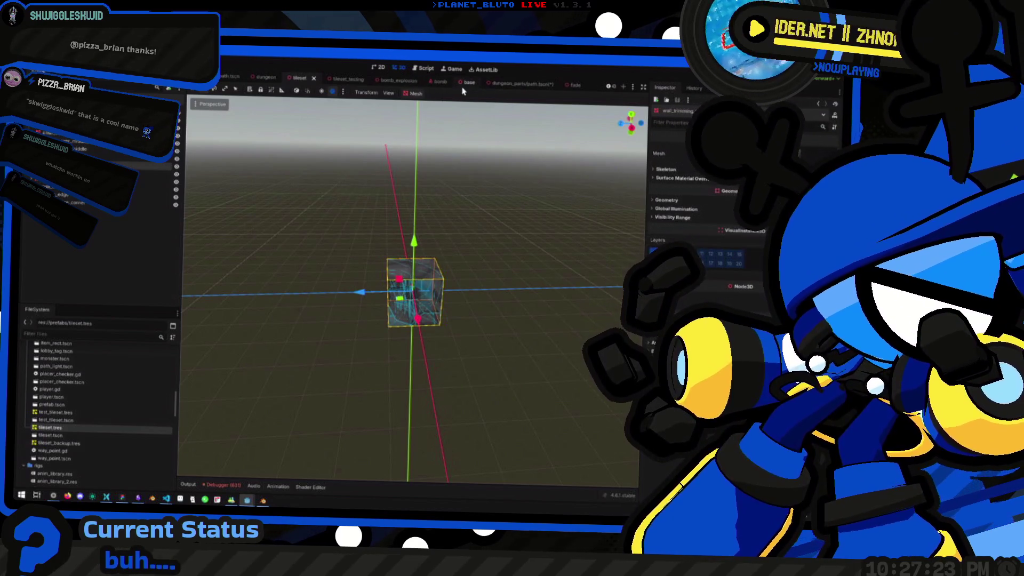
pyautogui.click(502, 85)
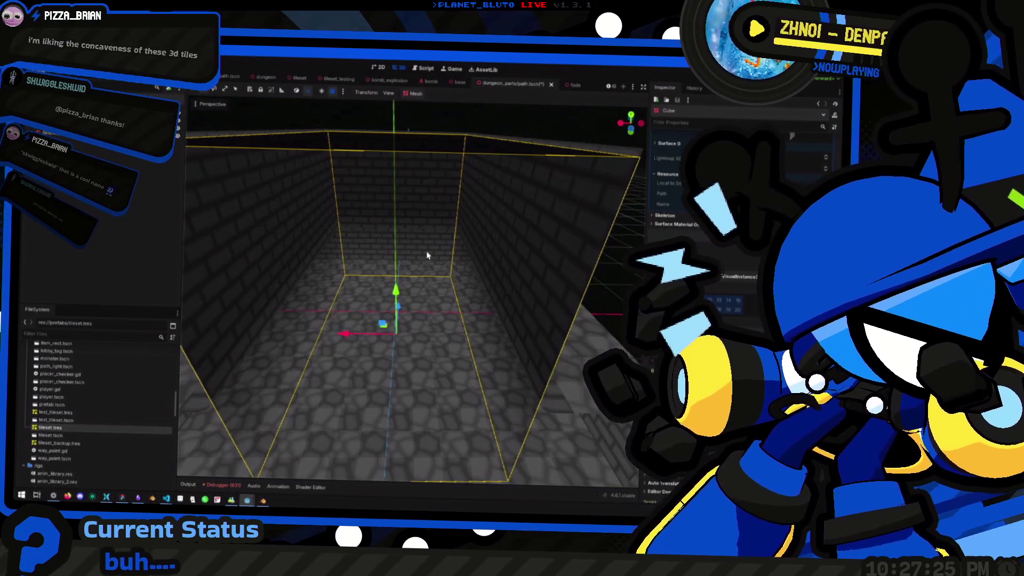
pyautogui.press('w')
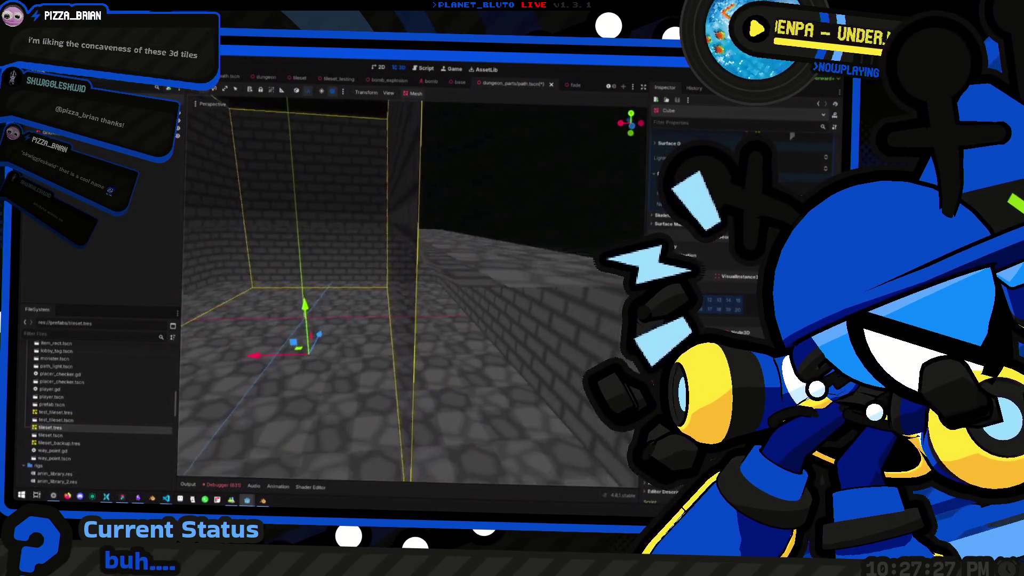
pyautogui.press('w')
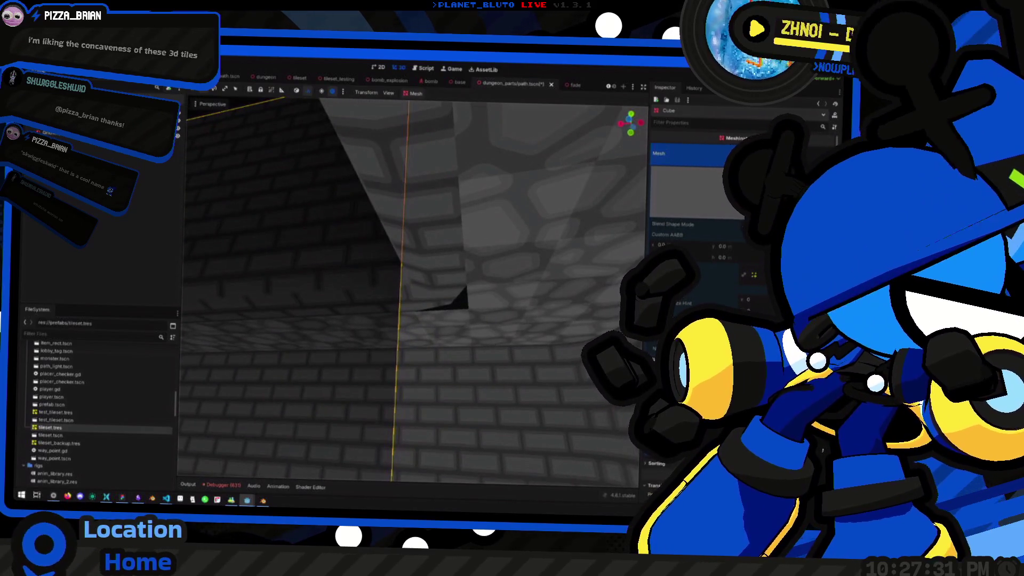
pyautogui.click(533, 214)
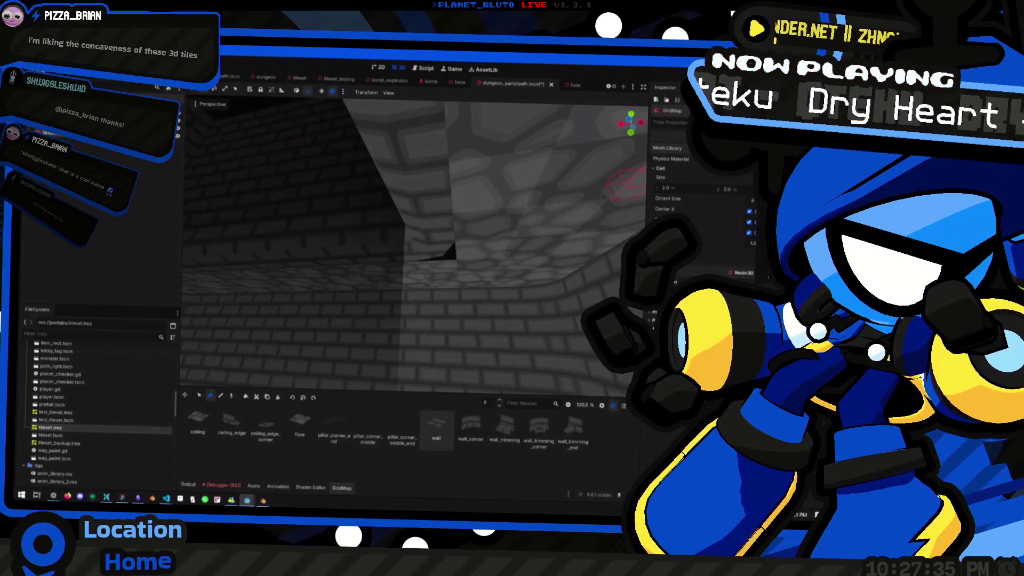
# Load prefabs/tileset.tres as the GridMap's mesh library and pick the ceiling_edge_corner tile.
pyautogui.click(736, 148)
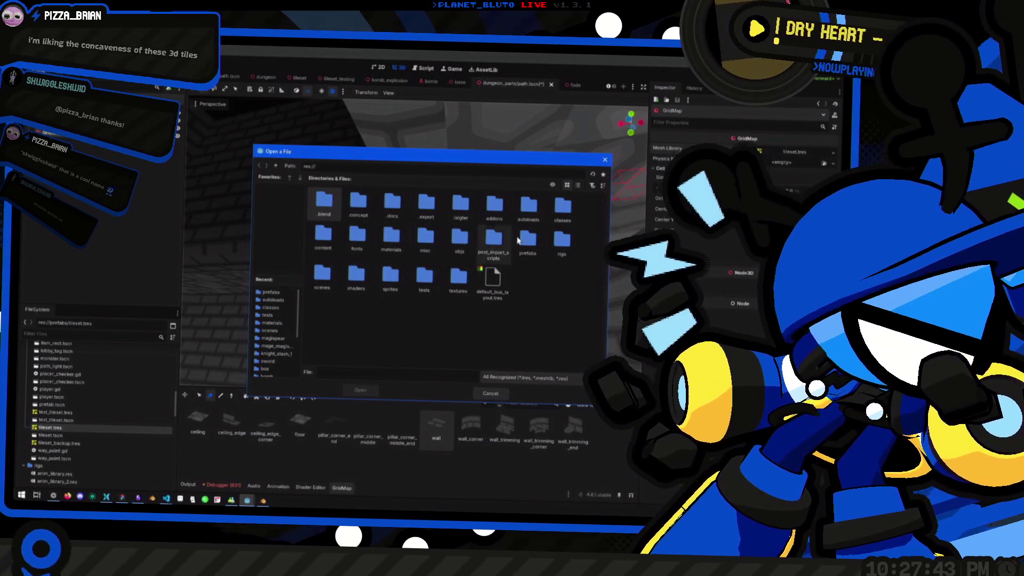
pyautogui.click(271, 292)
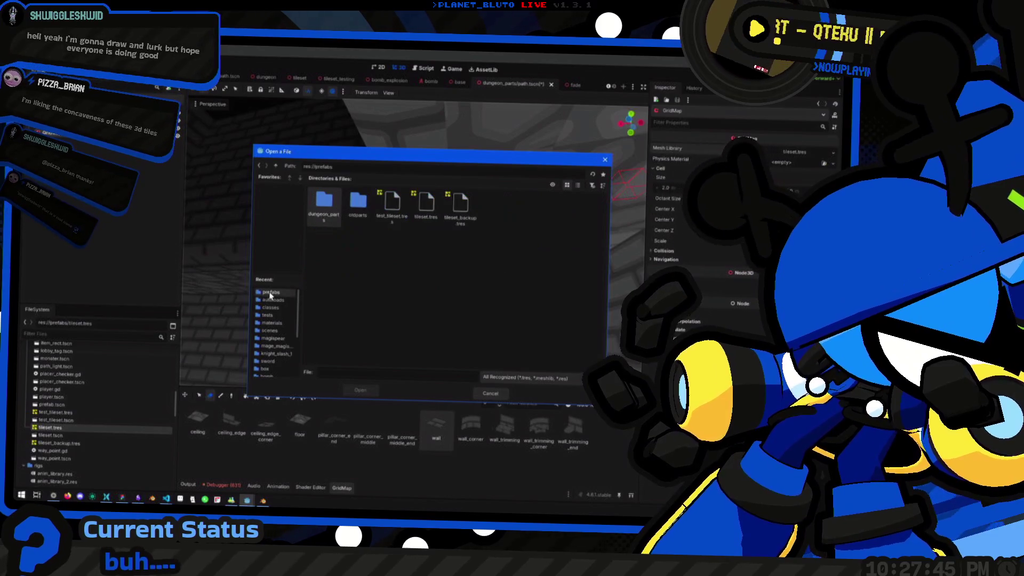
pyautogui.click(434, 205)
pyautogui.doubleClick(433, 206)
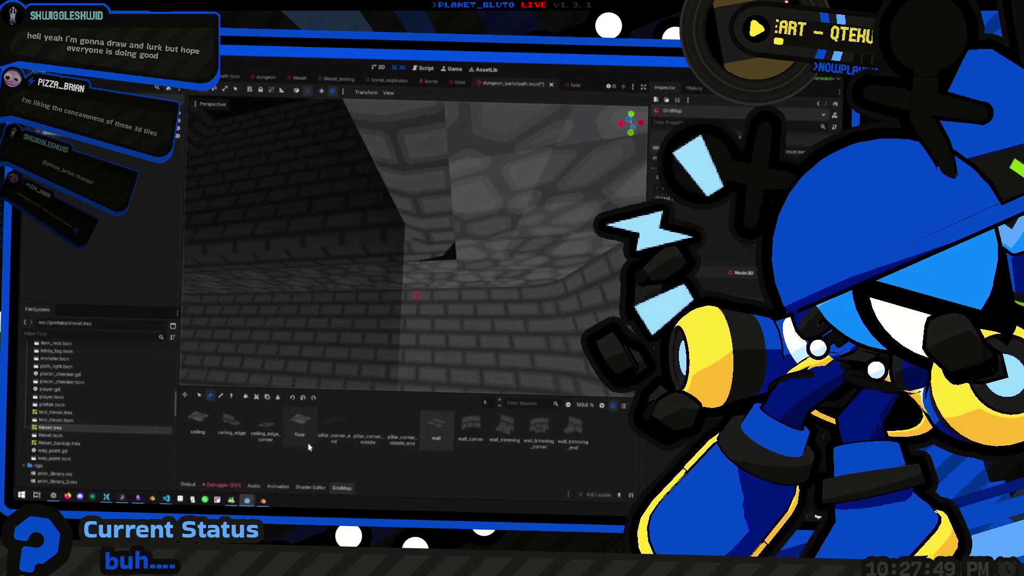
pyautogui.click(270, 435)
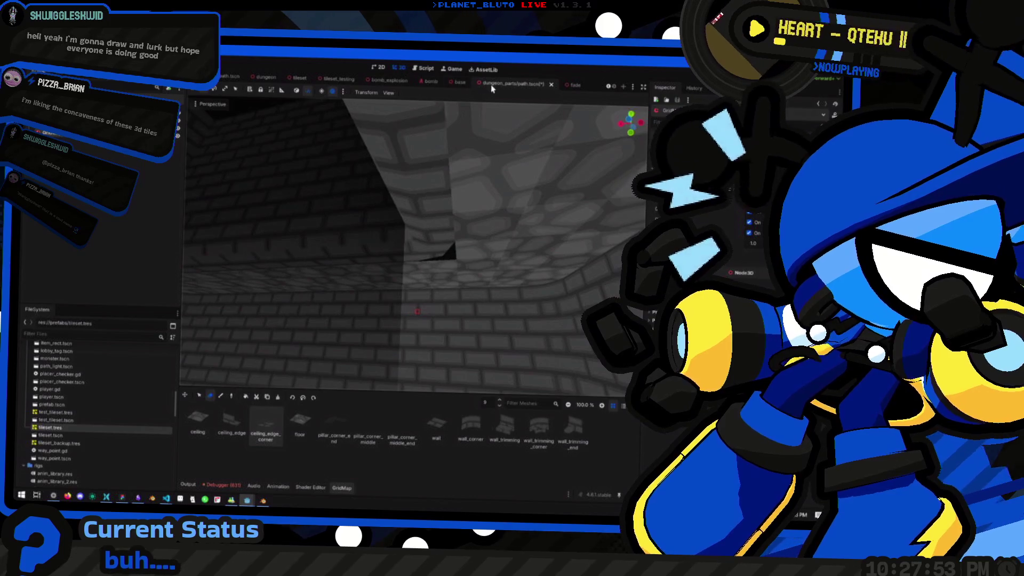
pyautogui.scroll(3, 453, 82)
pyautogui.click(421, 81)
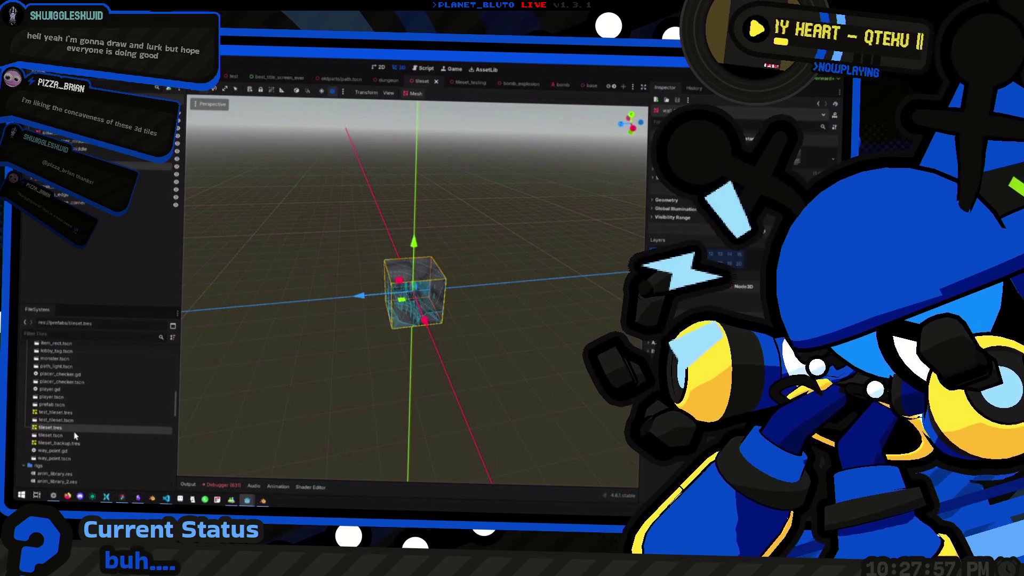
# Add dungeon_tiles.glb with Editable Children and pull ceiling_edge_corner out of the model.
pyautogui.scroll(-5, 77, 422)
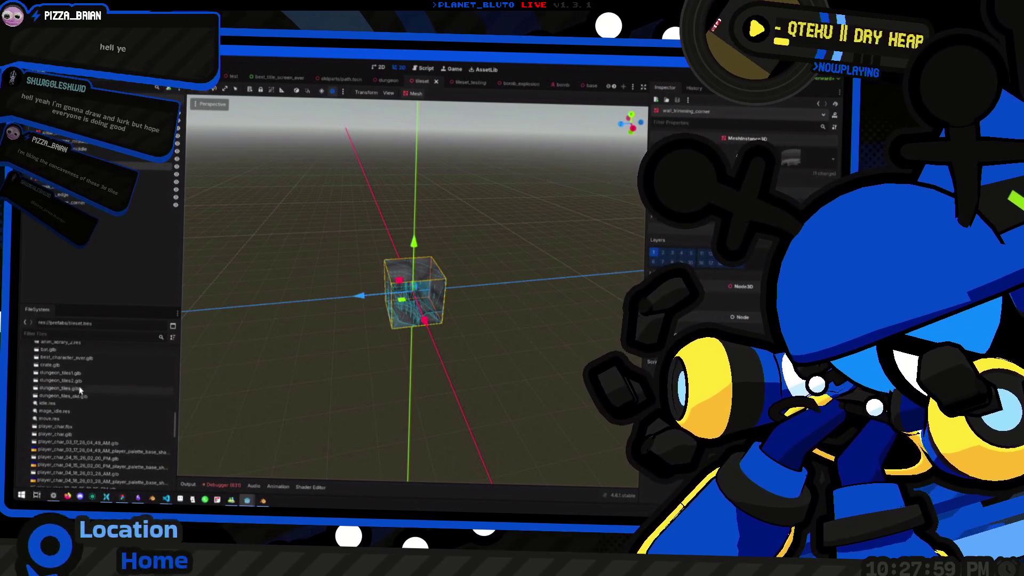
pyautogui.moveTo(75, 389)
pyautogui.mouseDown()
pyautogui.moveTo(297, 382)
pyautogui.moveTo(330, 356)
pyautogui.moveTo(380, 366)
pyautogui.mouseUp()
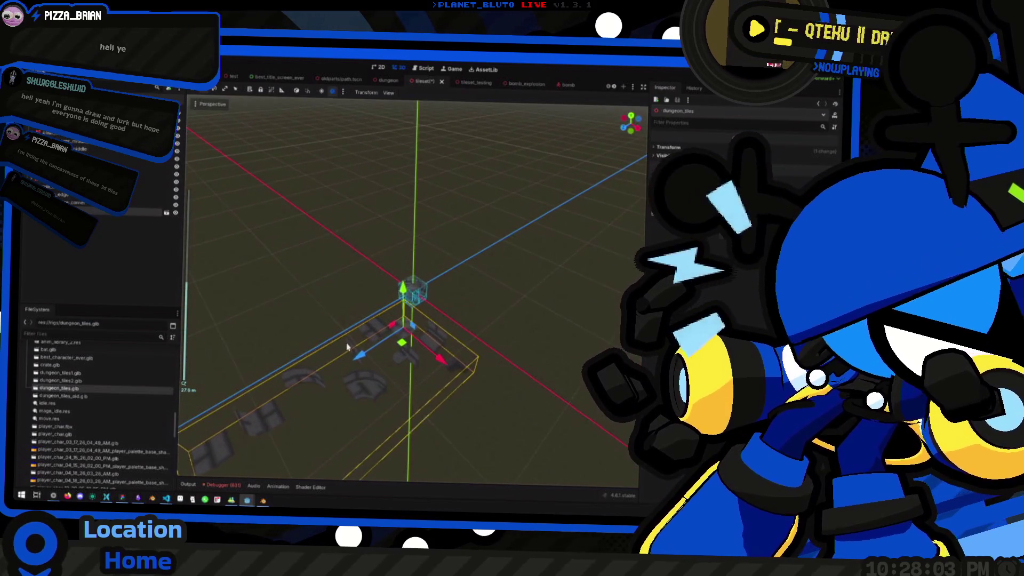
pyautogui.rightClick(75, 213)
pyautogui.click(107, 401)
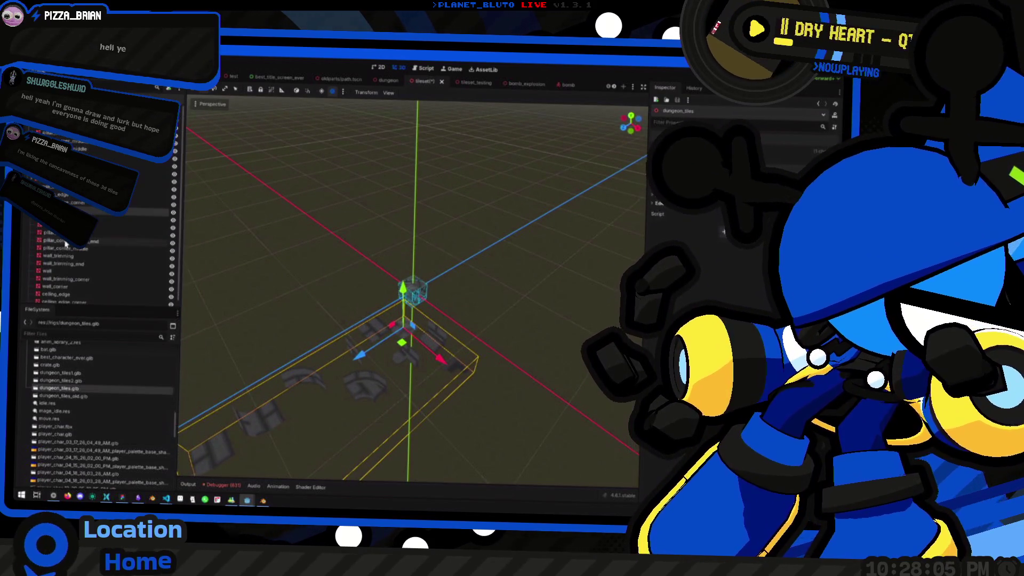
pyautogui.click(64, 296)
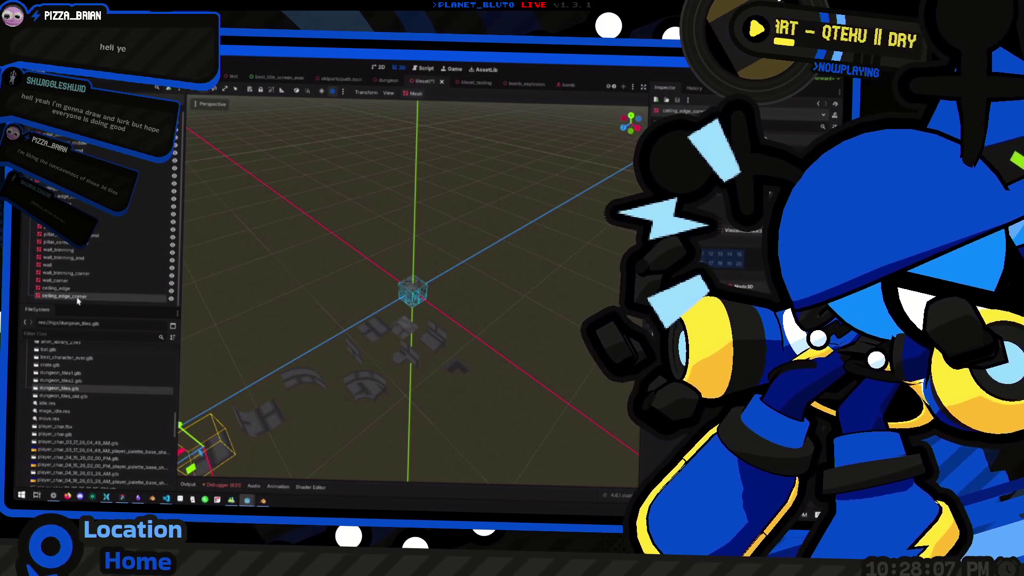
pyautogui.scroll(-2, 344, 293)
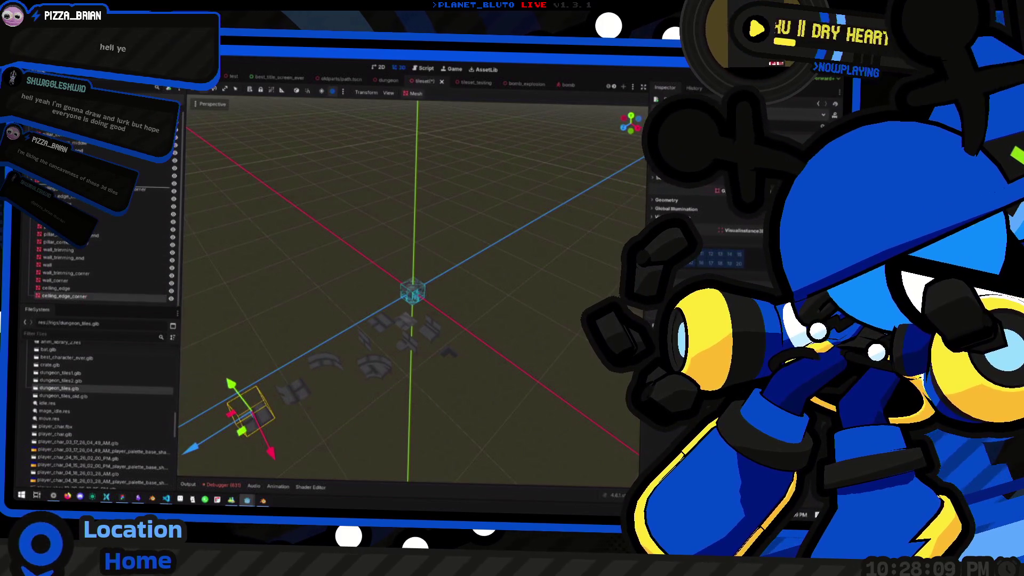
pyautogui.moveTo(85, 204); pyautogui.dragTo(85, 204)
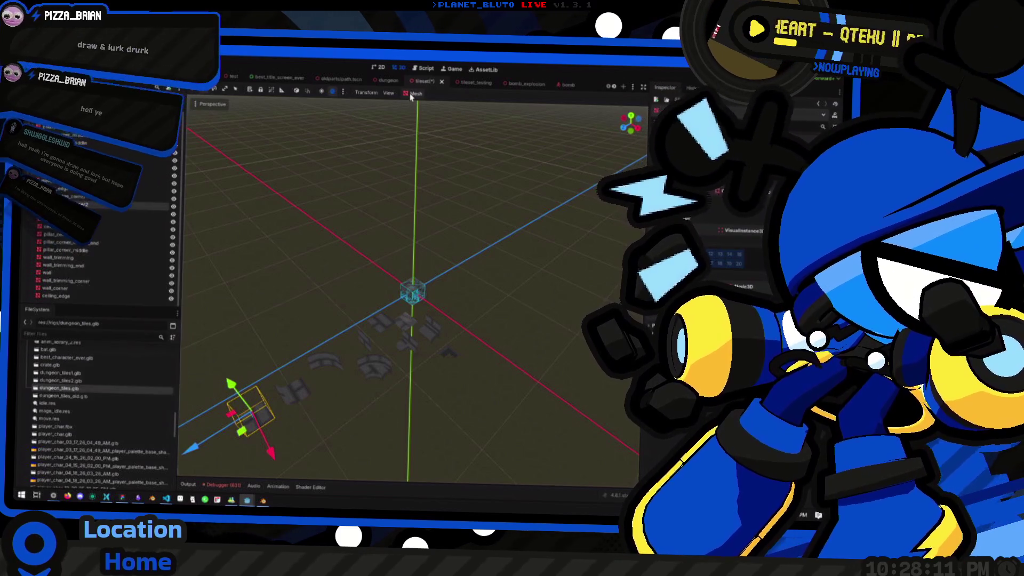
# Create a collision shape for ceiling_edge_corner and return it to the origin.
pyautogui.click(413, 93)
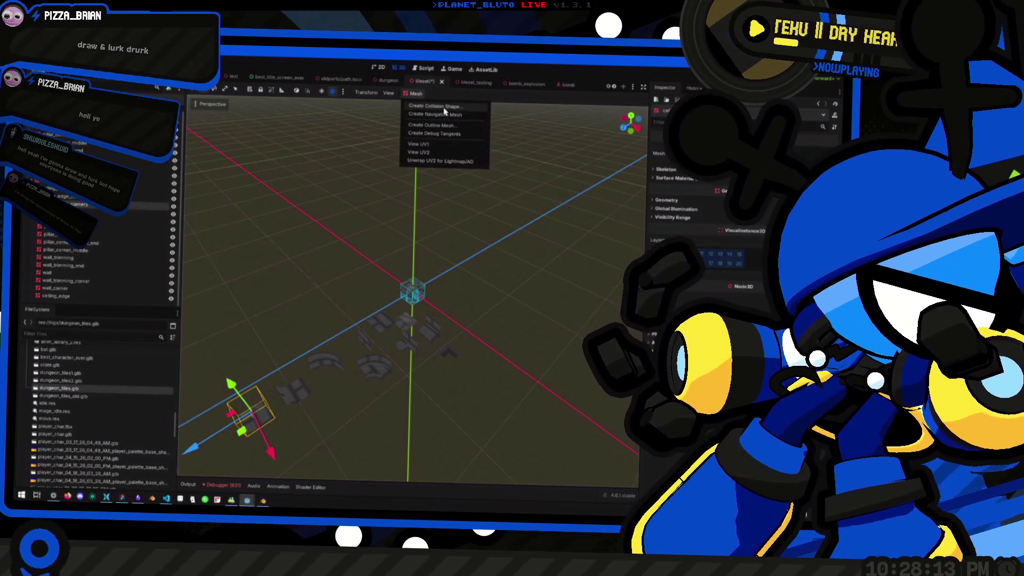
pyautogui.click(443, 112)
pyautogui.click(405, 318)
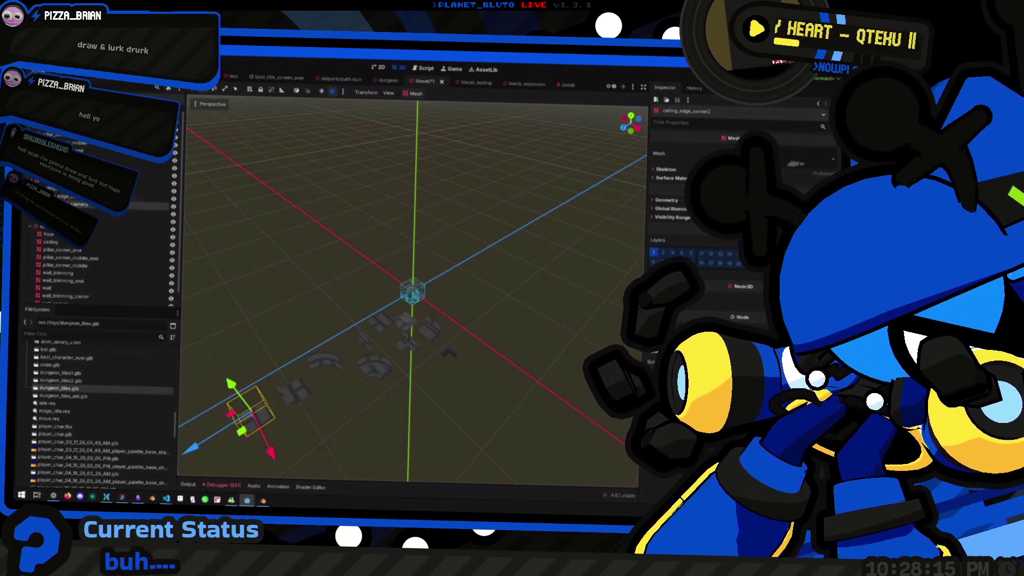
pyautogui.hotkey('ctrl', 'z')
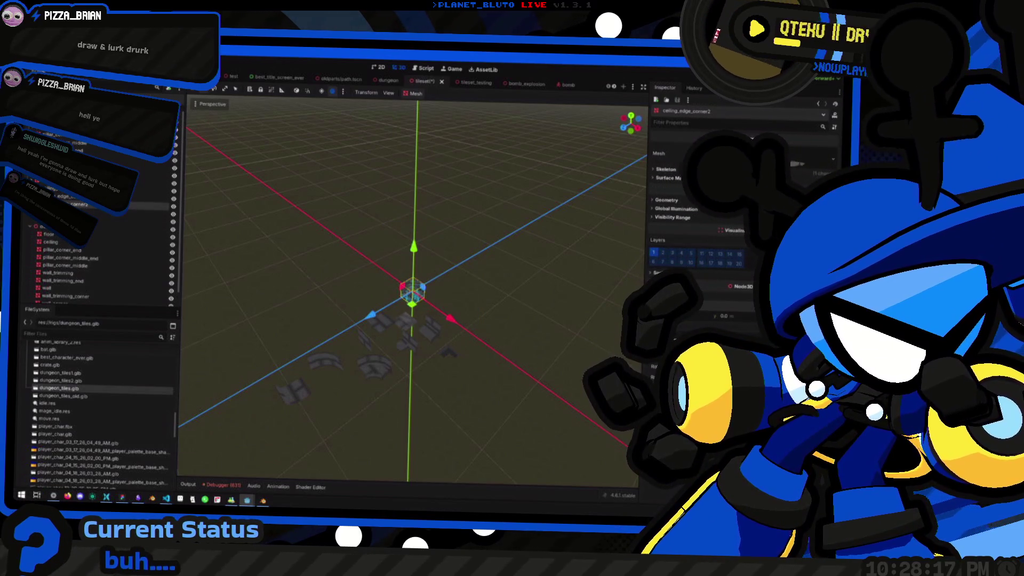
# Delete the leftover ceiling_edge_corner node and the dungeon_tiles model.
pyautogui.click(80, 197)
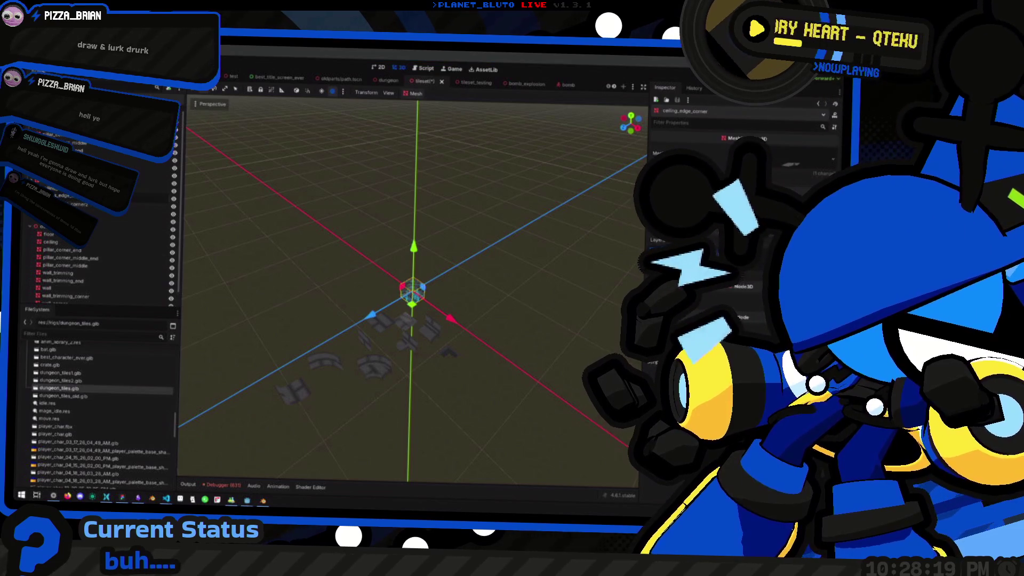
pyautogui.click(91, 207)
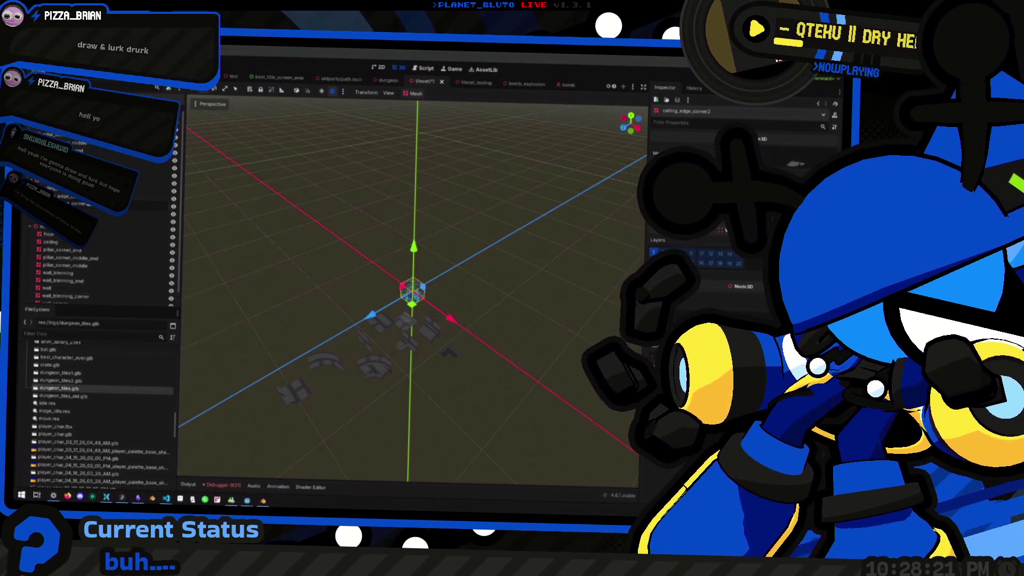
pyautogui.press('Delete')
pyautogui.press('Return')
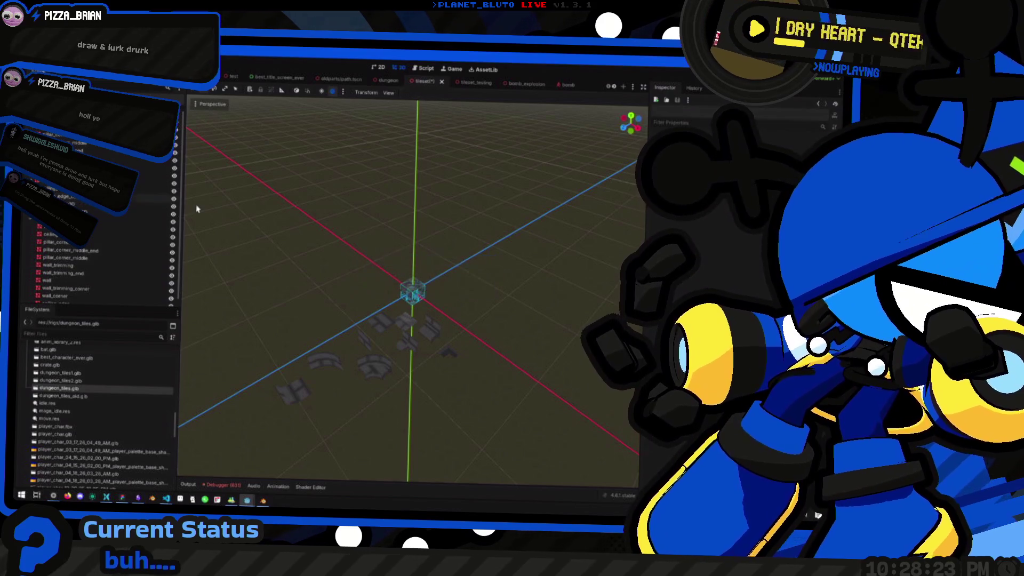
pyautogui.click(107, 217)
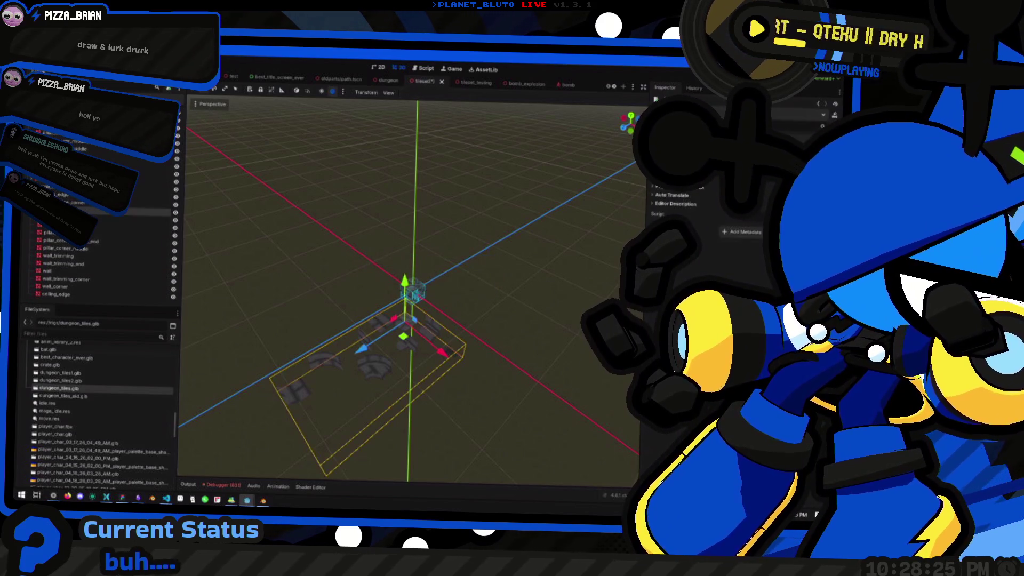
pyautogui.press('Delete')
pyautogui.press('Return')
# Set the piece's collision shape debug colour to cyan and save the scene.
pyautogui.click(89, 208)
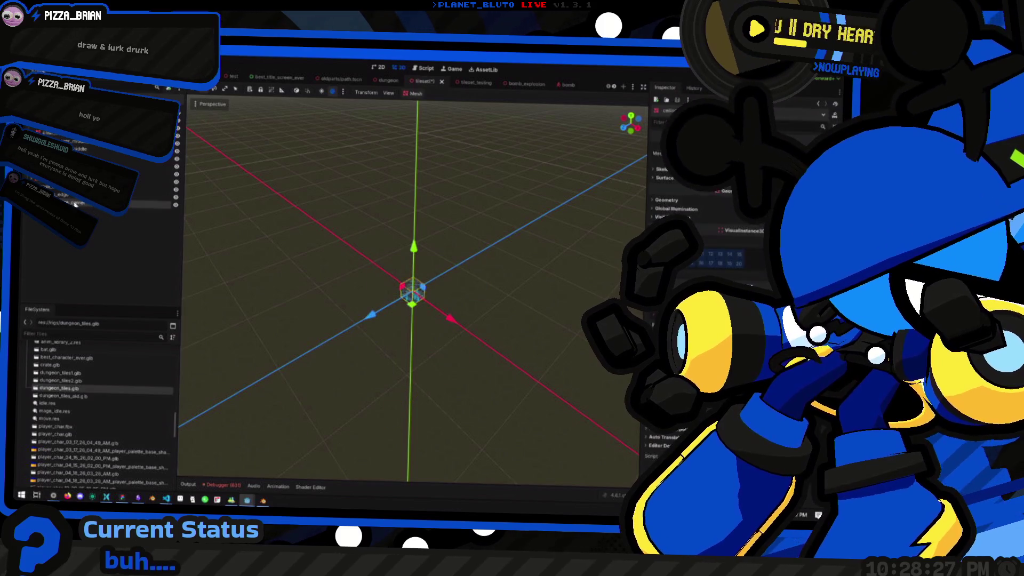
pyautogui.click(122, 219)
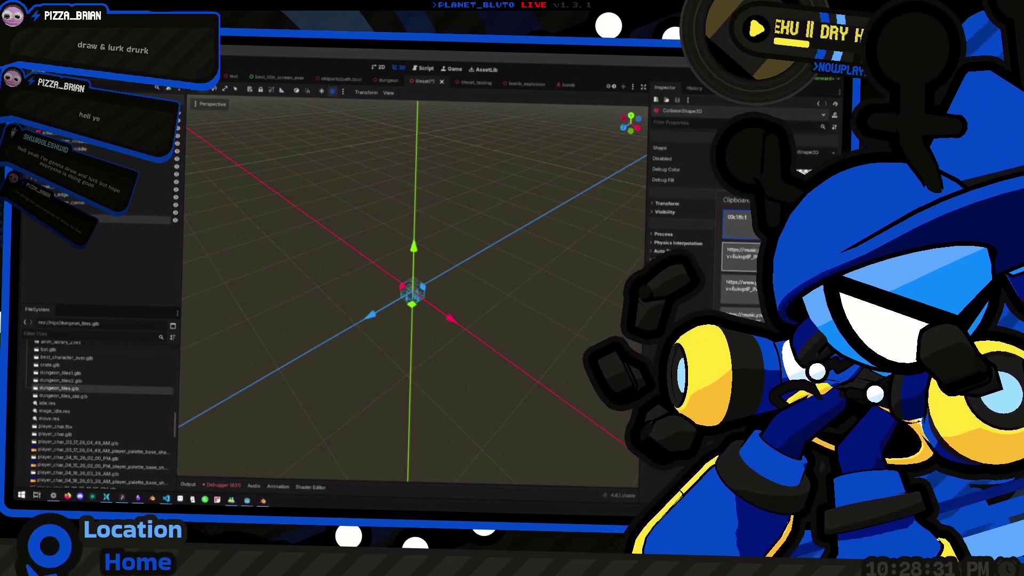
pyautogui.press('Return')
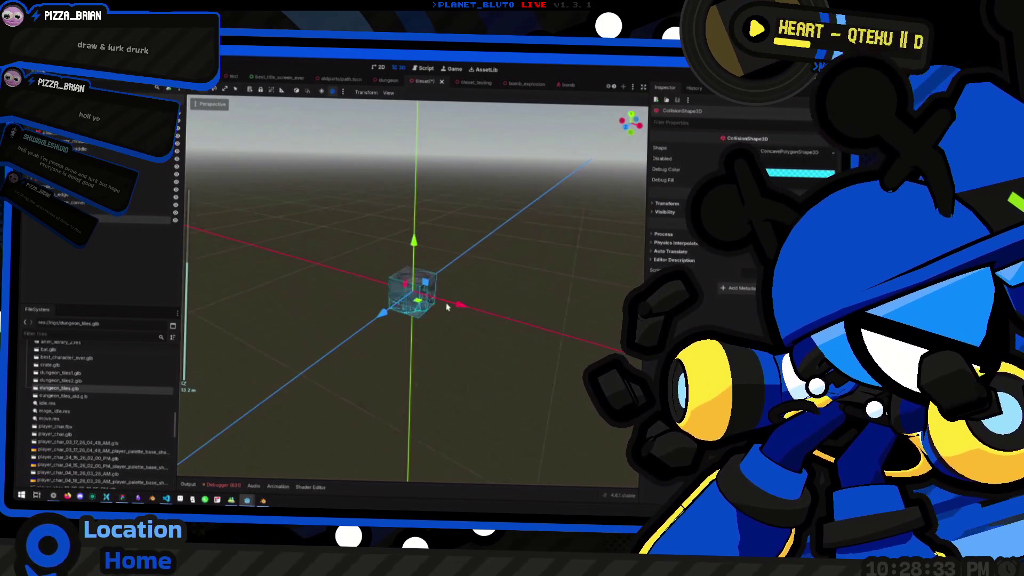
pyautogui.scroll(4, 347, 247)
pyautogui.hotkey('ctrl', 's')
pyautogui.moveTo(530, 326); pyautogui.dragTo(496, 325)
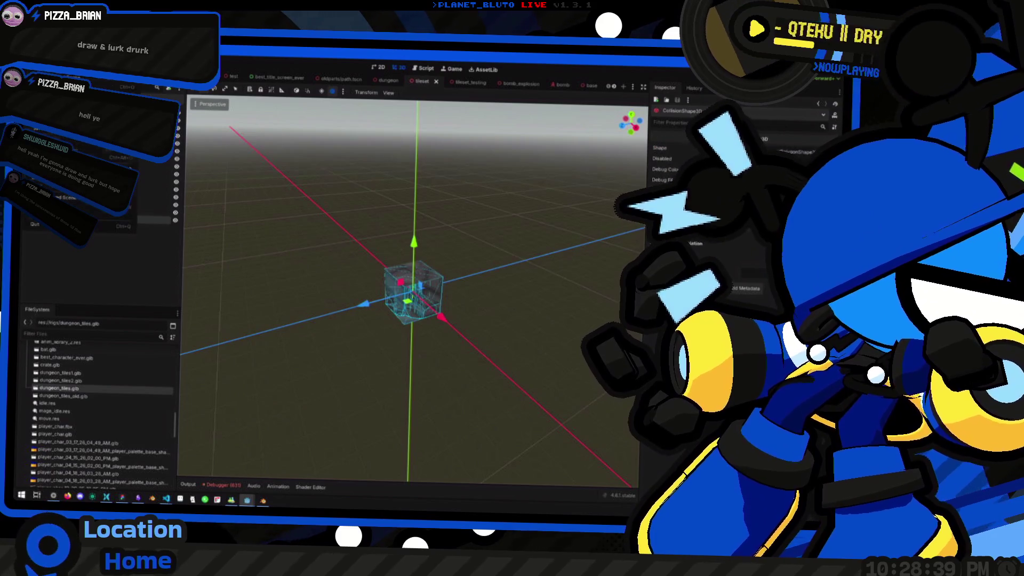
pyautogui.click(165, 172)
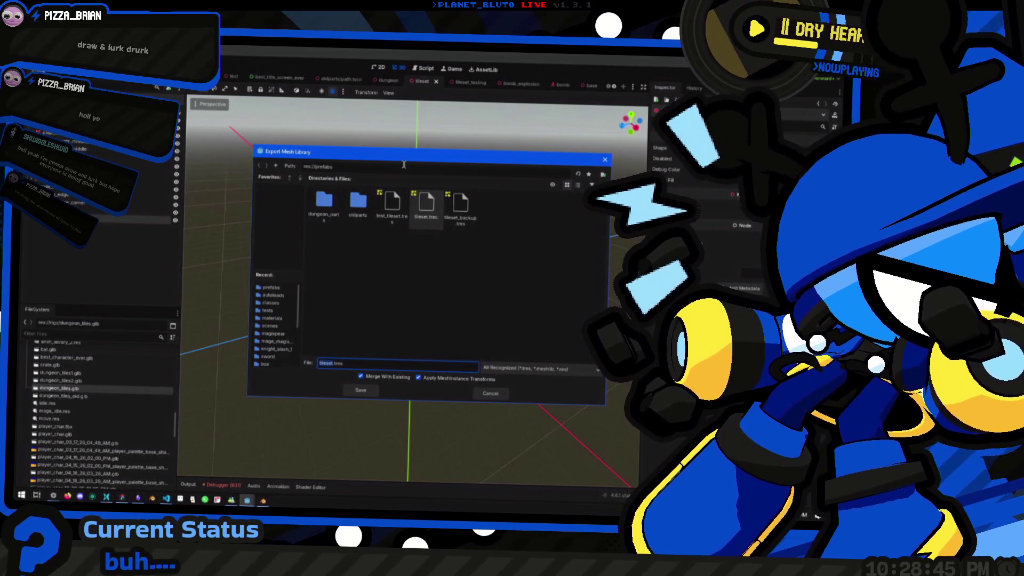
# Choose tileset.tres rather than tileset_backup.tres as the target and confirm the overwrite.
pyautogui.moveTo(412, 160); pyautogui.dragTo(385, 164)
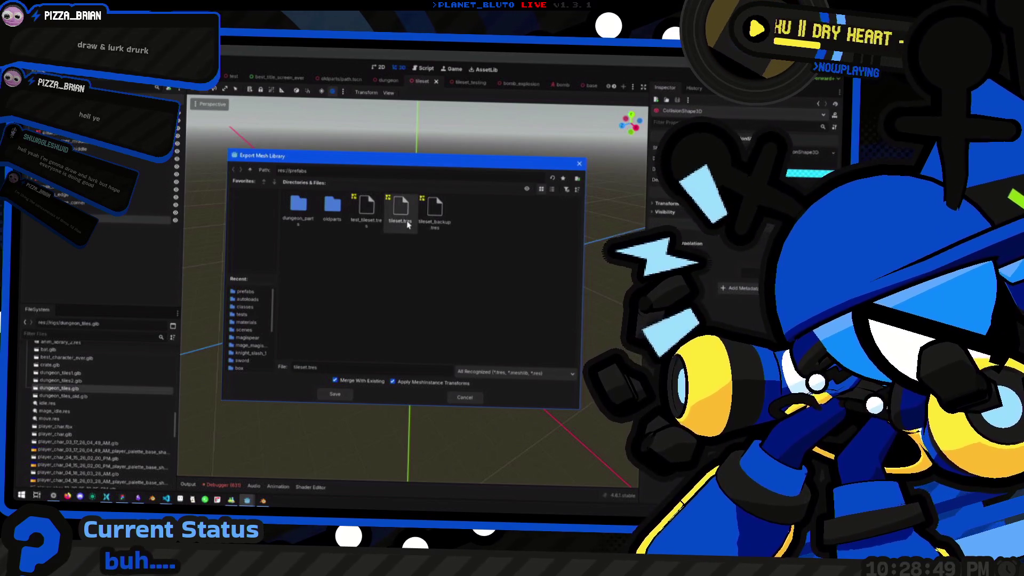
pyautogui.click(439, 222)
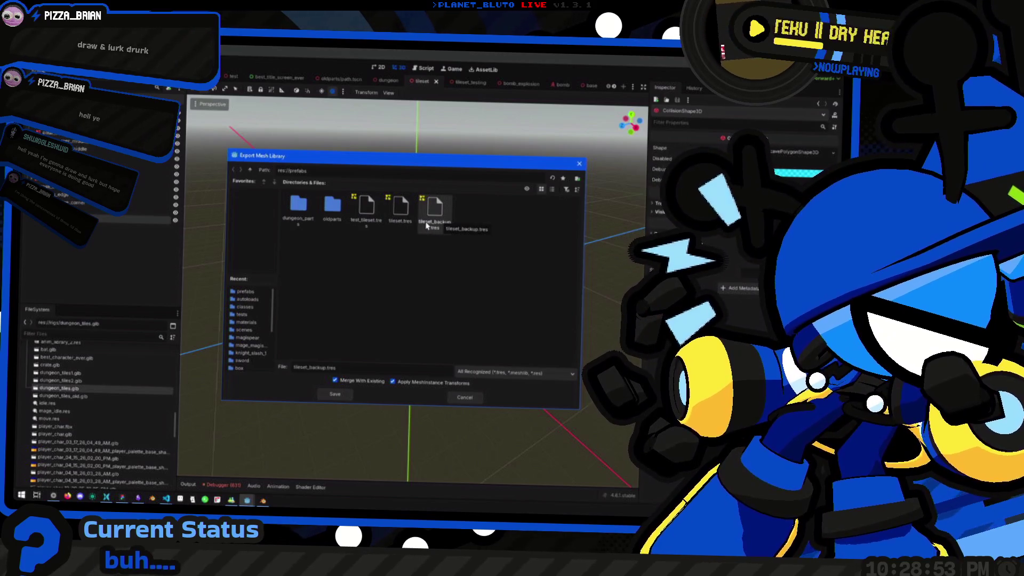
pyautogui.click(404, 224)
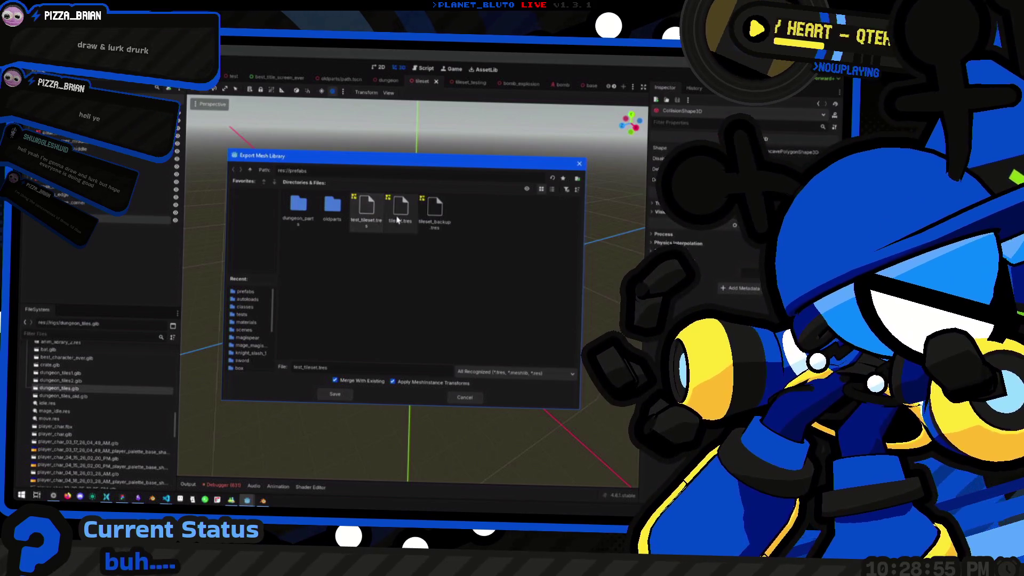
pyautogui.doubleClick(401, 209)
pyautogui.click(403, 290)
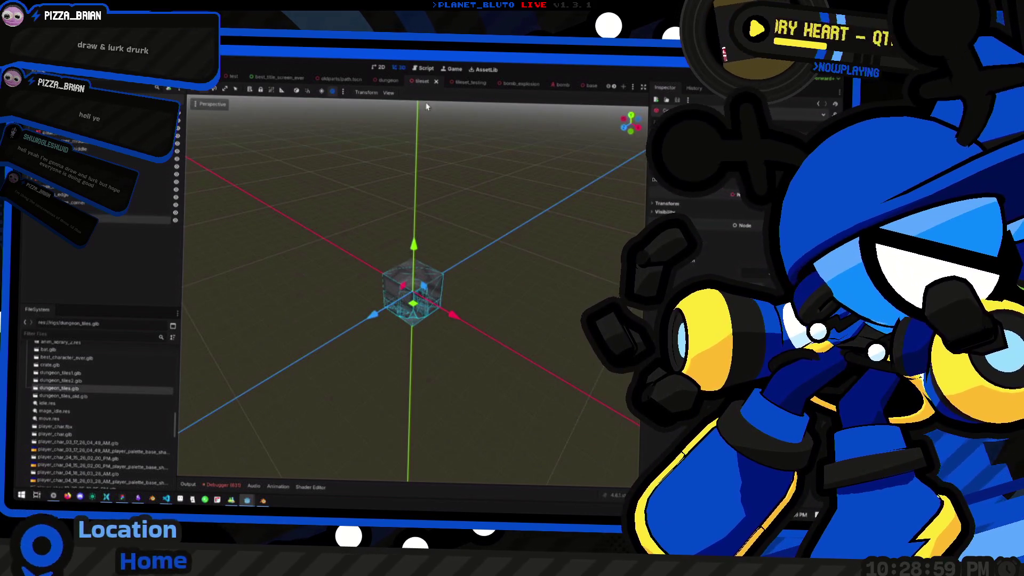
# Add the dungeon_tiles model into the tileset scene again.
pyautogui.click(507, 86)
pyautogui.moveTo(362, 277)
pyautogui.mouseDown()
pyautogui.moveTo(320, 341)
pyautogui.moveTo(363, 256)
pyautogui.moveTo(404, 244)
pyautogui.mouseUp()
pyautogui.click(296, 79)
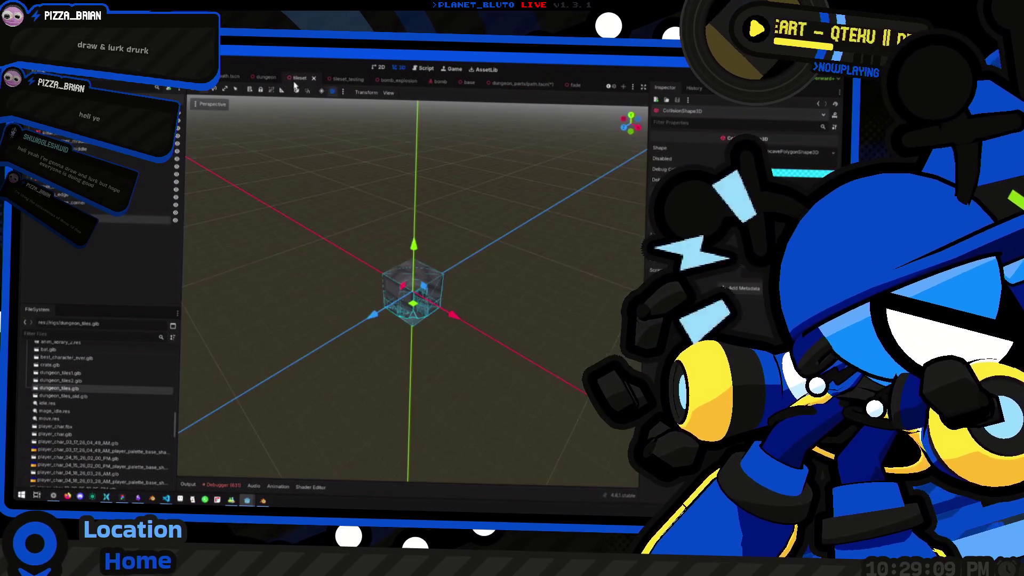
pyautogui.scroll(2, 84, 400)
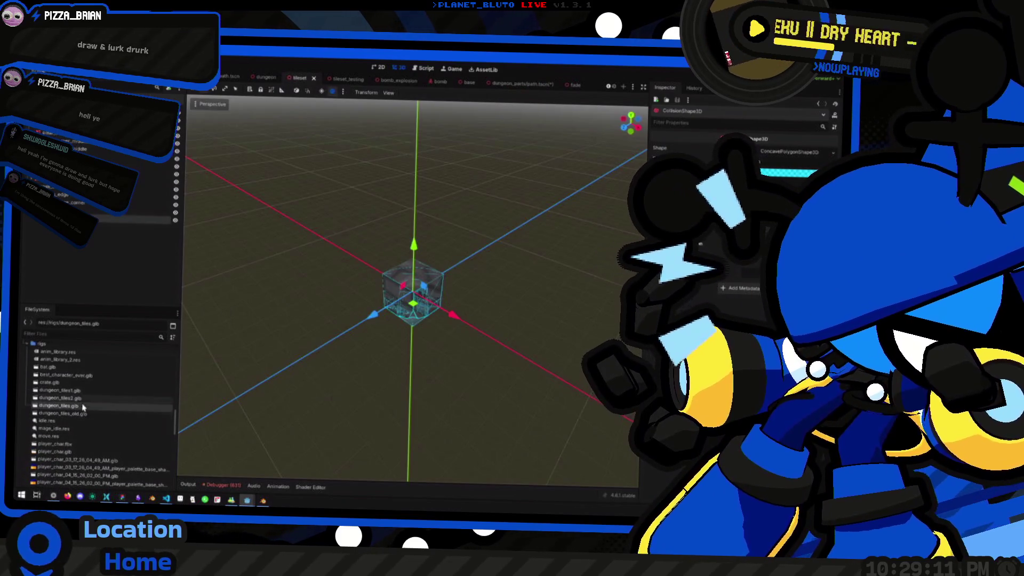
pyautogui.moveTo(59, 406)
pyautogui.mouseDown()
pyautogui.moveTo(373, 373)
pyautogui.moveTo(288, 416)
pyautogui.mouseUp()
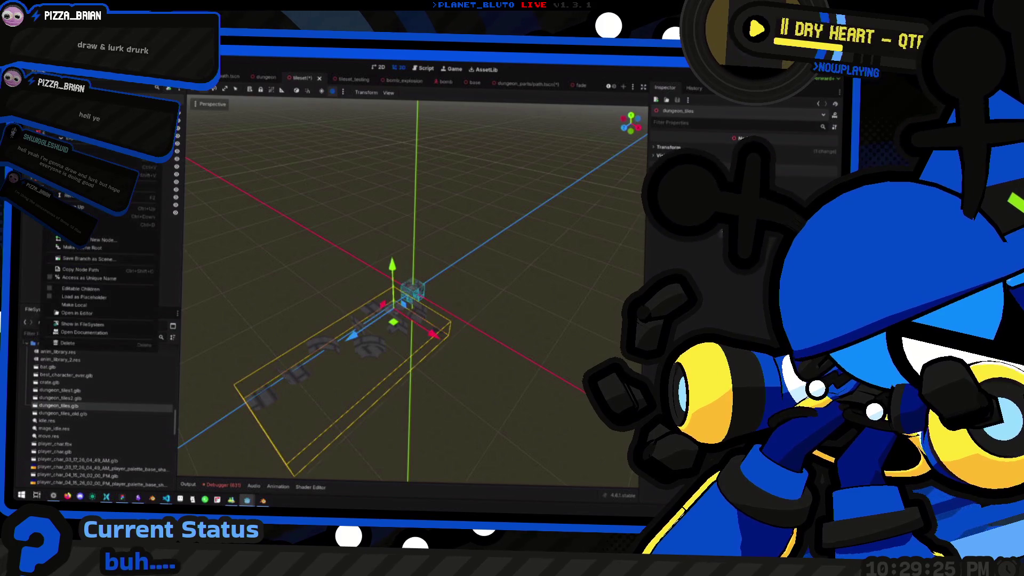
# Select the ceiling mesh and generate a collision shape for it.
pyautogui.click(52, 287)
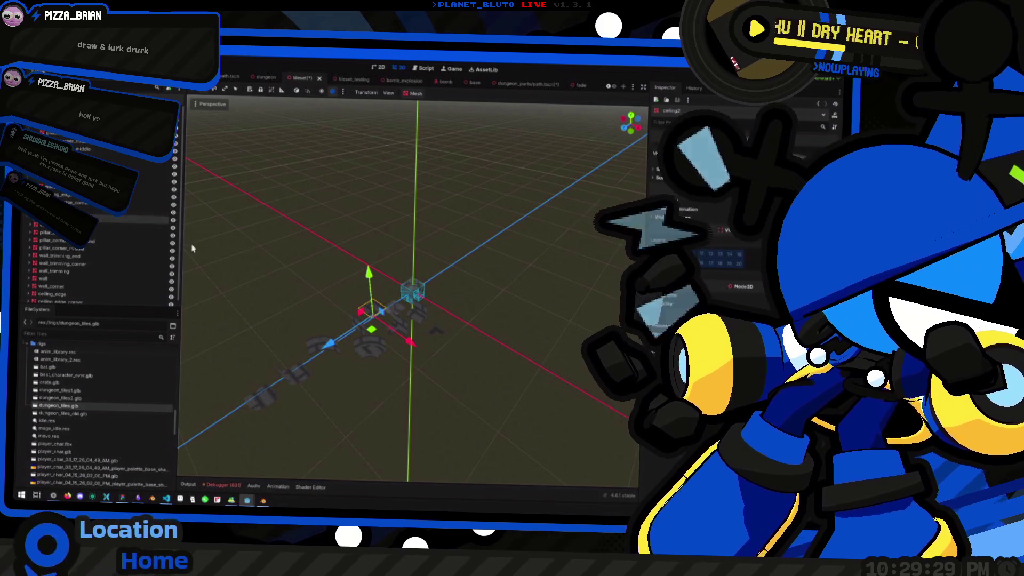
pyautogui.click(54, 225)
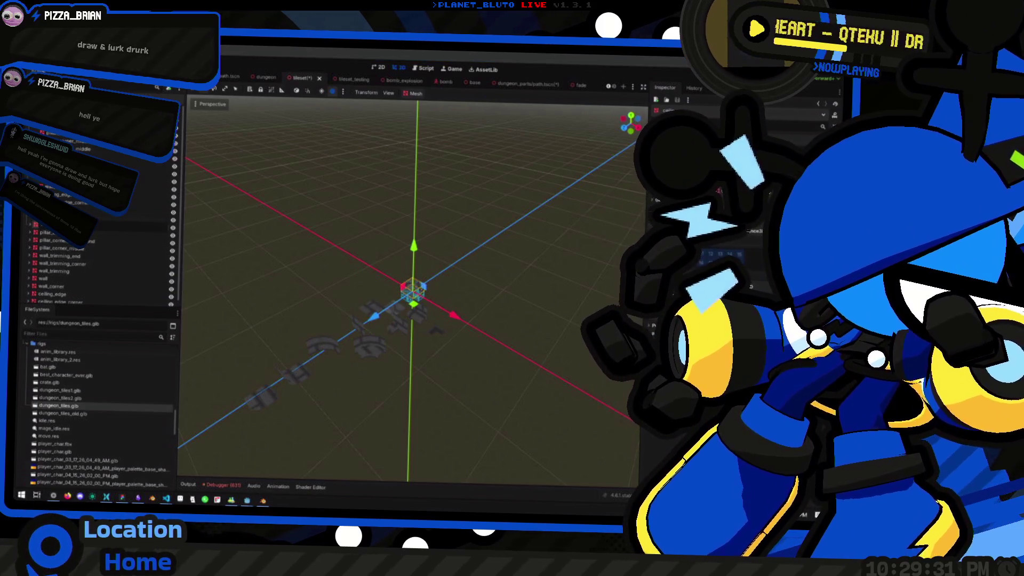
pyautogui.click(53, 219)
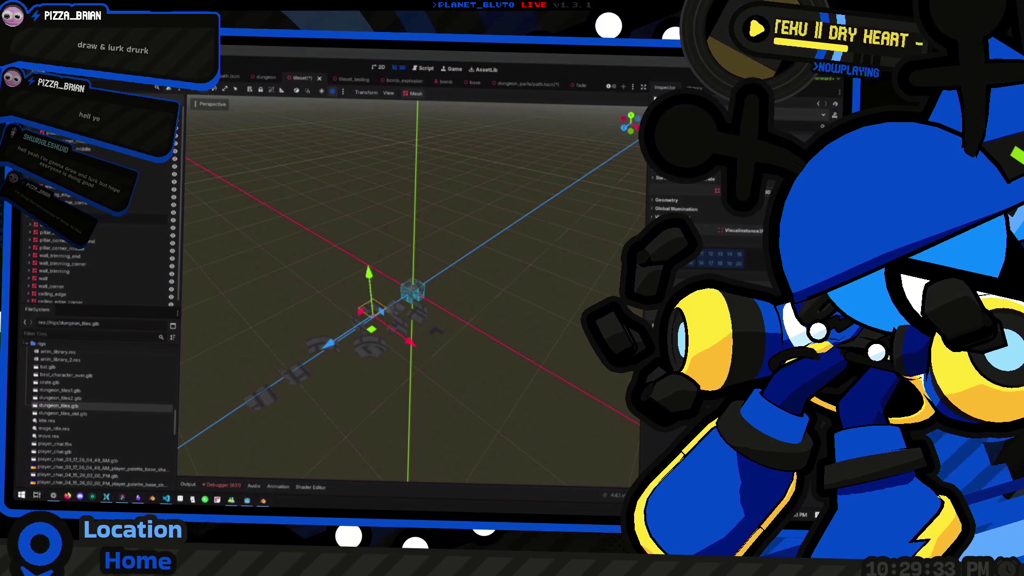
pyautogui.click(416, 93)
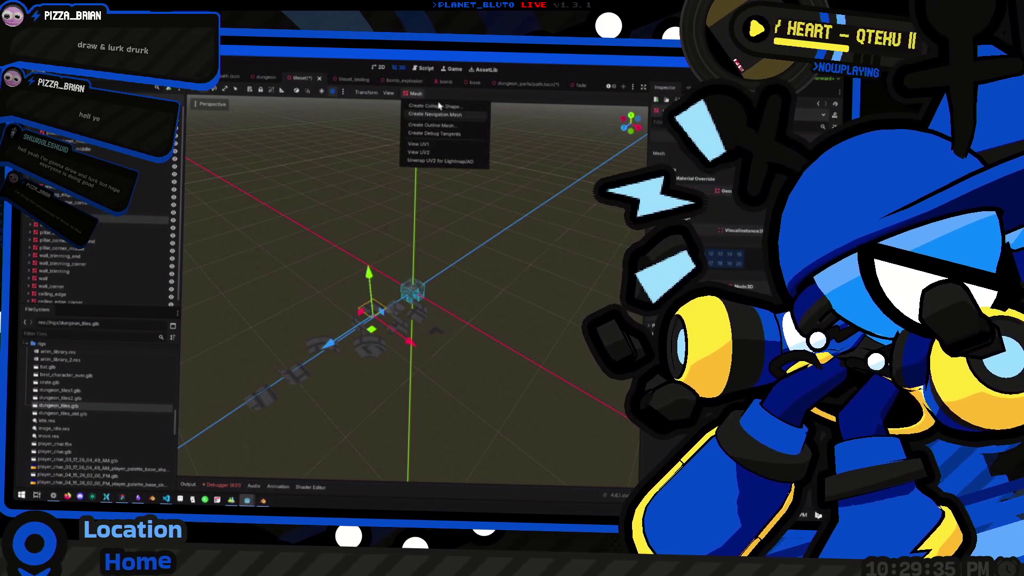
pyautogui.click(439, 107)
pyautogui.click(418, 320)
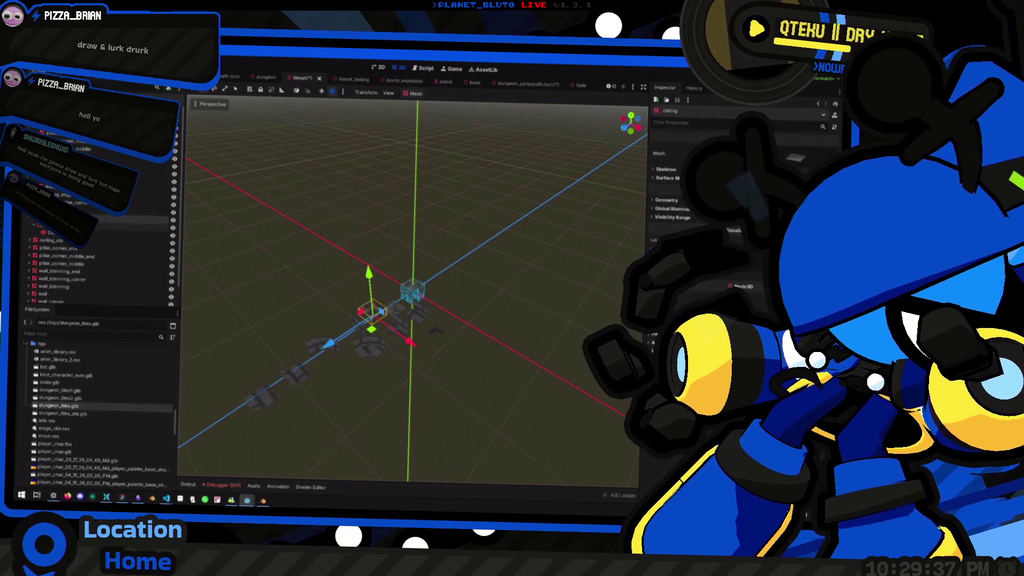
# Set the ceiling piece's position to 0, delete the leftover tile pieces, and save the scene.
pyautogui.click(34, 221)
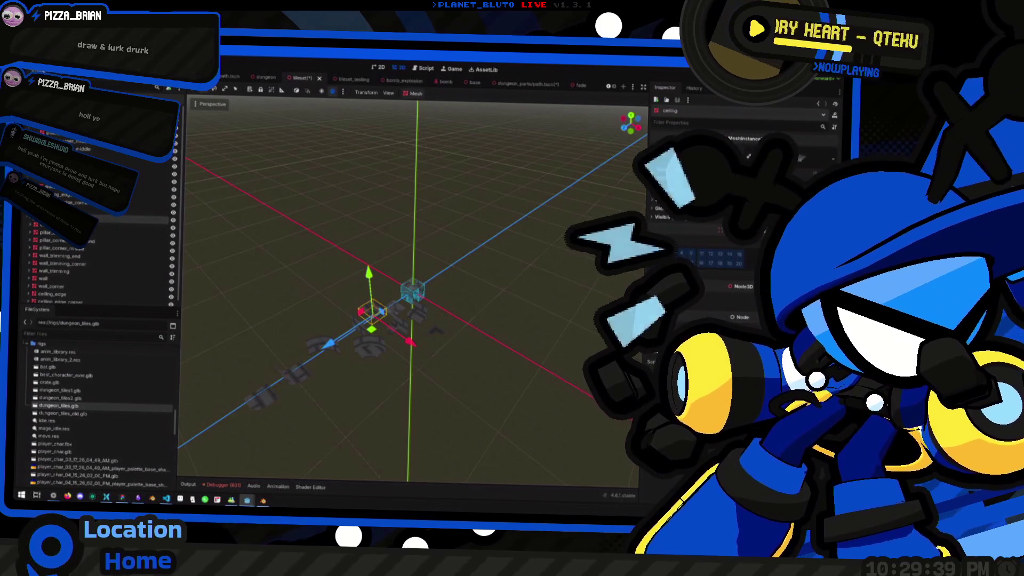
pyautogui.write('0')
pyautogui.press('Return')
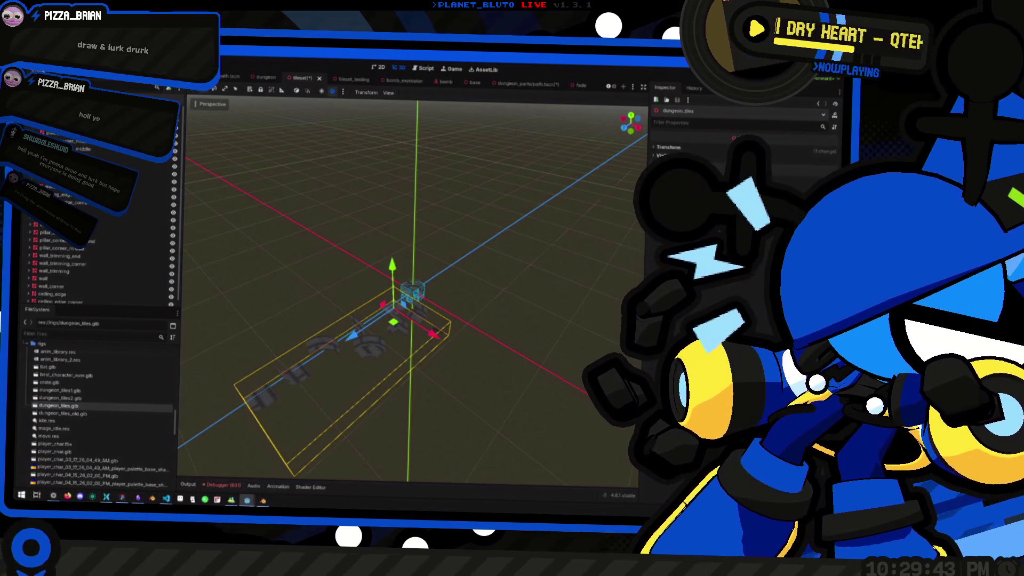
pyautogui.press('Delete')
pyautogui.click(228, 244)
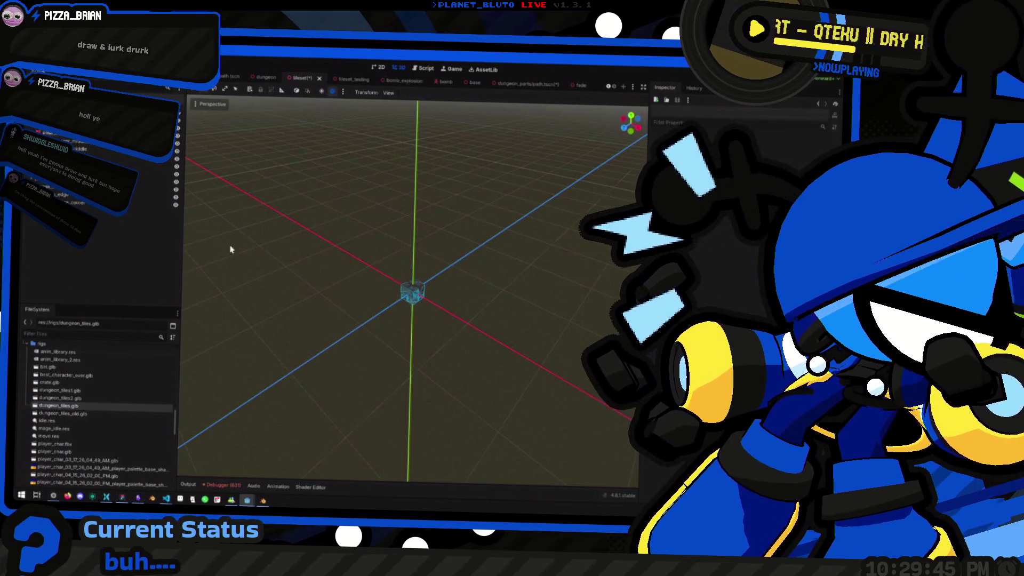
pyautogui.hotkey('ctrl', 's')
pyautogui.click(39, 70)
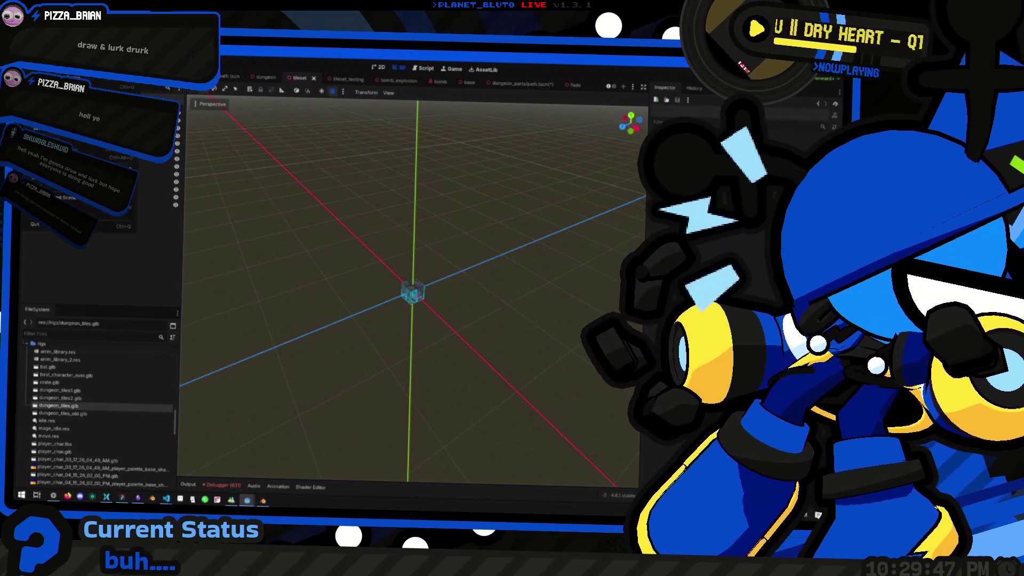
# Export the scene as a MeshLibrary over tileset.tres, confirm the overwrite, then switch to path.tscn.
pyautogui.moveTo(80, 171)
pyautogui.click(165, 171)
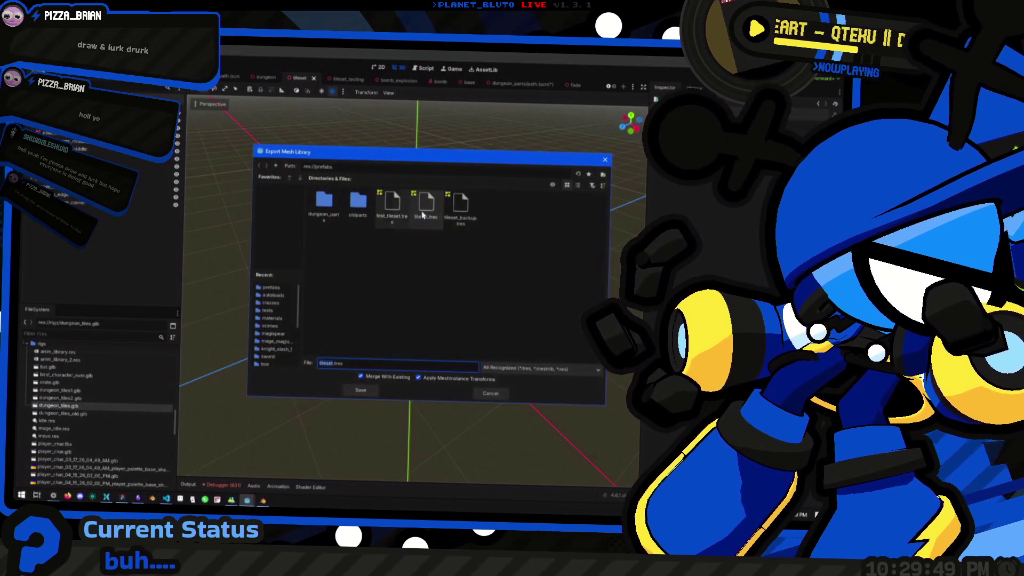
pyautogui.click(432, 218)
pyautogui.doubleClick(434, 220)
pyautogui.click(404, 291)
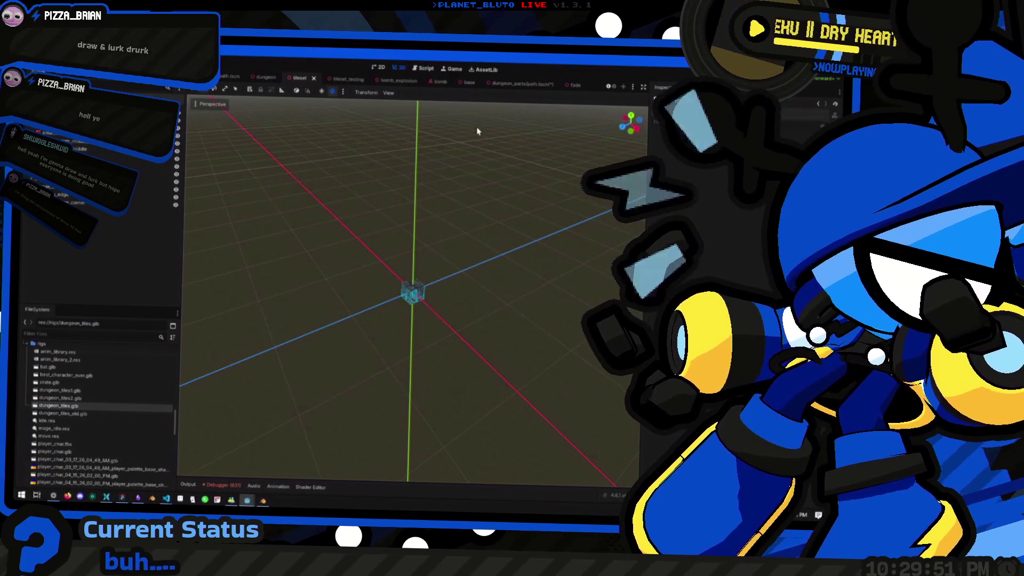
pyautogui.click(532, 85)
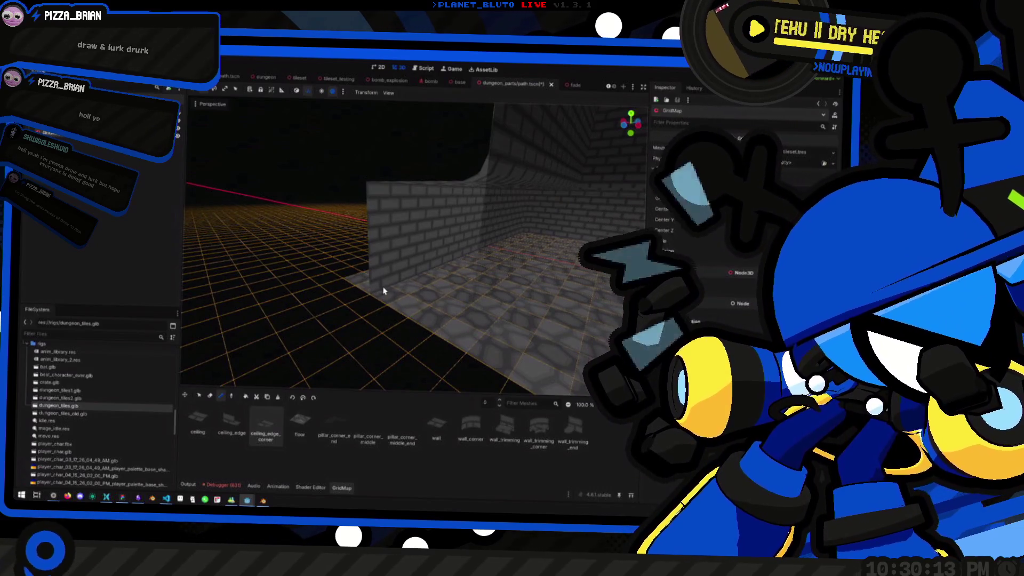
# Pick wall_trimming in the GridMap palette and try selecting a strip of cells.
pyautogui.click(492, 425)
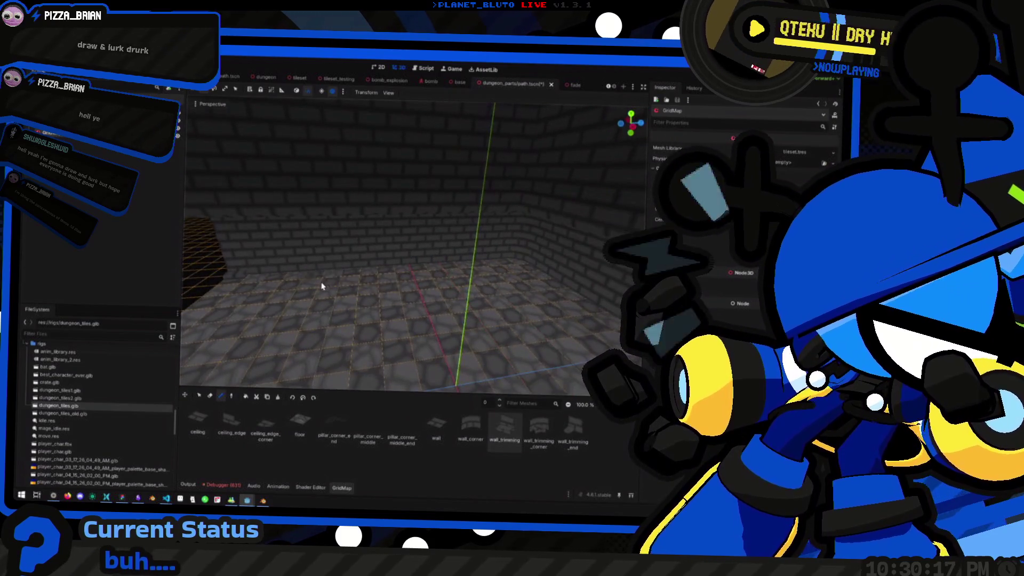
pyautogui.press('q')
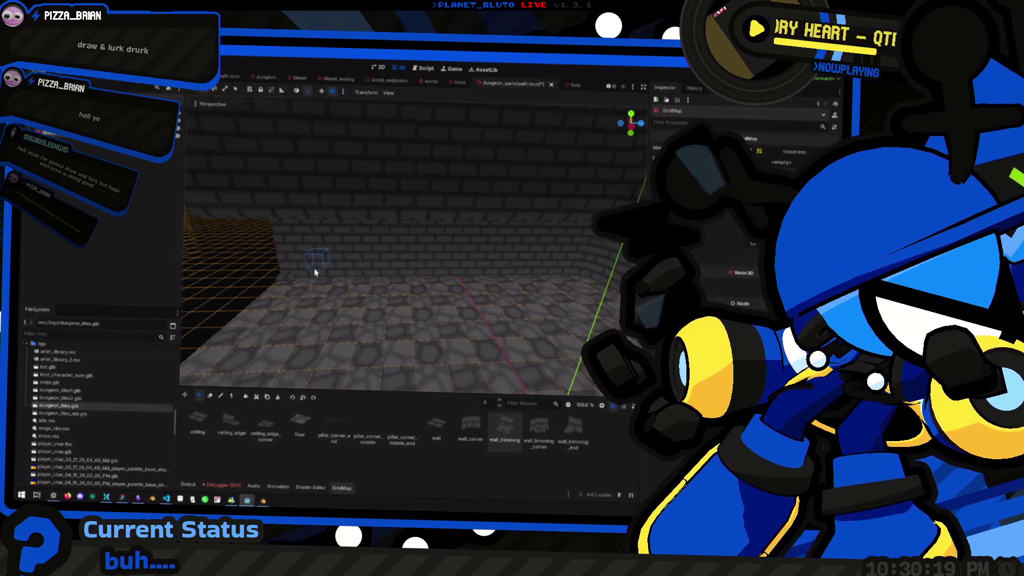
pyautogui.moveTo(313, 283); pyautogui.dragTo(567, 281)
pyautogui.click(376, 328)
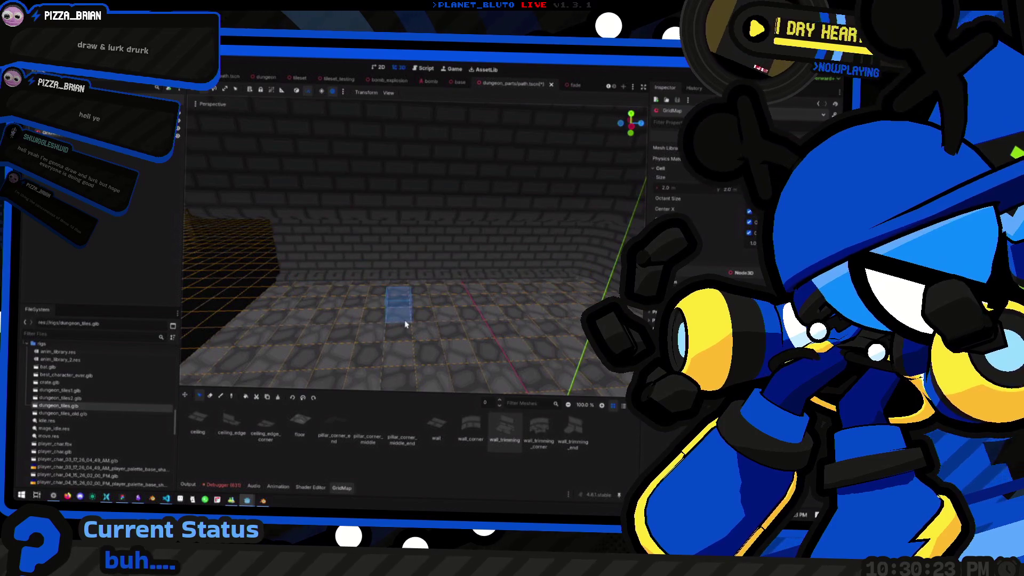
# Fly the view down the brick corridor to the walls and cobblestone floor.
pyautogui.press('w')
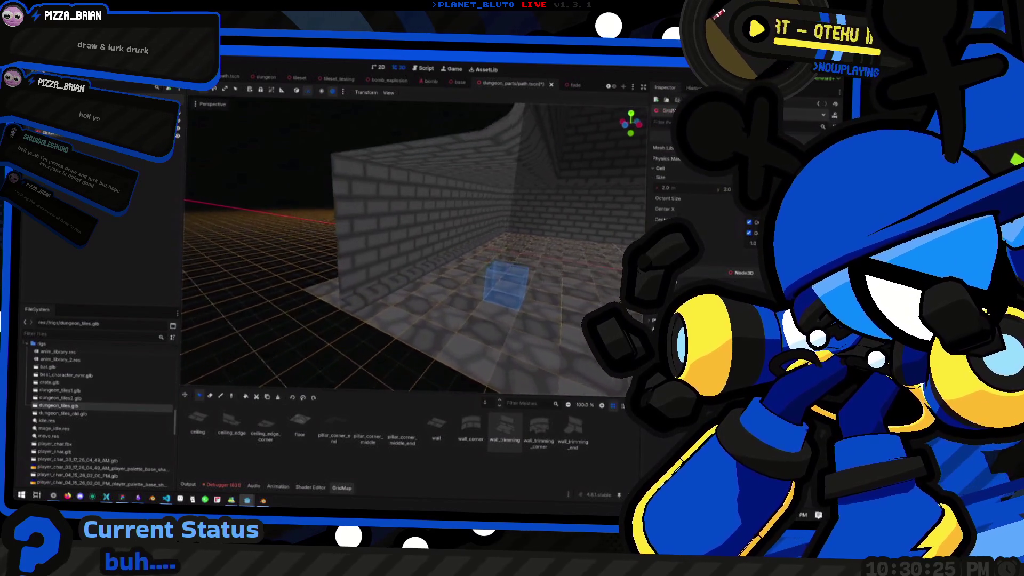
pyautogui.press('w')
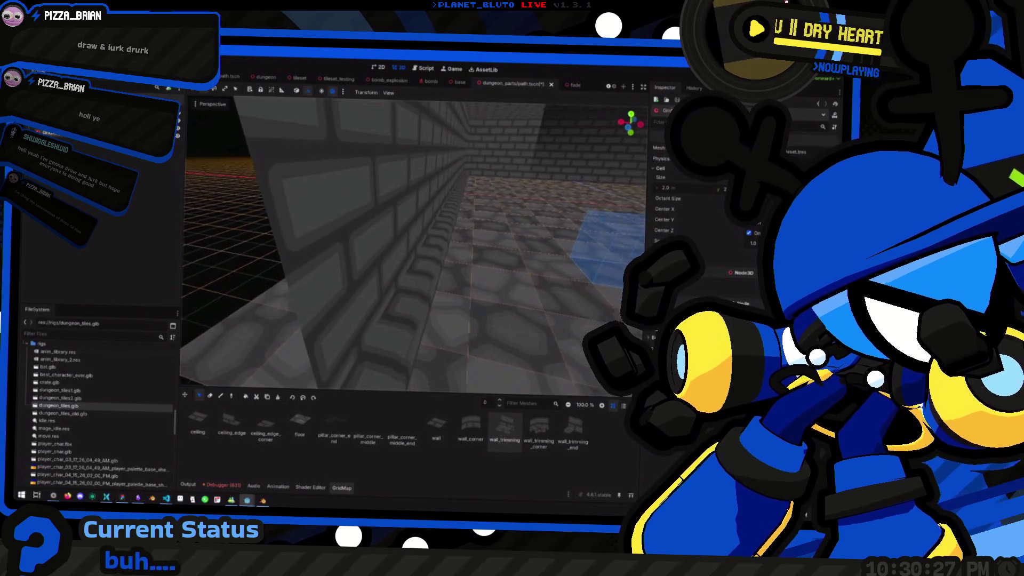
pyautogui.press('s')
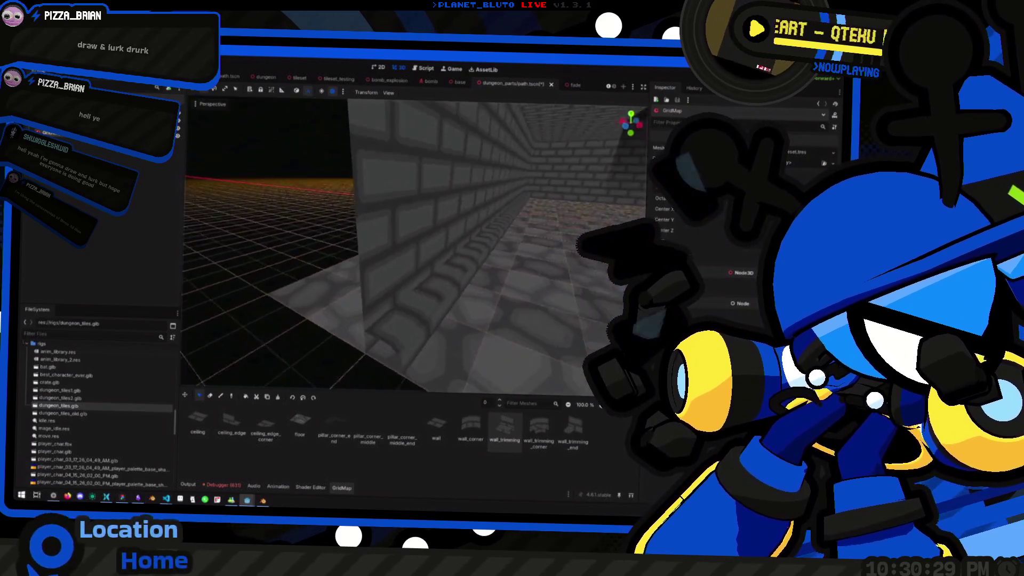
pyautogui.press('w')
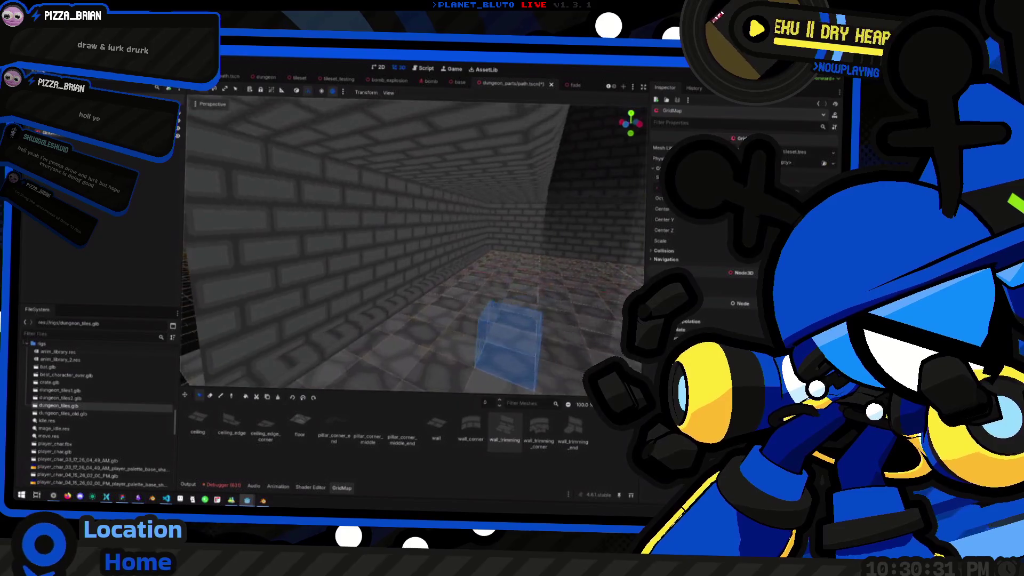
pyautogui.press('w')
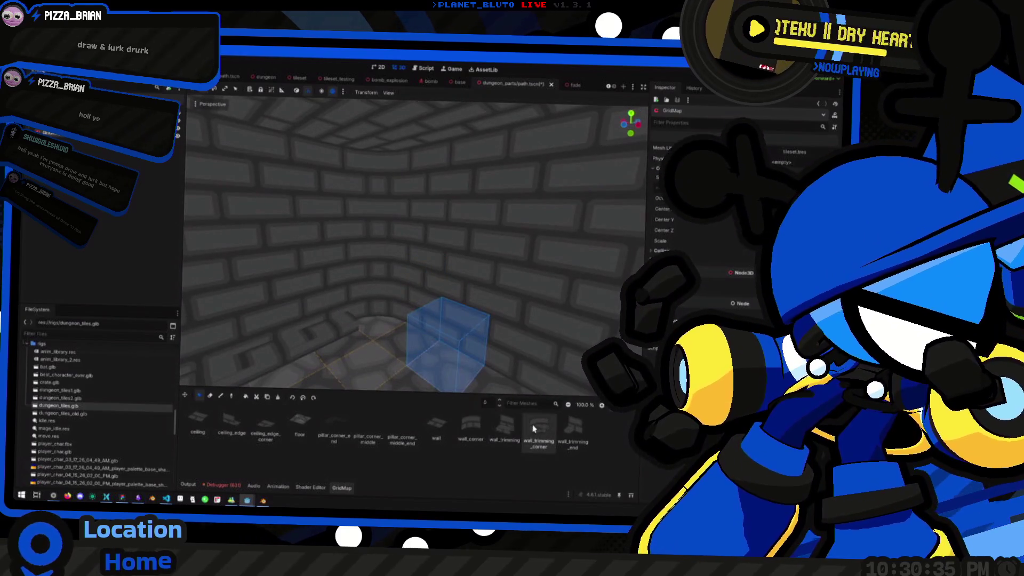
pyautogui.press('KP_2')
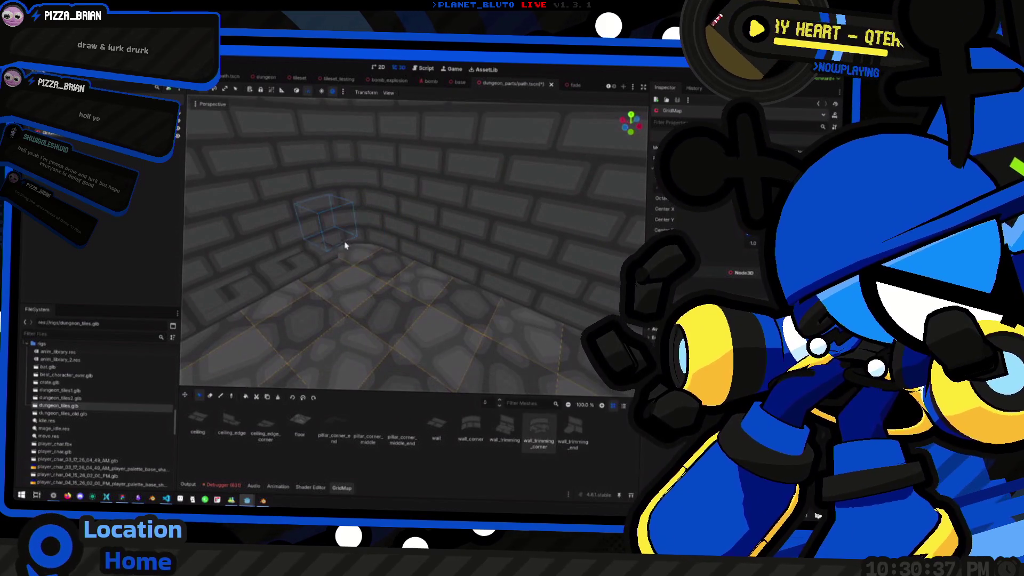
# Toggle the Erase, Paint and Select tools, then select a row of cells along the back wall.
pyautogui.press('w')
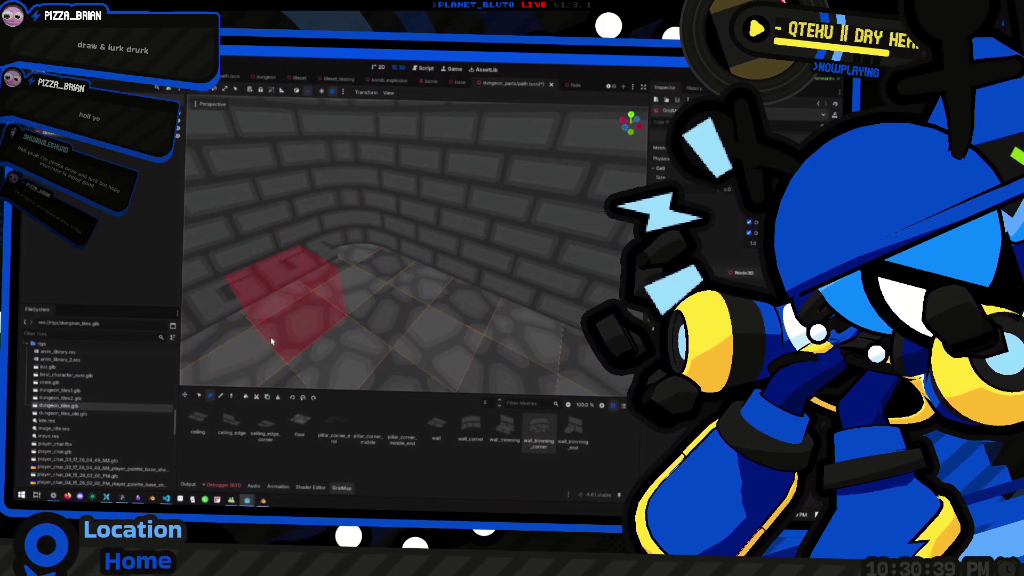
pyautogui.press('e')
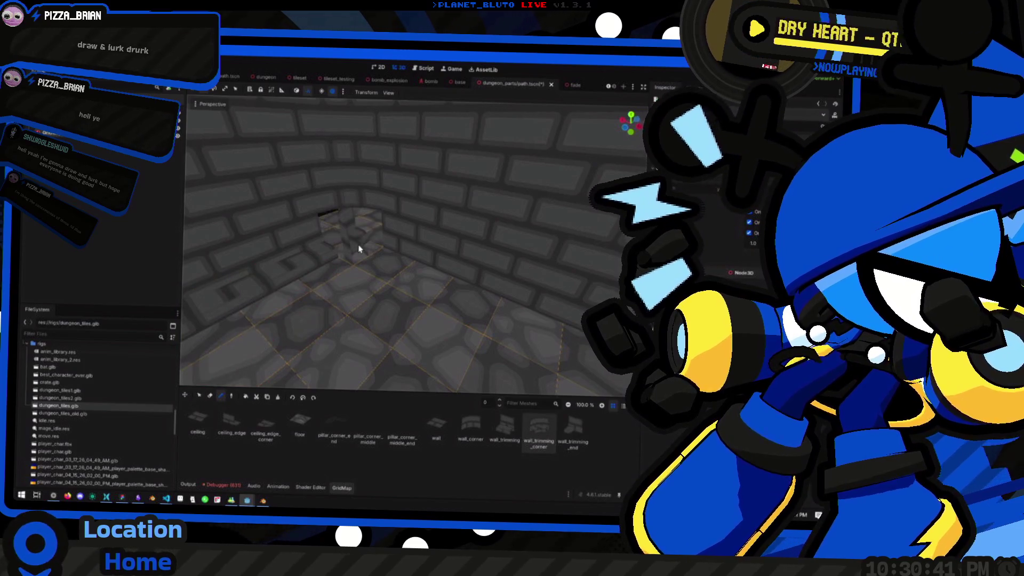
pyautogui.press('w')
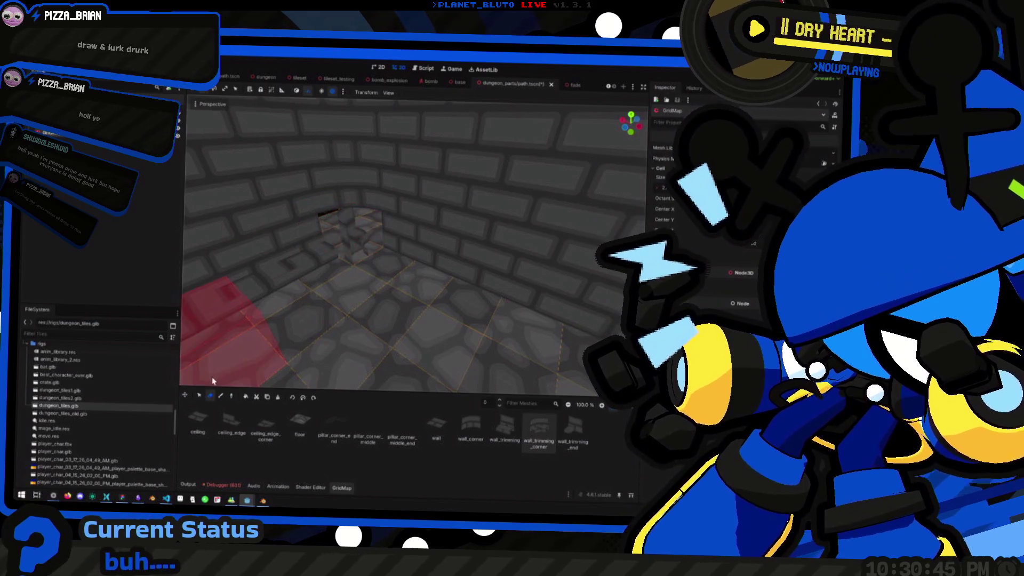
pyautogui.click(199, 397)
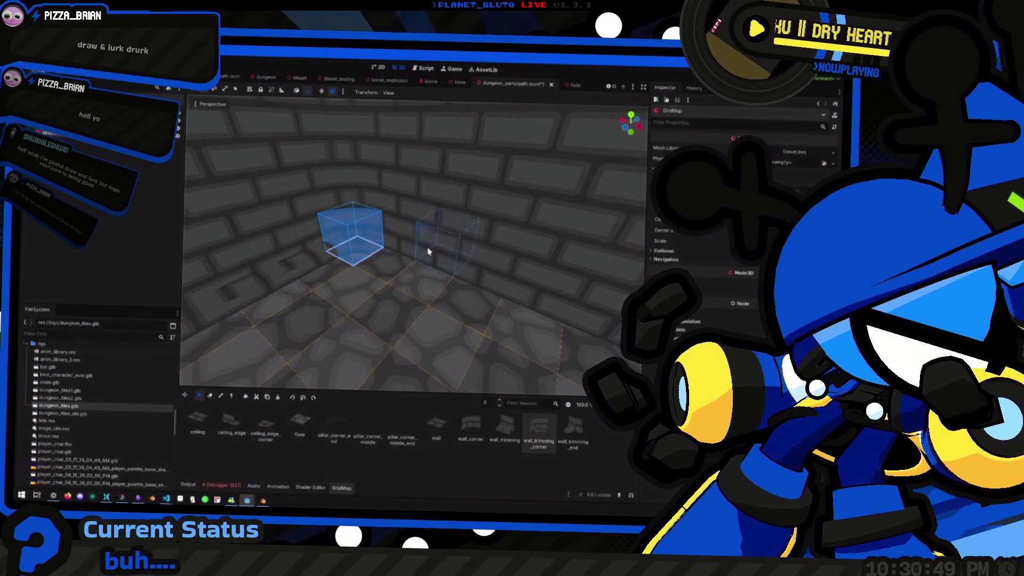
pyautogui.scroll(-5, 393, 263)
pyautogui.scroll(5, 406, 256)
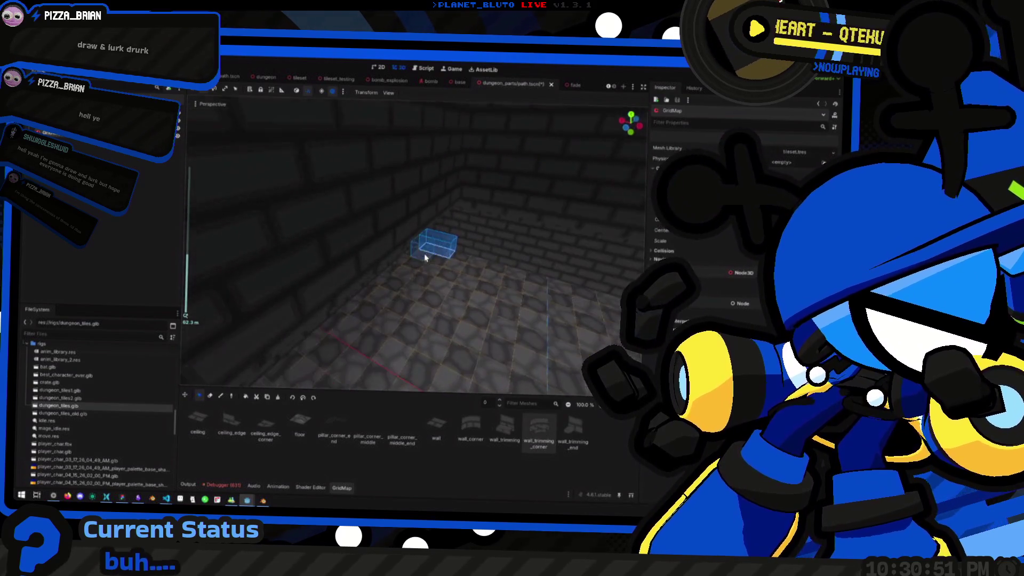
pyautogui.press('w')
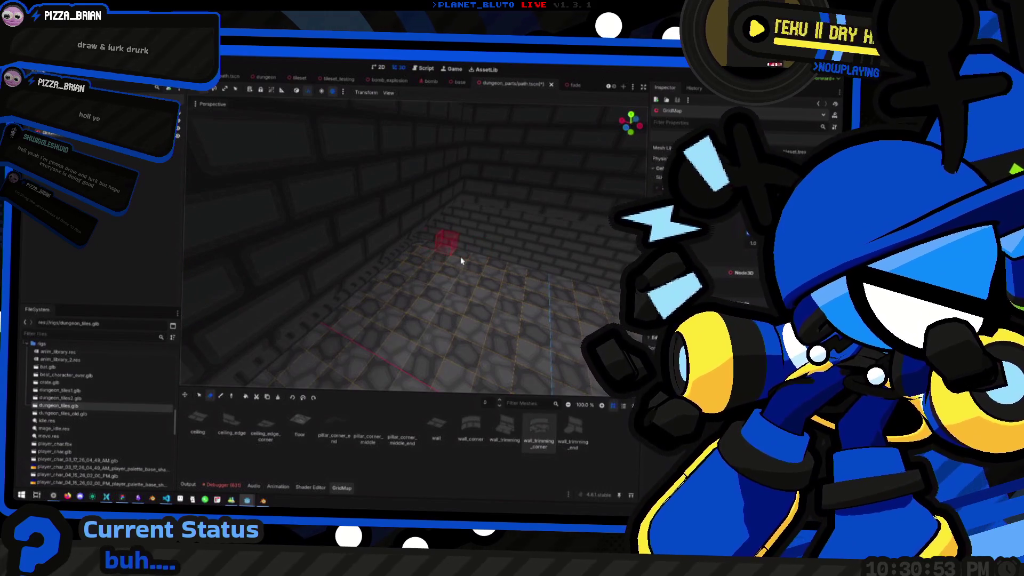
pyautogui.press('q')
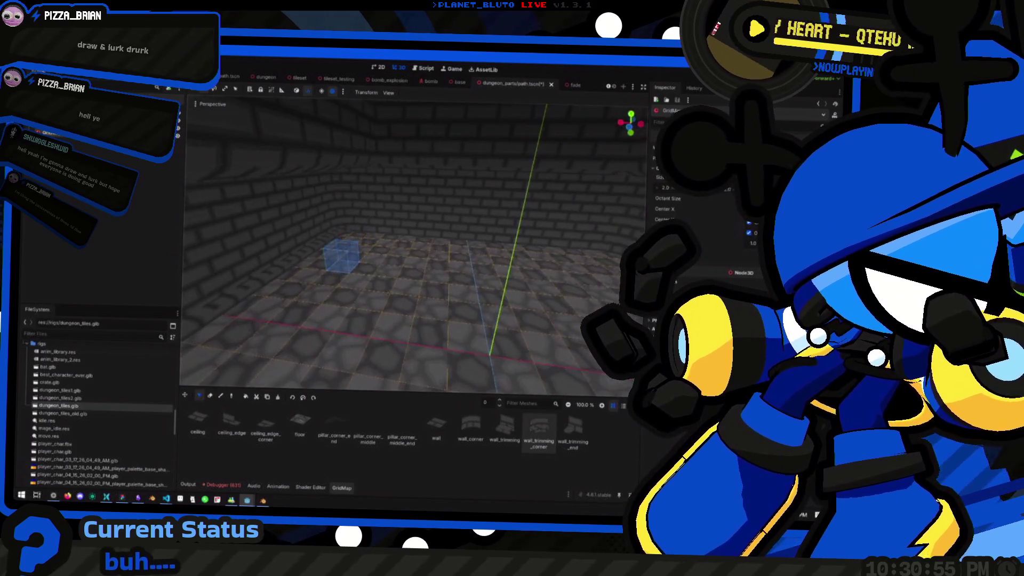
pyautogui.moveTo(327, 212); pyautogui.dragTo(577, 235)
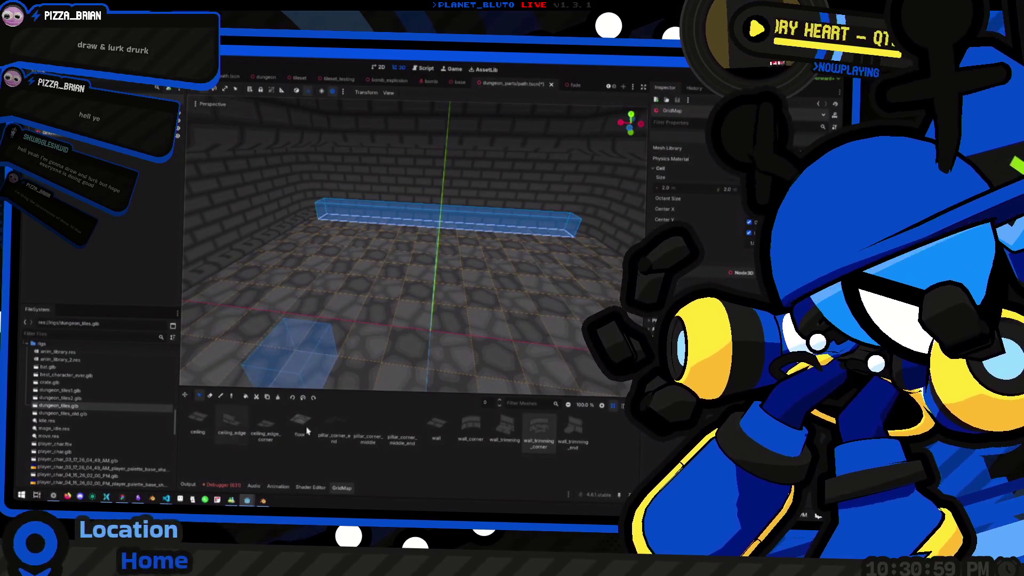
# With wall_trimming chosen, select a row of wall cells, clear it, and orbit out to view the wall.
pyautogui.click(505, 427)
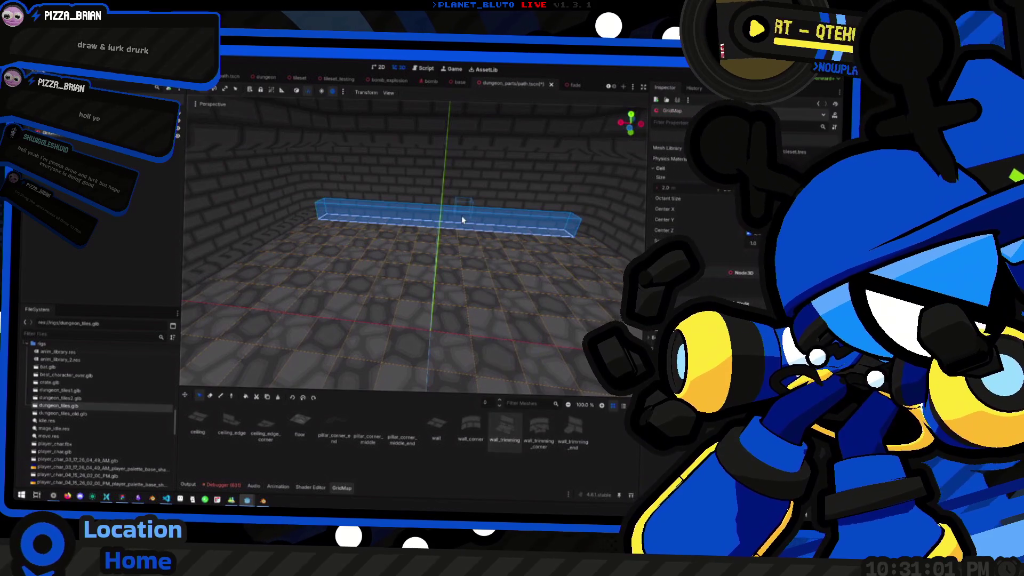
pyautogui.click(411, 223)
pyautogui.moveTo(331, 218); pyautogui.dragTo(563, 234)
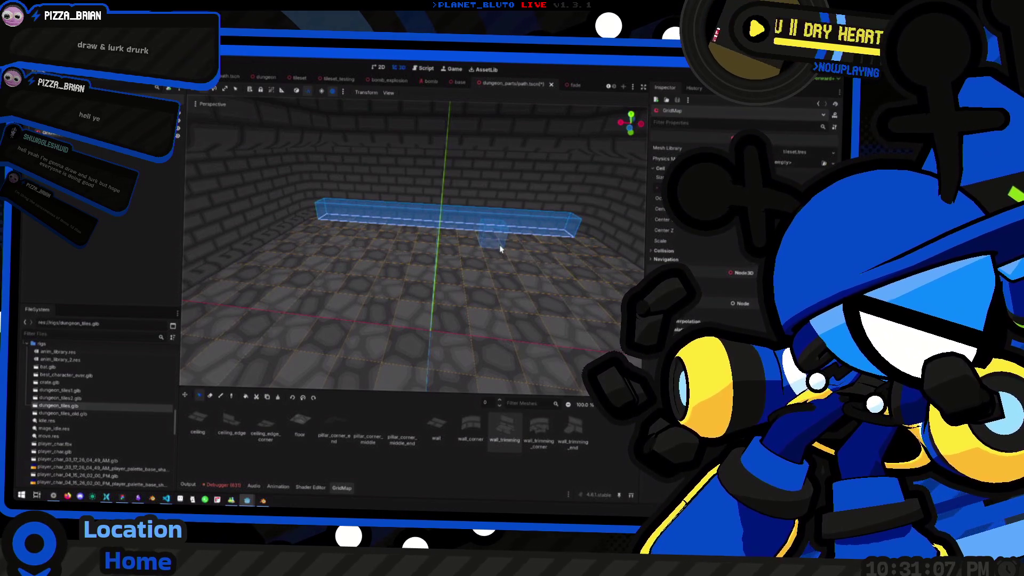
pyautogui.press('Escape')
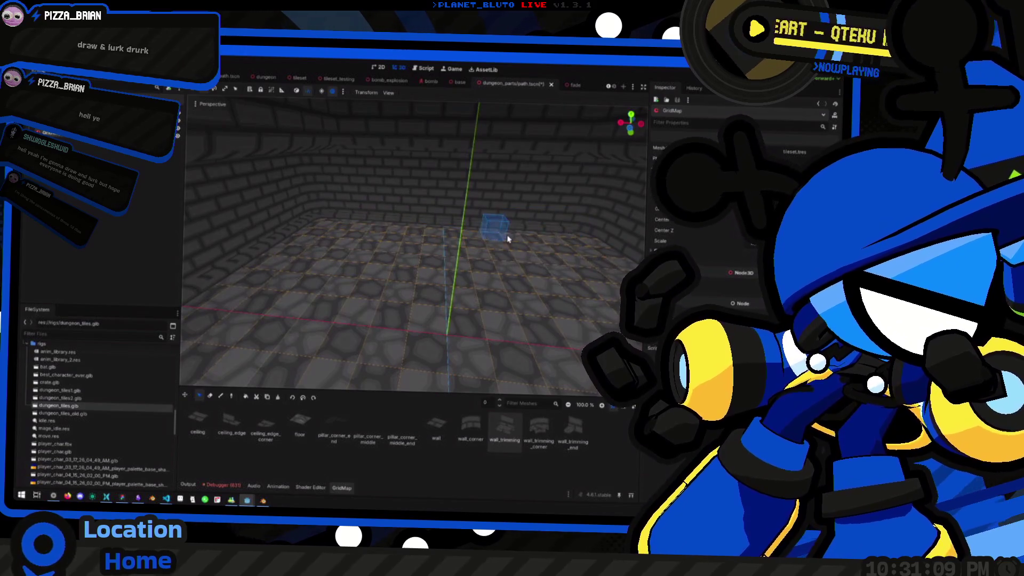
pyautogui.scroll(-5, 320, 222)
pyautogui.moveTo(335, 313)
pyautogui.mouseDown()
pyautogui.moveTo(355, 257)
pyautogui.moveTo(343, 218)
pyautogui.moveTo(299, 267)
pyautogui.moveTo(279, 263)
pyautogui.moveTo(327, 299)
pyautogui.moveTo(518, 248)
pyautogui.moveTo(366, 290)
pyautogui.moveTo(312, 273)
pyautogui.moveTo(527, 222)
pyautogui.moveTo(496, 247)
pyautogui.moveTo(511, 249)
pyautogui.moveTo(494, 258)
pyautogui.moveTo(512, 260)
pyautogui.moveTo(475, 235)
pyautogui.moveTo(480, 257)
pyautogui.moveTo(540, 270)
pyautogui.moveTo(532, 282)
pyautogui.moveTo(444, 265)
pyautogui.moveTo(499, 297)
pyautogui.moveTo(541, 287)
pyautogui.moveTo(498, 258)
pyautogui.moveTo(455, 267)
pyautogui.moveTo(469, 293)
pyautogui.mouseUp()
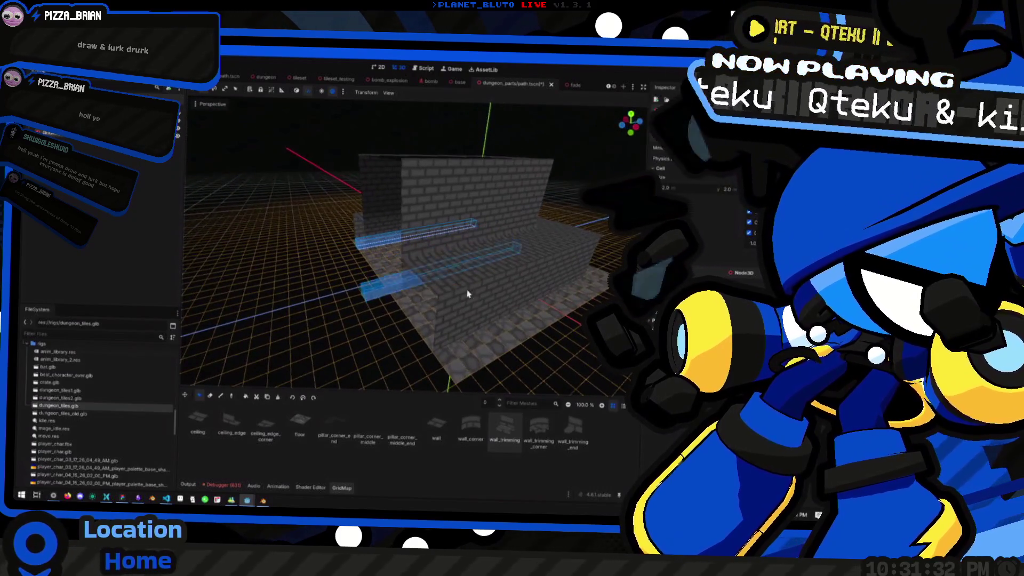
pyautogui.click(551, 323)
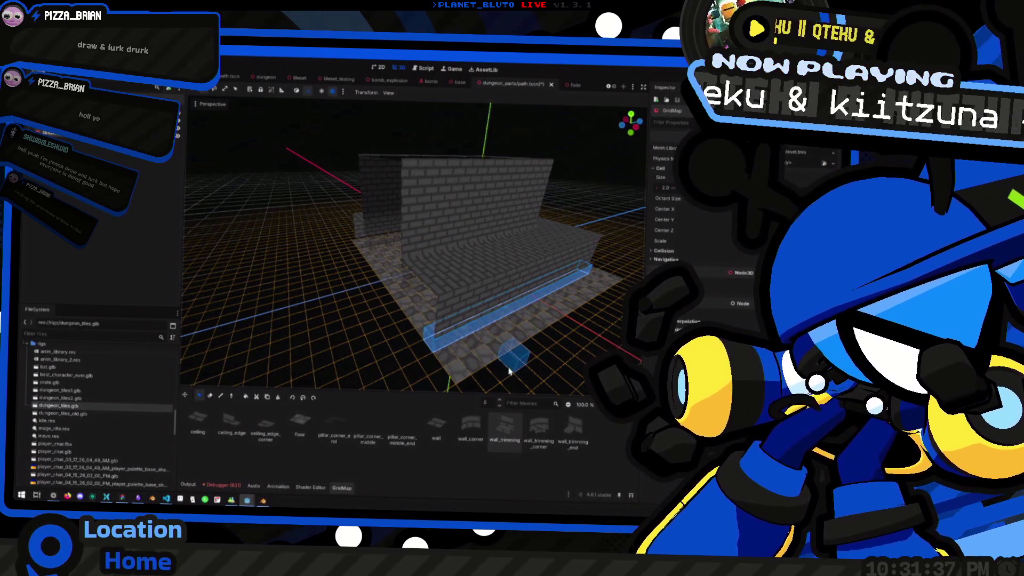
pyautogui.moveTo(508, 370); pyautogui.dragTo(462, 348)
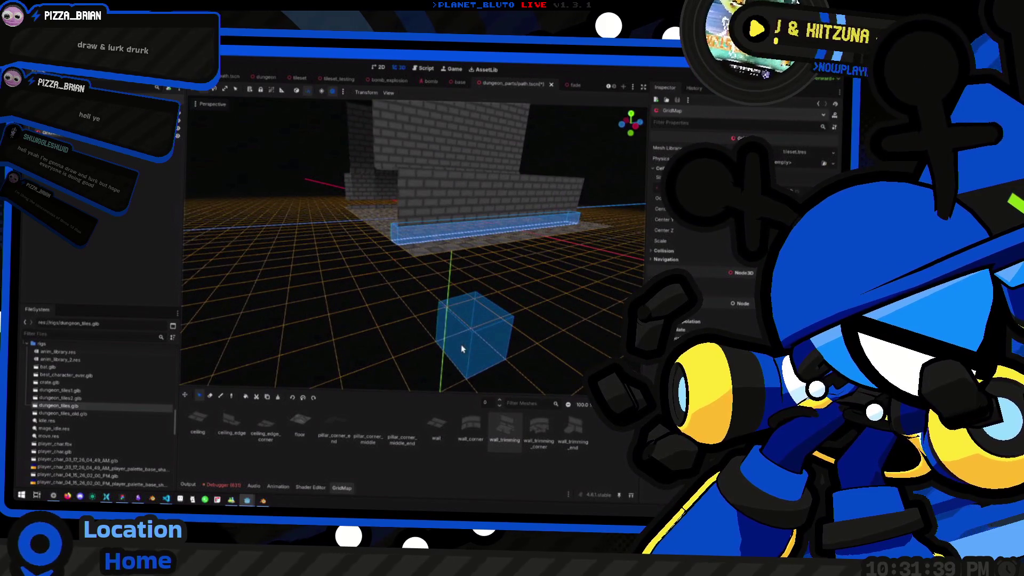
pyautogui.moveTo(434, 304)
pyautogui.mouseDown()
pyautogui.moveTo(470, 339)
pyautogui.moveTo(469, 320)
pyautogui.moveTo(545, 277)
pyautogui.moveTo(480, 264)
pyautogui.moveTo(491, 273)
pyautogui.moveTo(408, 297)
pyautogui.moveTo(410, 313)
pyautogui.mouseUp()
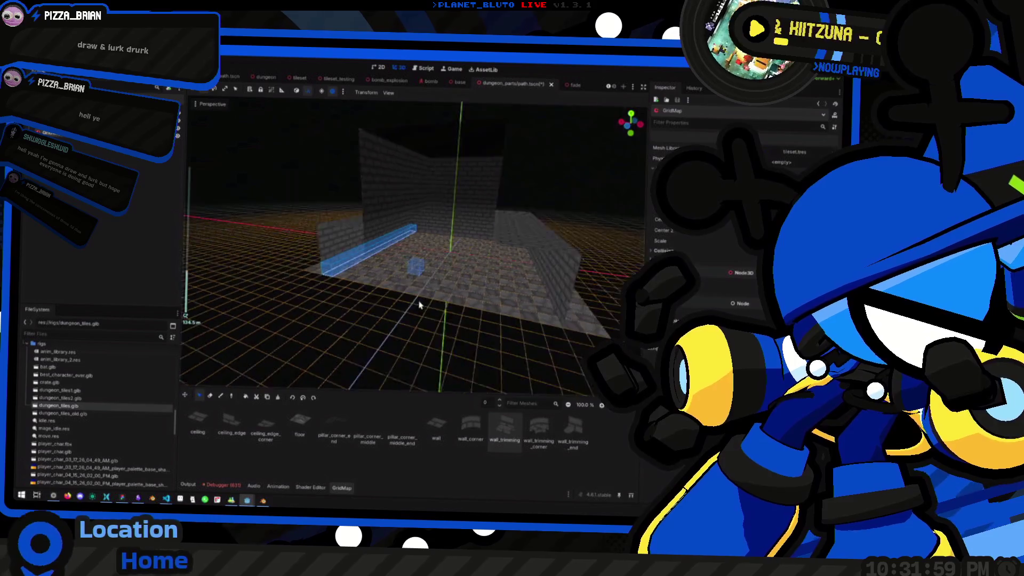
pyautogui.moveTo(483, 235); pyautogui.dragTo(453, 374)
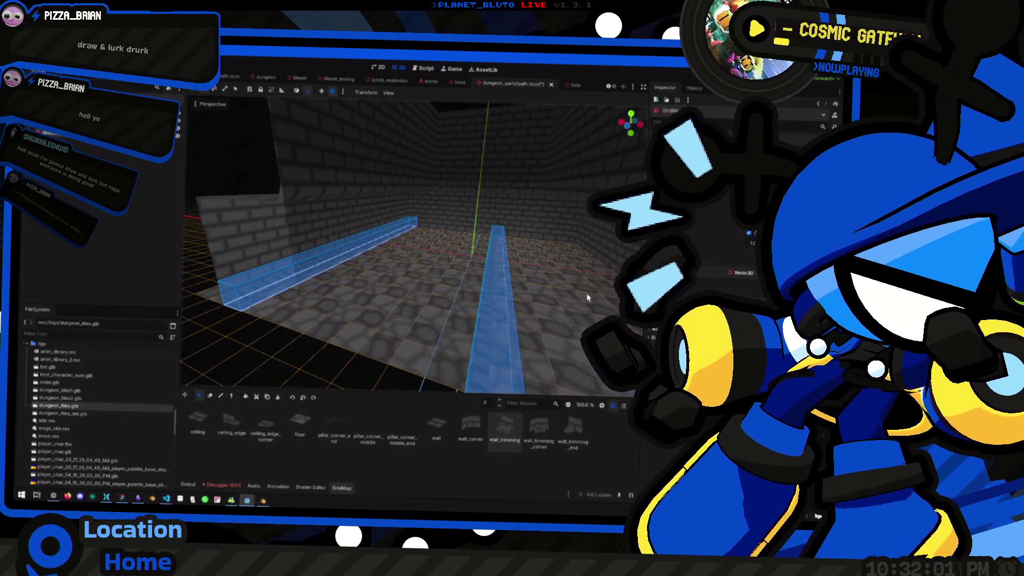
pyautogui.scroll(-5, 566, 282)
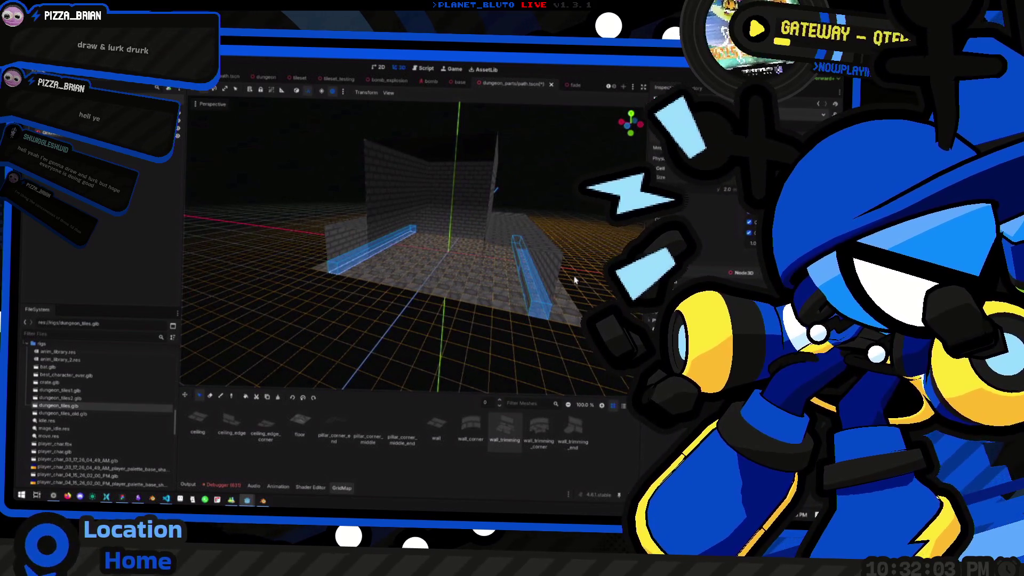
pyautogui.press('Escape')
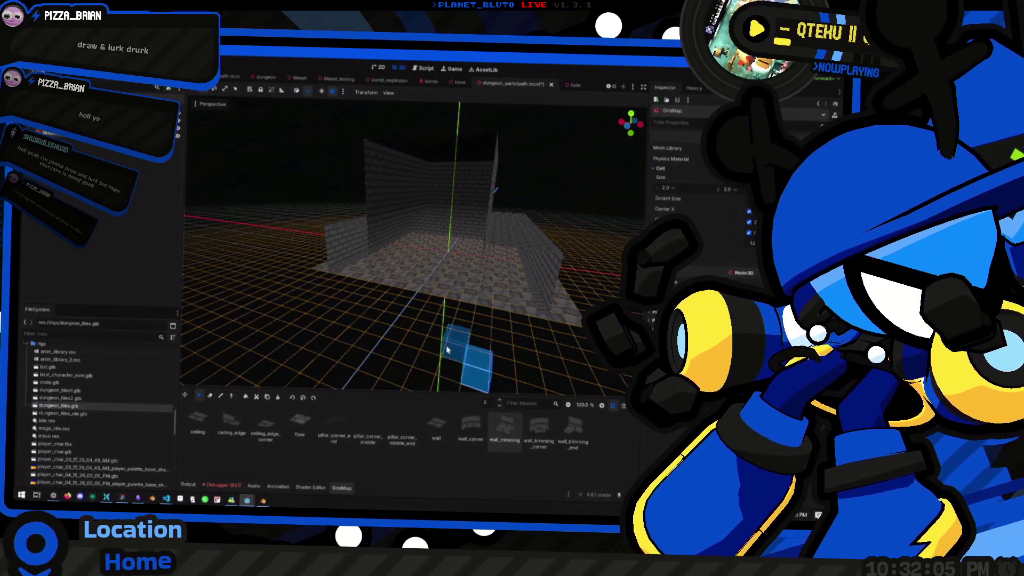
pyautogui.press('w')
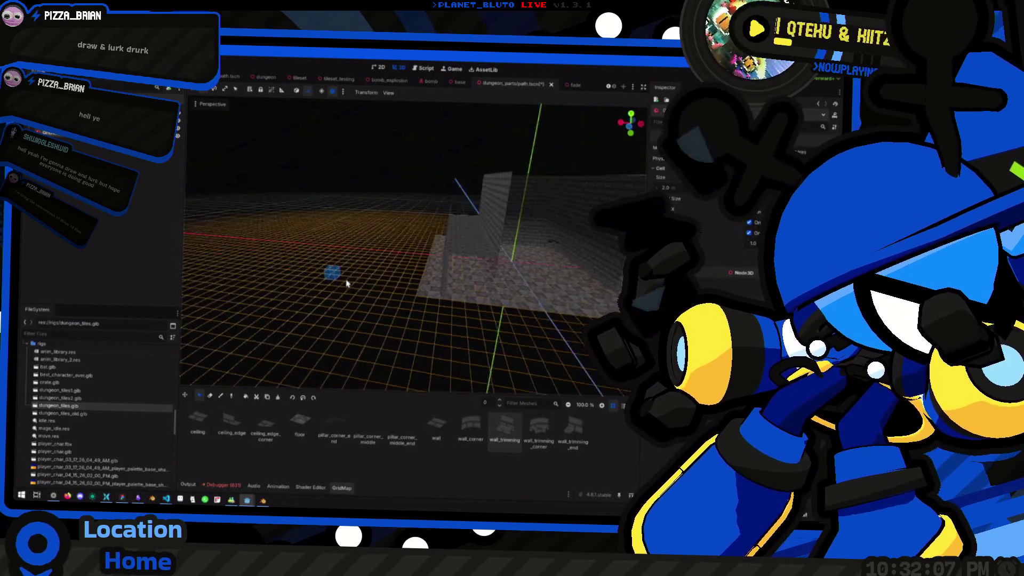
pyautogui.scroll(2, 438, 326)
pyautogui.press('w')
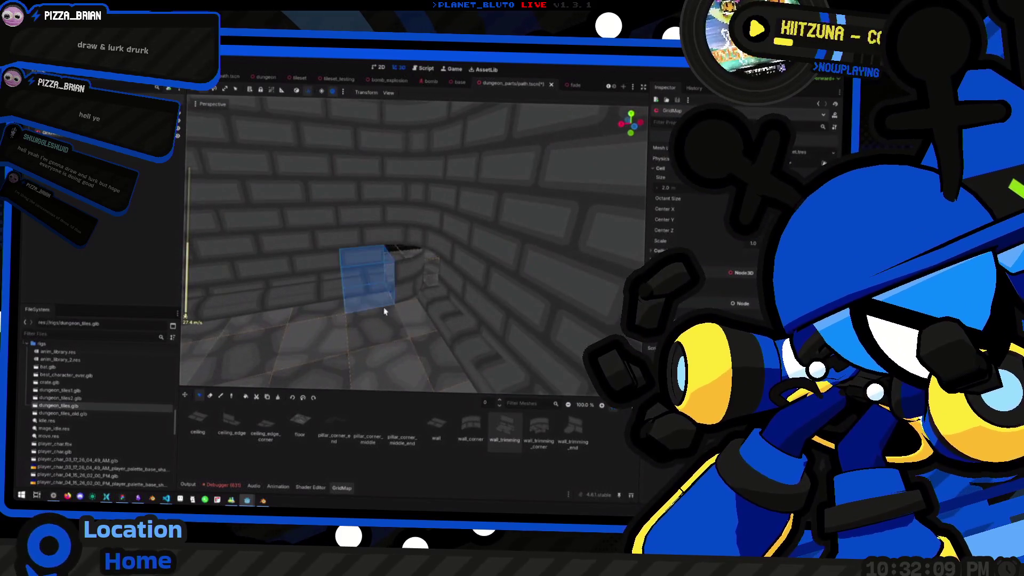
pyautogui.scroll(-5, 389, 288)
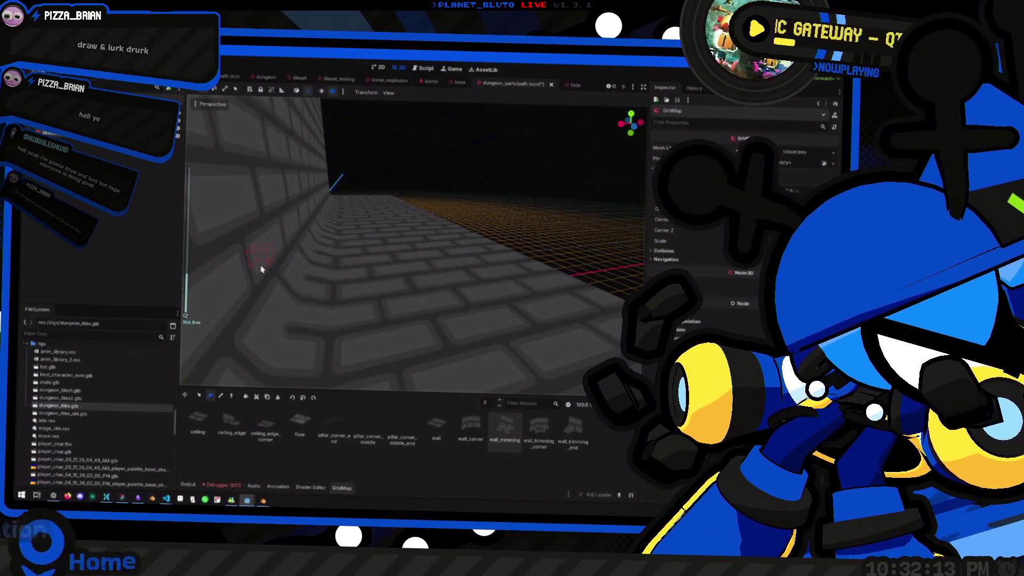
pyautogui.scroll(-2, 370, 267)
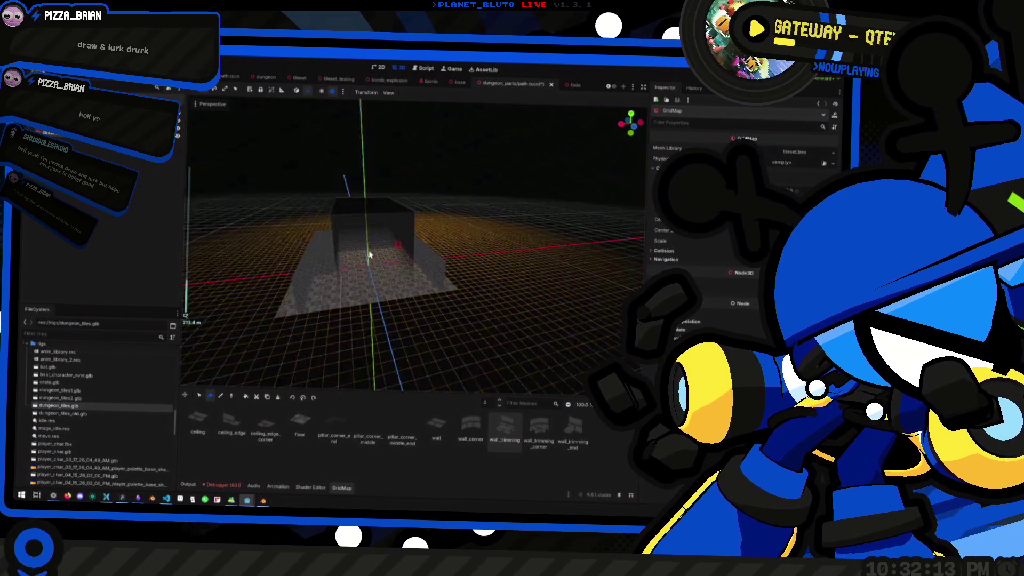
pyautogui.scroll(15, 370, 267)
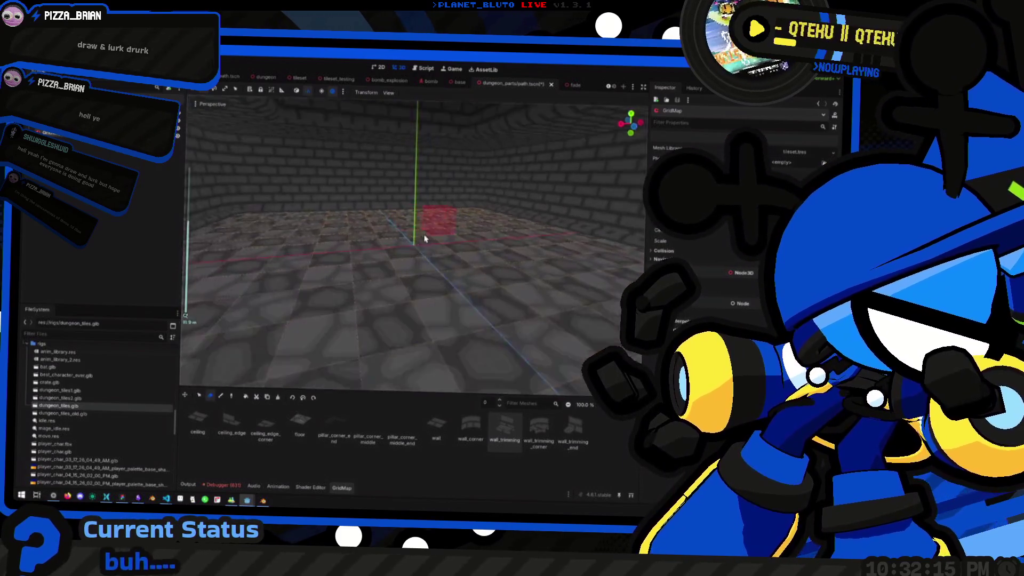
pyautogui.scroll(8, 363, 155)
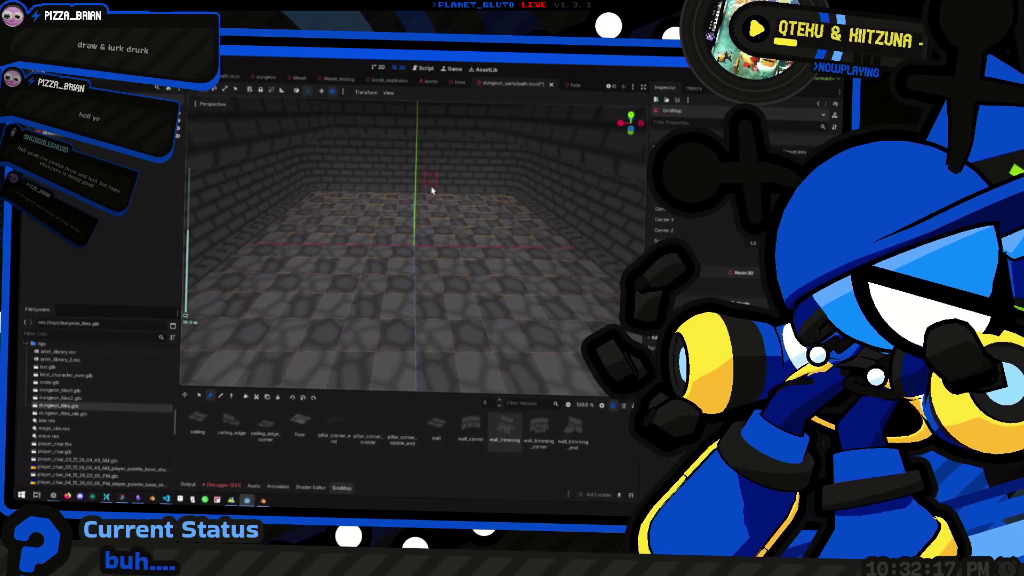
pyautogui.scroll(-3, 411, 240)
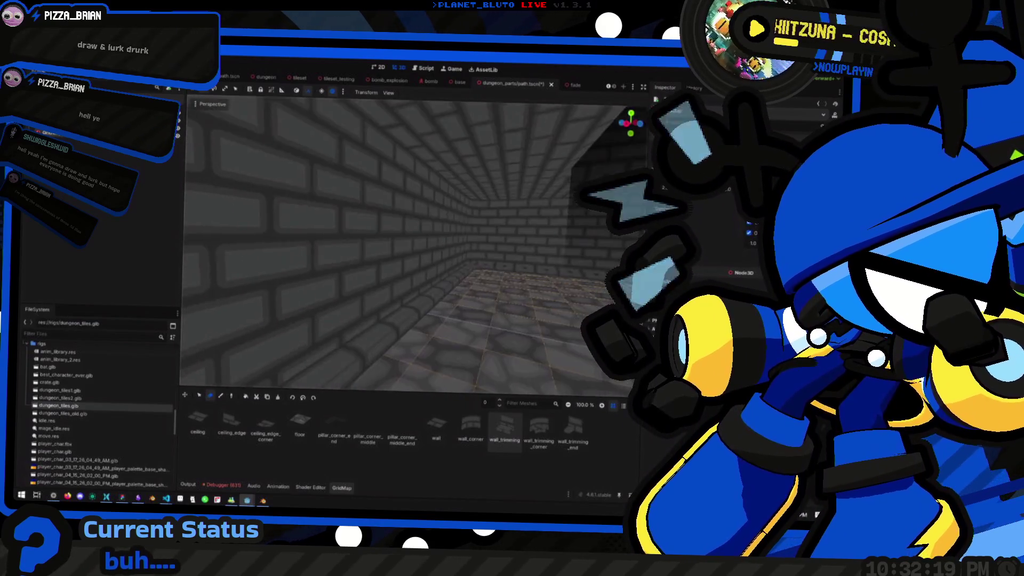
pyautogui.scroll(-5, 411, 240)
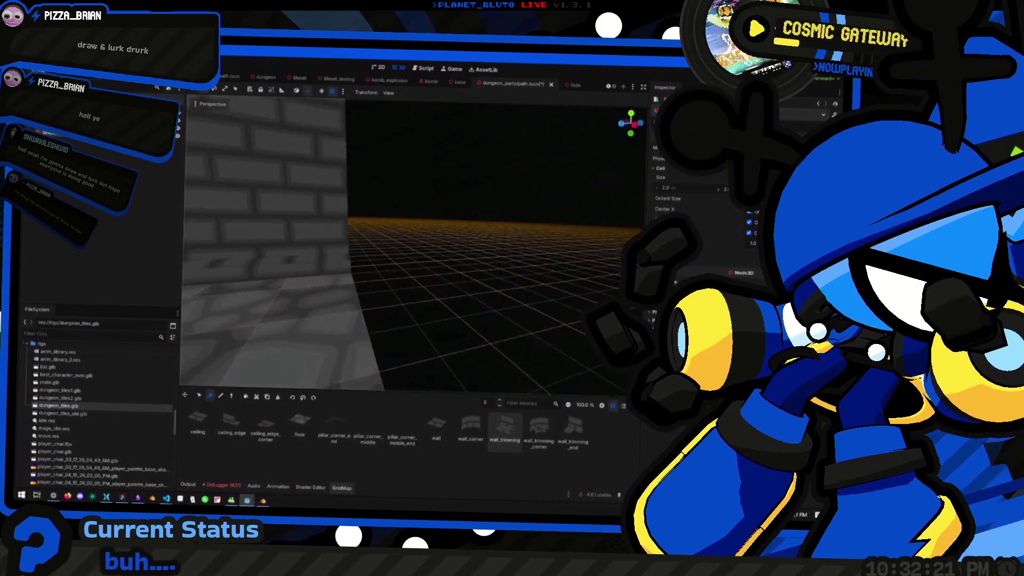
pyautogui.scroll(5, 411, 240)
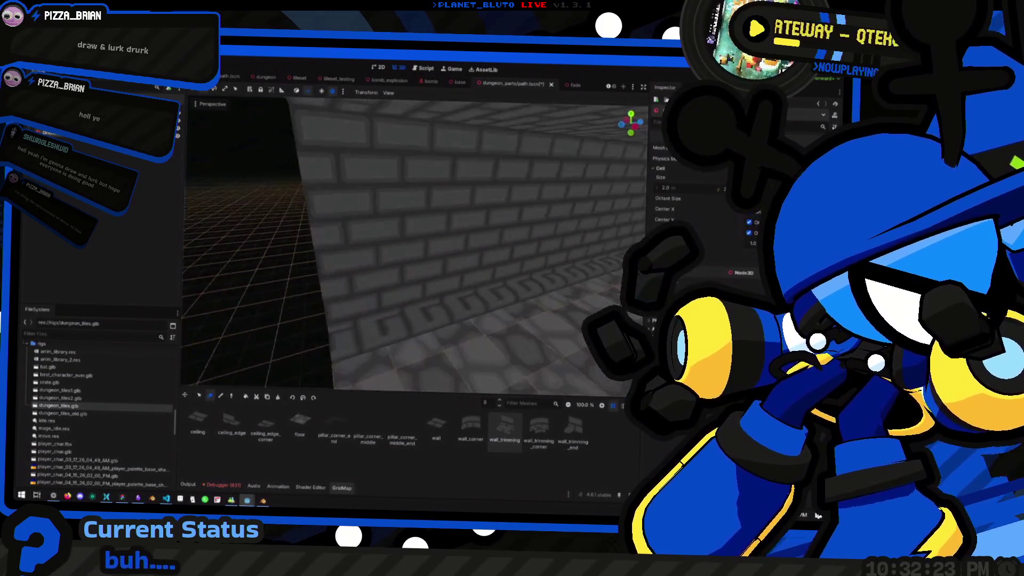
pyautogui.scroll(5, 411, 240)
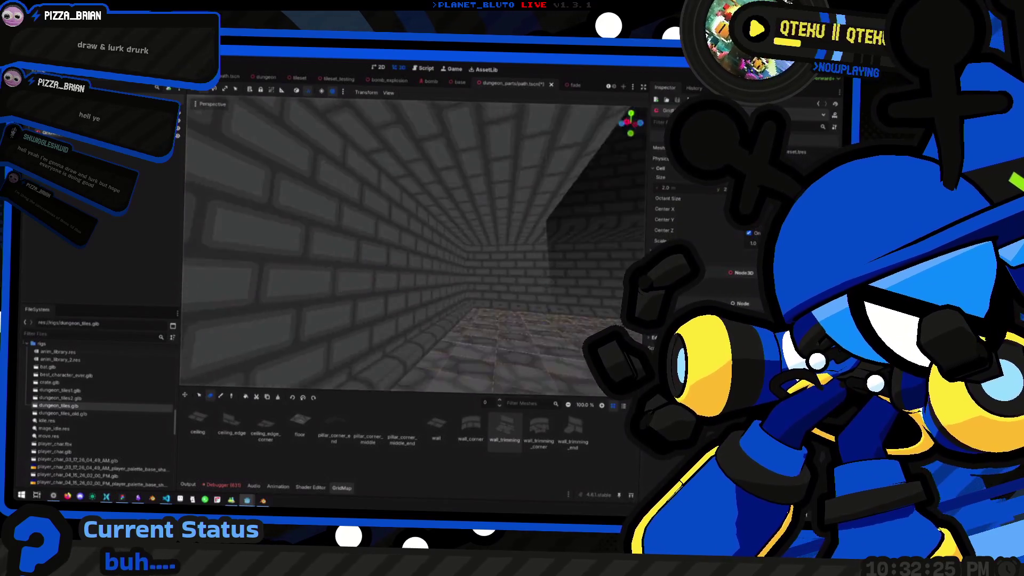
pyautogui.scroll(-5, 410, 240)
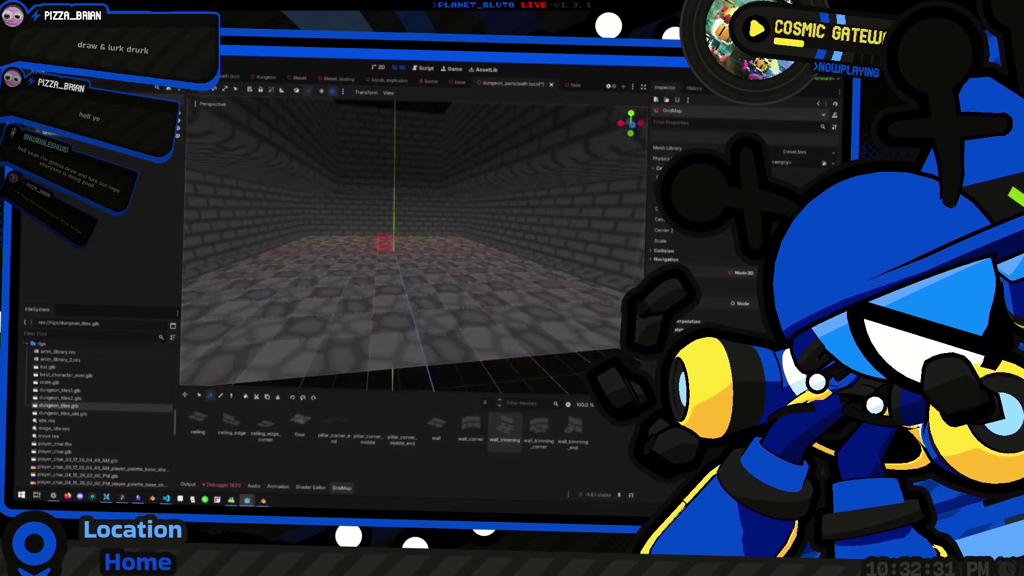
pyautogui.scroll(5, 411, 240)
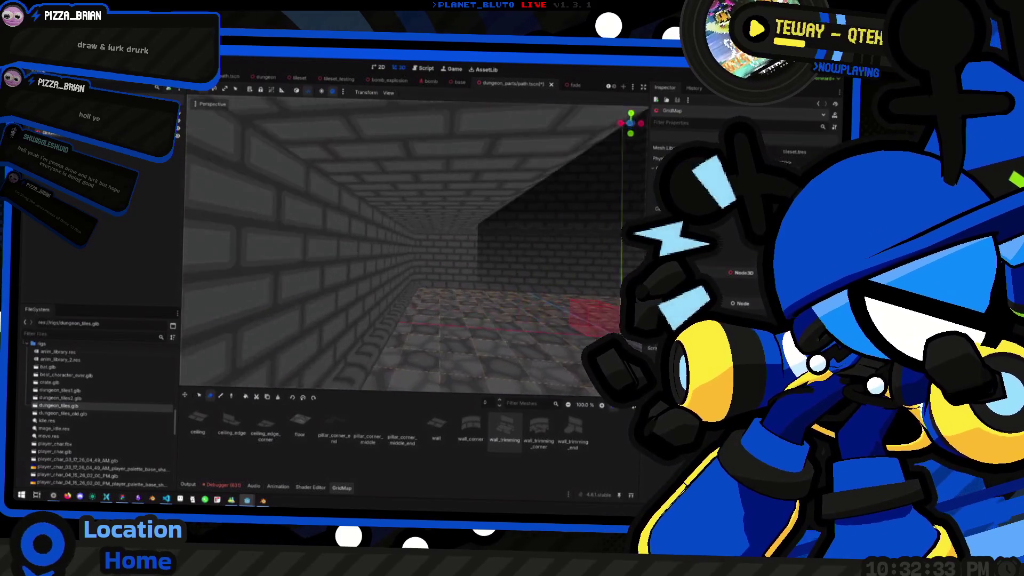
pyautogui.scroll(-5, 411, 240)
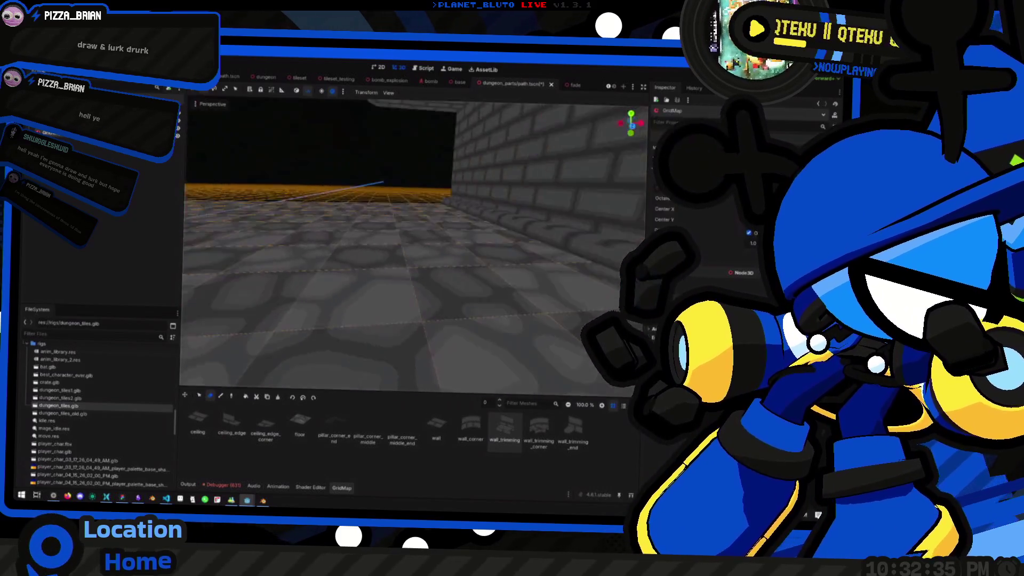
pyautogui.scroll(5, 411, 240)
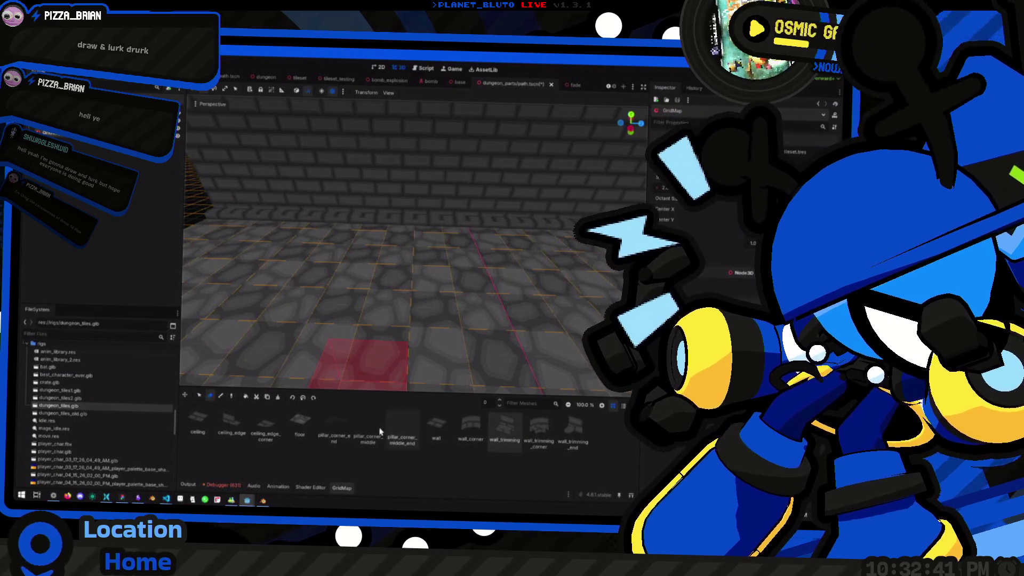
# Paint a pillar_corner_end piece at the wall corner and raise the painting level one floor.
pyautogui.click(335, 433)
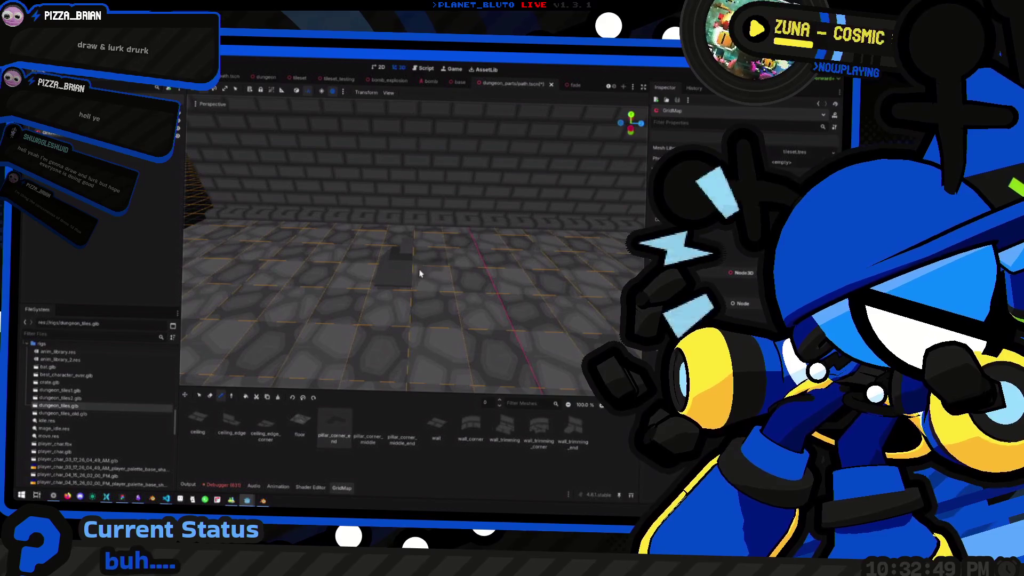
pyautogui.moveTo(423, 275)
pyautogui.mouseDown()
pyautogui.moveTo(409, 279)
pyautogui.moveTo(470, 265)
pyautogui.moveTo(484, 278)
pyautogui.moveTo(437, 315)
pyautogui.mouseUp()
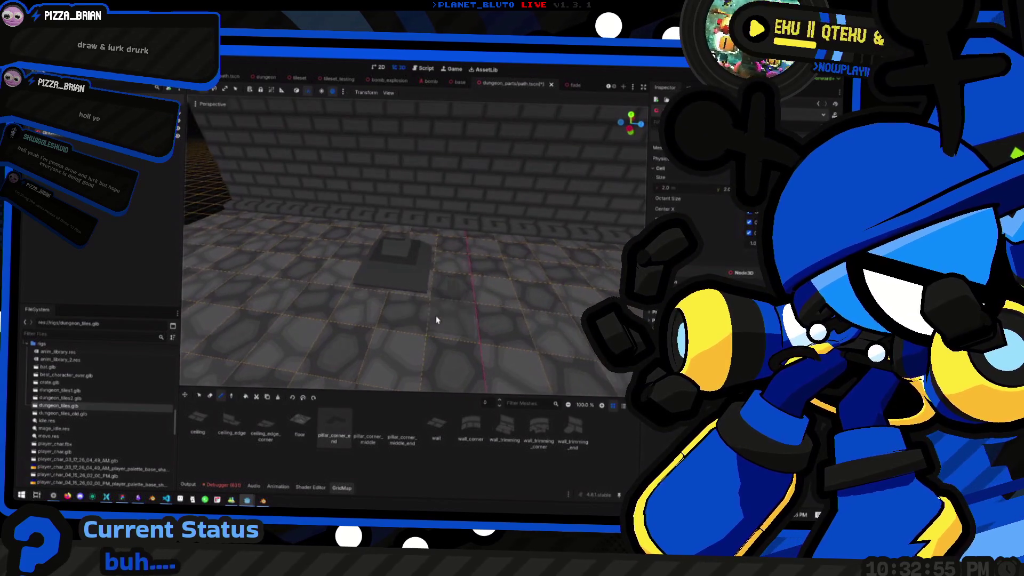
pyautogui.press('q')
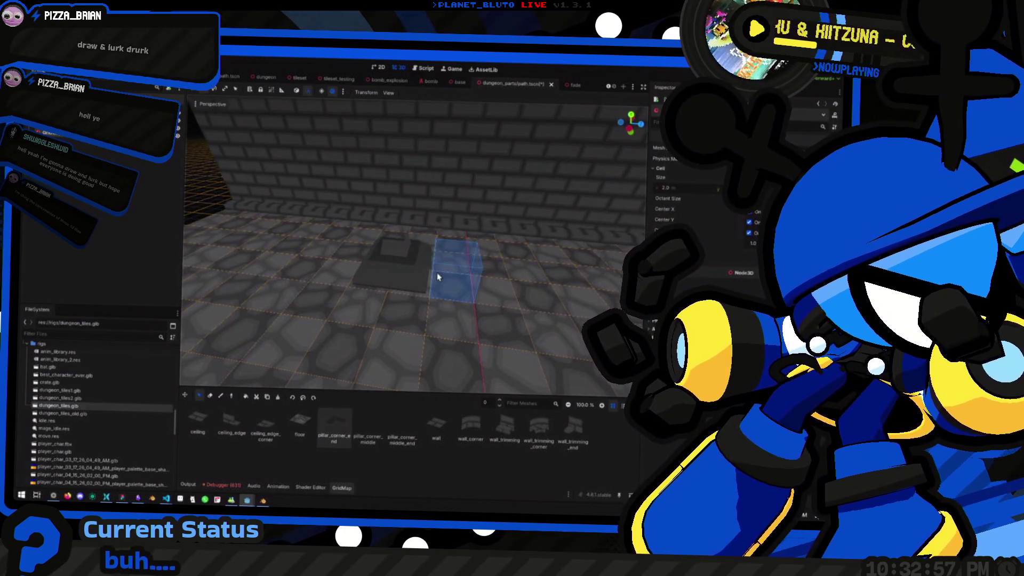
pyautogui.press('e')
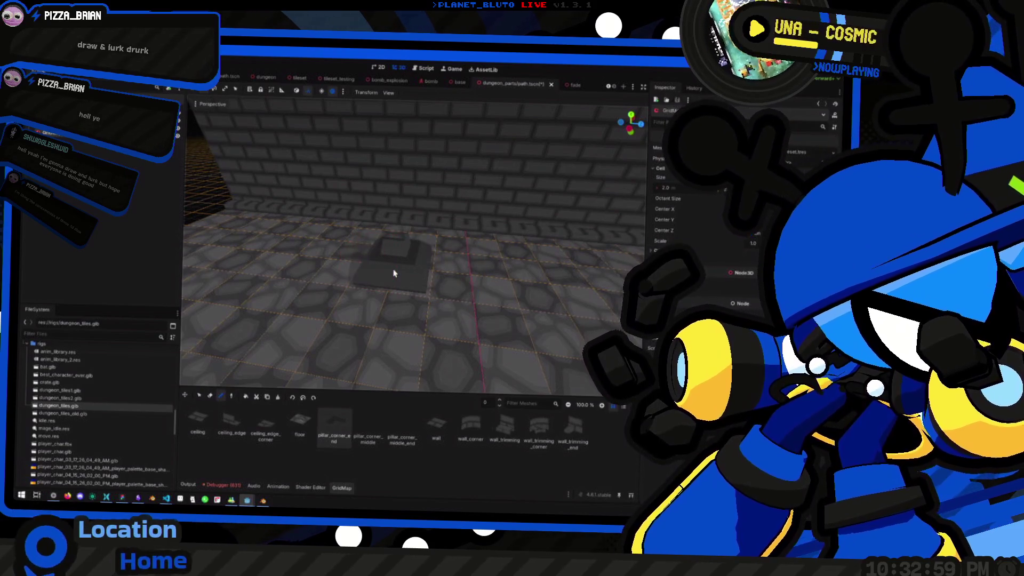
pyautogui.press('3')
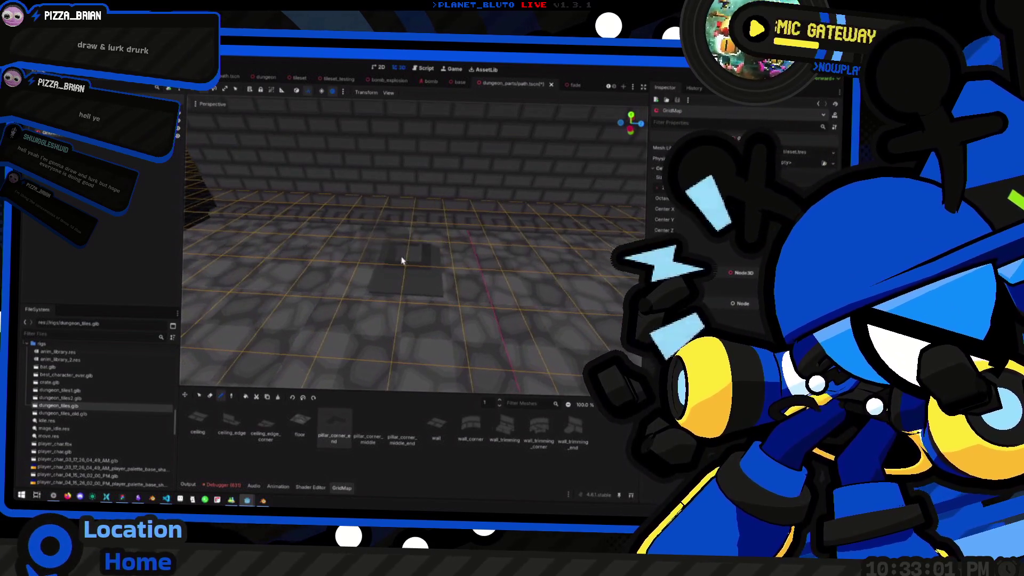
# Pick pillar_corner_middle_end to stack on it and raise the painting level to 3.
pyautogui.click(413, 434)
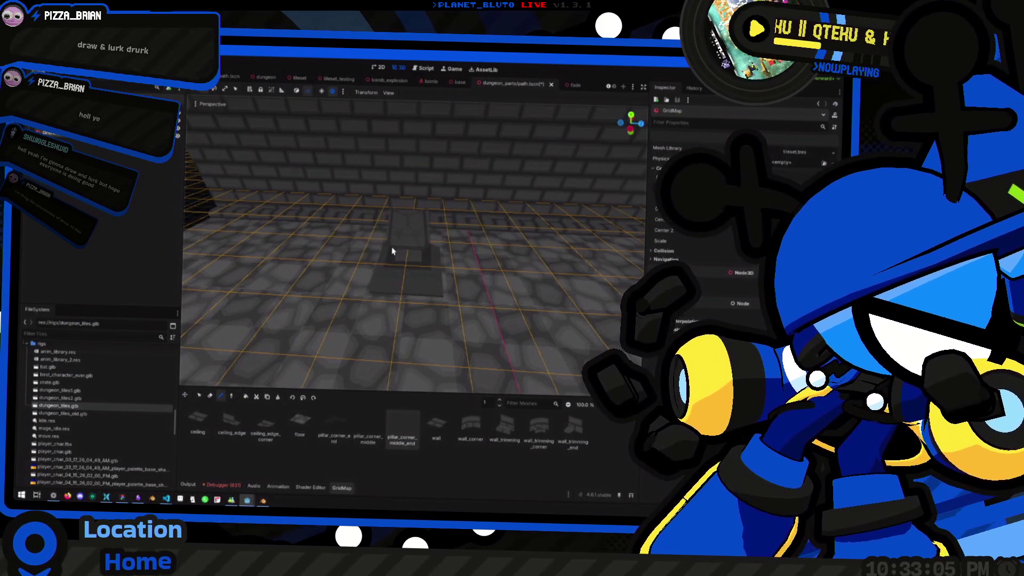
pyautogui.scroll(-2, 397, 267)
pyautogui.moveTo(434, 268); pyautogui.dragTo(391, 261)
pyautogui.press('e')
pyautogui.press('e')
pyautogui.moveTo(444, 240)
pyautogui.mouseDown()
pyautogui.moveTo(462, 222)
pyautogui.moveTo(412, 234)
pyautogui.mouseUp()
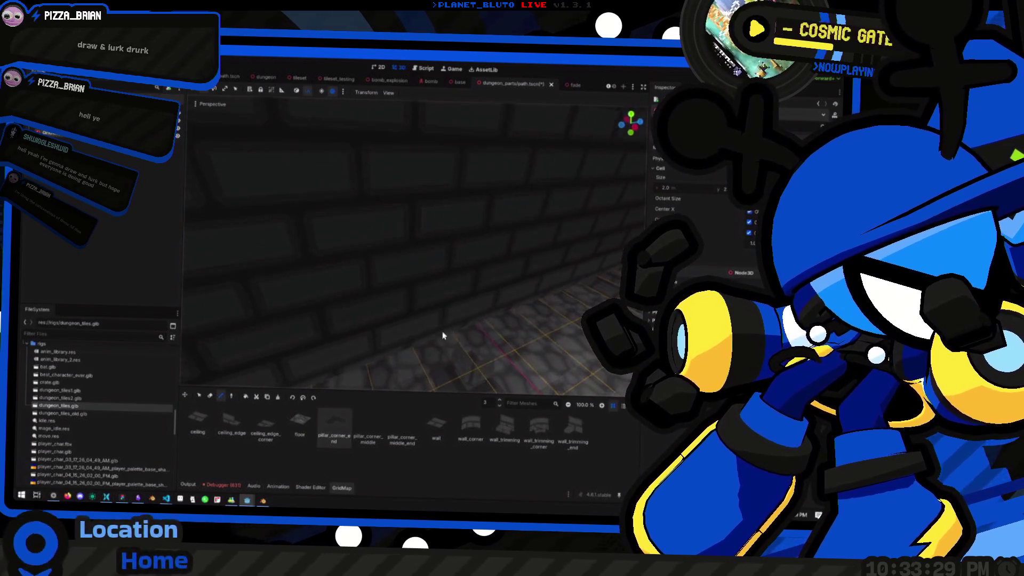
pyautogui.moveTo(410, 240)
pyautogui.mouseDown()
pyautogui.moveTo(405, 187)
pyautogui.moveTo(406, 272)
pyautogui.moveTo(436, 312)
pyautogui.mouseUp()
pyautogui.moveTo(406, 243)
pyautogui.mouseDown()
pyautogui.moveTo(414, 176)
pyautogui.moveTo(398, 216)
pyautogui.mouseUp()
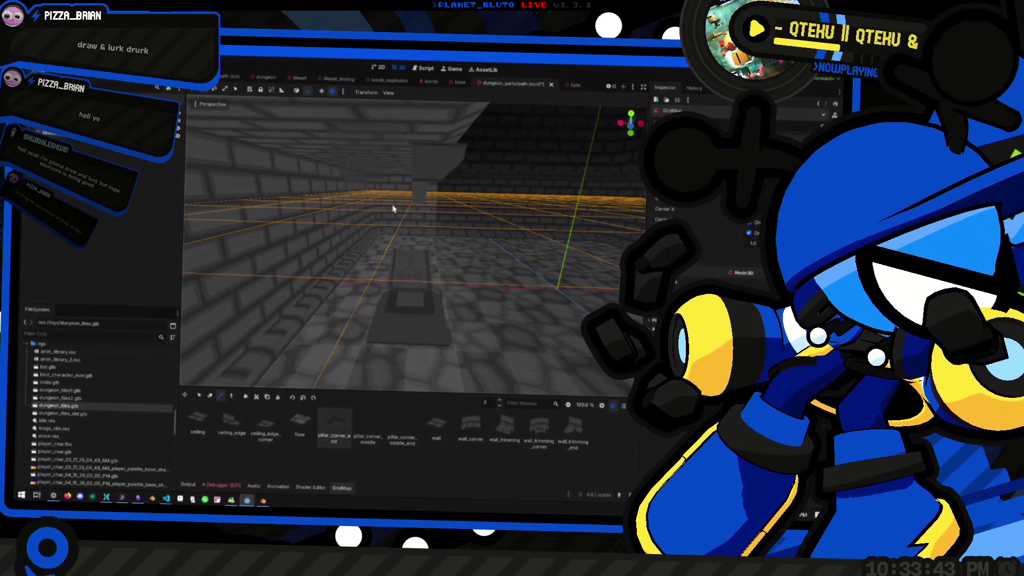
# Paint another pillar piece at ceiling height beside the first.
pyautogui.click(373, 200)
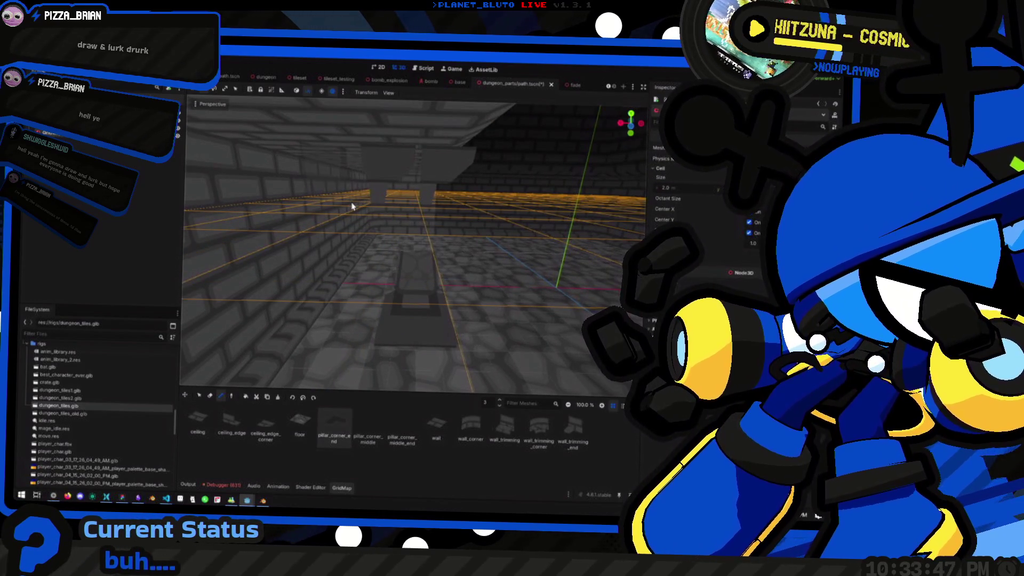
pyautogui.moveTo(358, 209)
pyautogui.mouseDown()
pyautogui.moveTo(400, 229)
pyautogui.moveTo(367, 235)
pyautogui.moveTo(392, 256)
pyautogui.moveTo(393, 240)
pyautogui.moveTo(366, 233)
pyautogui.moveTo(434, 235)
pyautogui.mouseUp()
pyautogui.press('q')
pyautogui.press('w')
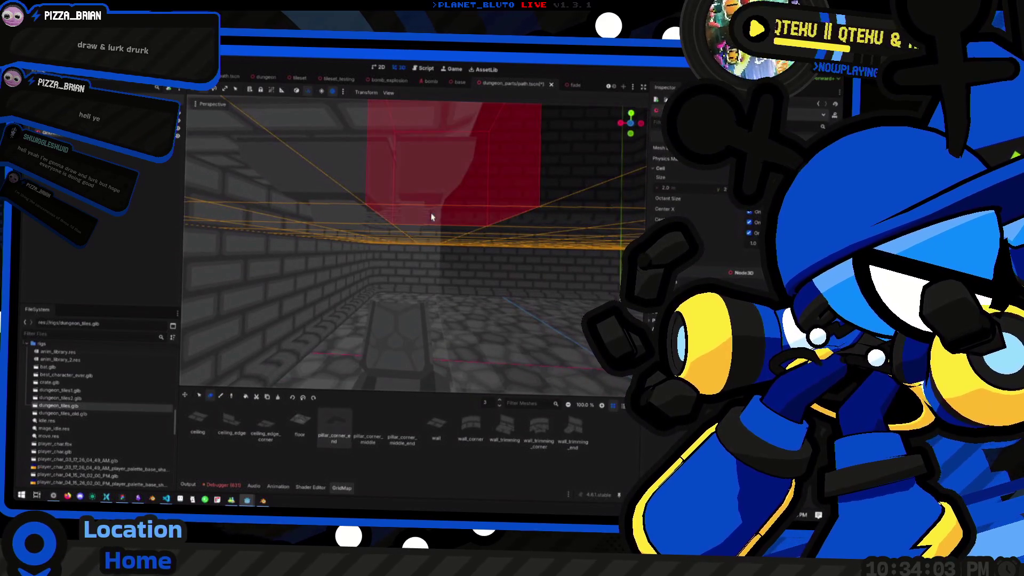
# Select the floor cell holding the pillar base with the Select tool.
pyautogui.moveTo(430, 215)
pyautogui.mouseDown()
pyautogui.moveTo(408, 290)
pyautogui.moveTo(343, 283)
pyautogui.moveTo(311, 317)
pyautogui.moveTo(394, 324)
pyautogui.mouseUp()
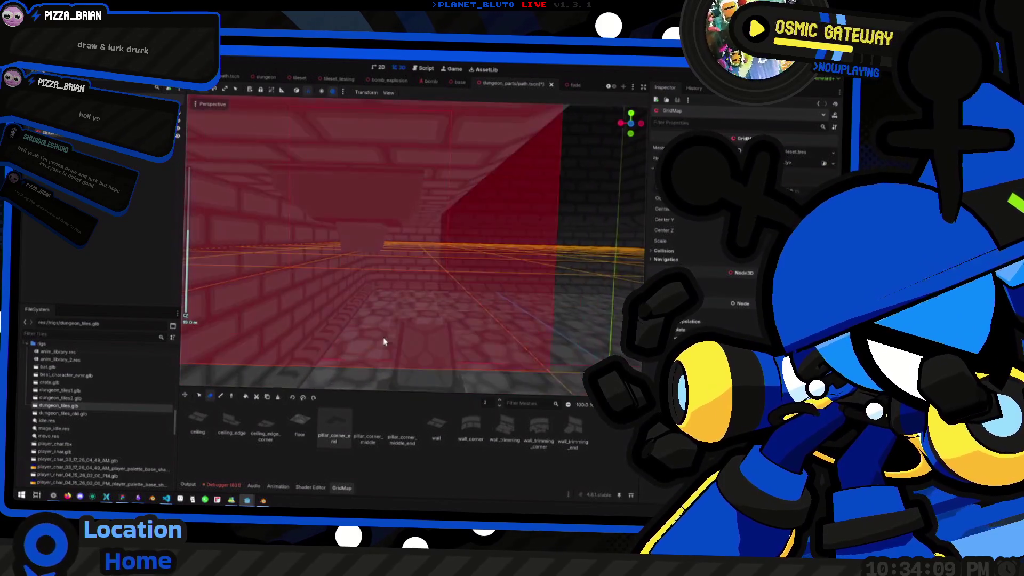
pyautogui.click(198, 398)
pyautogui.moveTo(380, 303)
pyautogui.mouseDown()
pyautogui.moveTo(422, 298)
pyautogui.moveTo(423, 282)
pyautogui.moveTo(418, 356)
pyautogui.mouseUp()
pyautogui.scroll(-2, 418, 356)
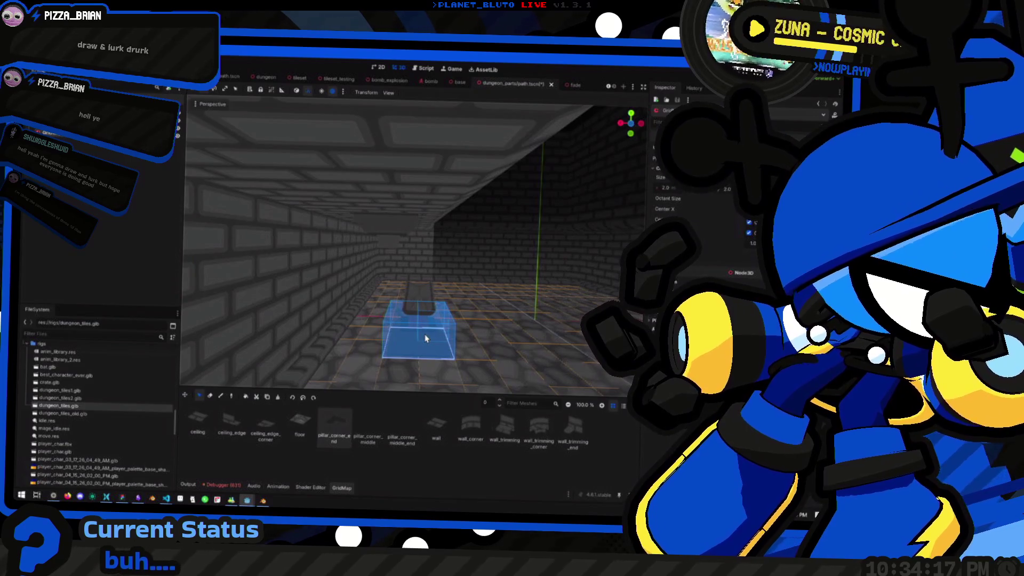
# Place the selected pillar piece onto the corridor floor and raise the grid one level.
pyautogui.click(256, 398)
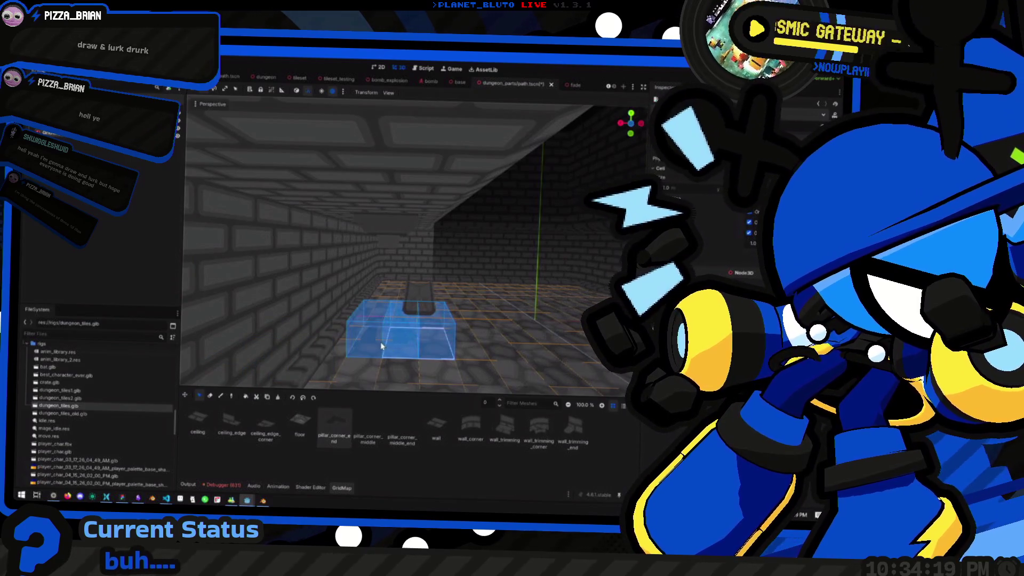
pyautogui.click(416, 318)
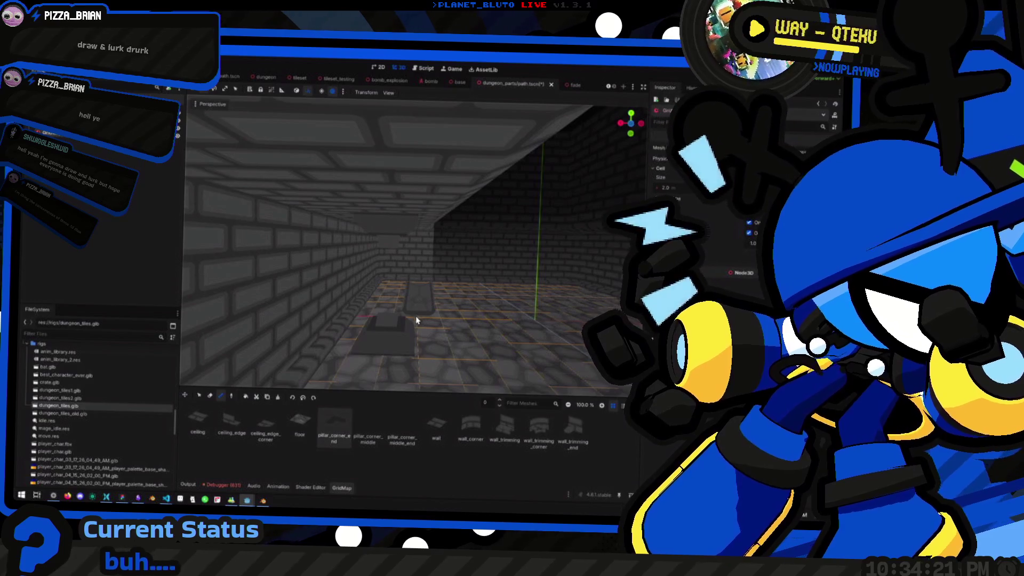
pyautogui.press('3')
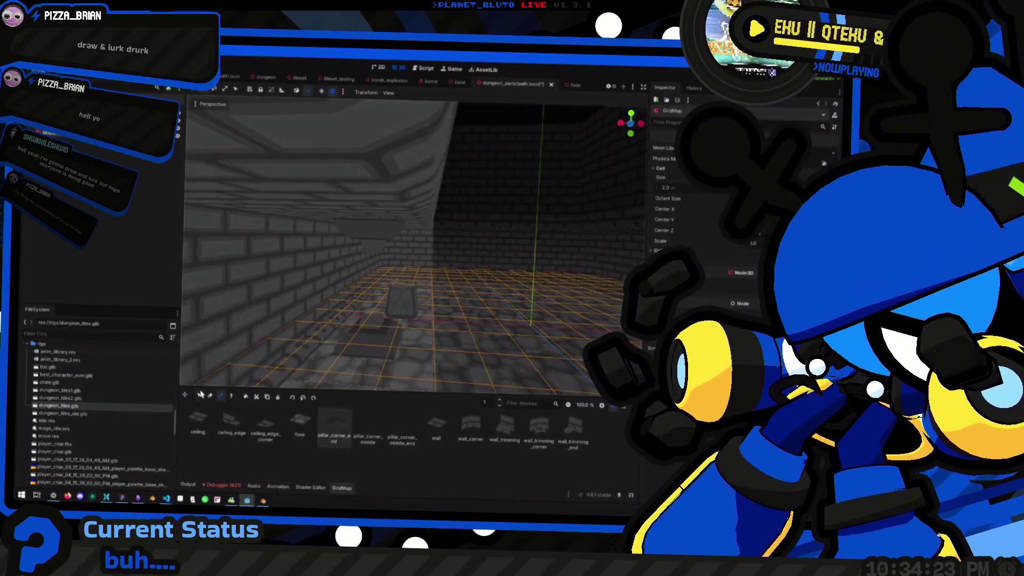
# Select a single cell on the raised grid, raise the level again, and orbit the corridor.
pyautogui.click(200, 395)
pyautogui.moveTo(422, 311); pyautogui.dragTo(425, 315)
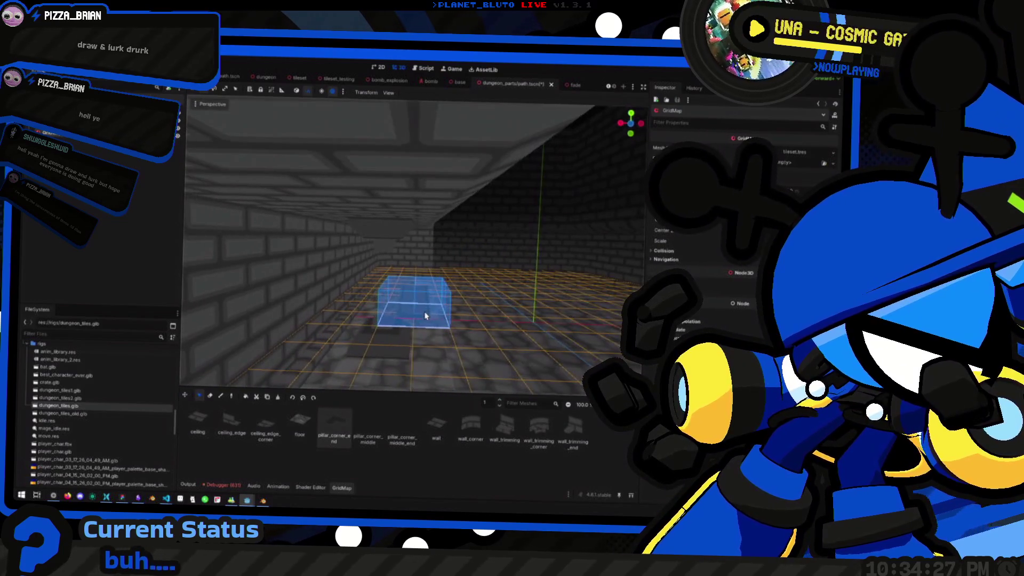
pyautogui.click(391, 311)
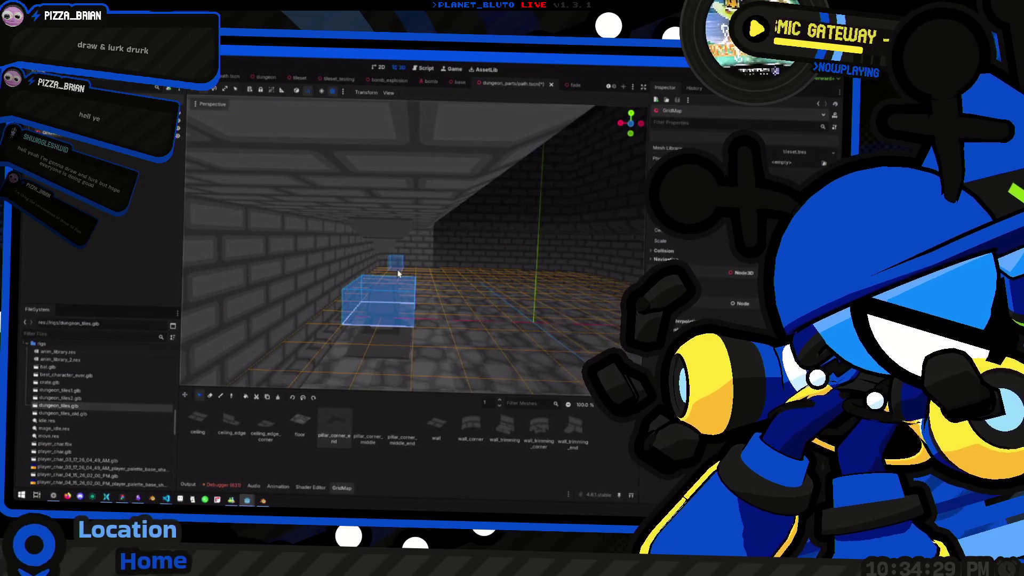
pyautogui.scroll(2, 398, 273)
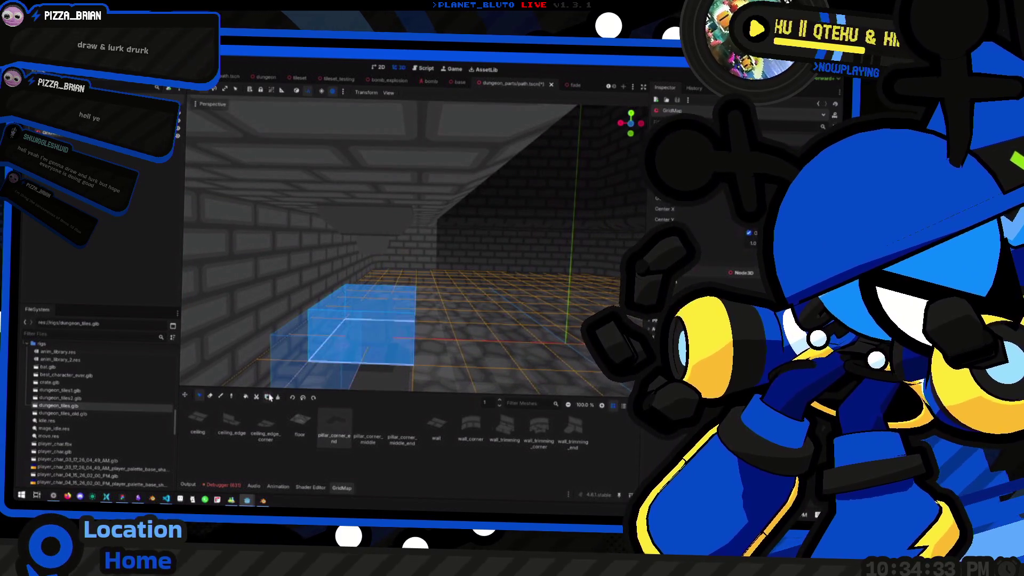
pyautogui.press('e')
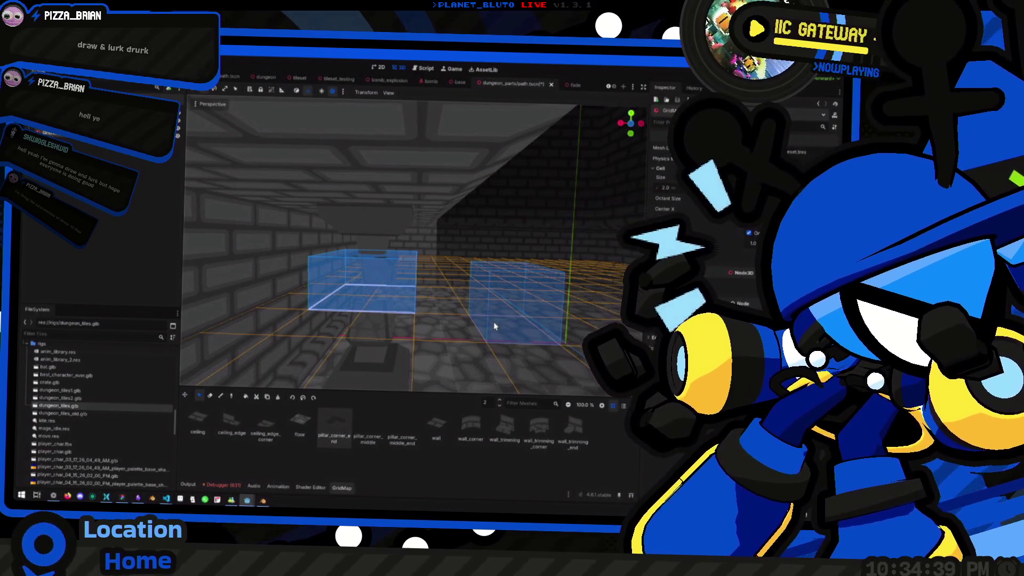
pyautogui.moveTo(494, 326)
pyautogui.mouseDown()
pyautogui.moveTo(443, 334)
pyautogui.moveTo(288, 309)
pyautogui.mouseUp()
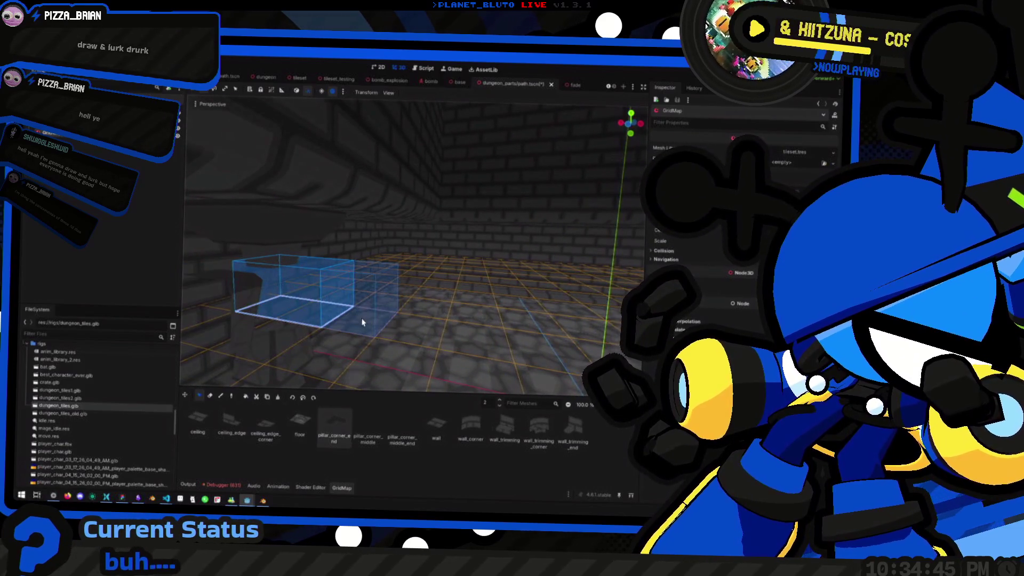
pyautogui.moveTo(347, 327)
pyautogui.mouseDown()
pyautogui.moveTo(391, 327)
pyautogui.moveTo(322, 336)
pyautogui.moveTo(265, 312)
pyautogui.moveTo(266, 286)
pyautogui.moveTo(229, 290)
pyautogui.moveTo(254, 297)
pyautogui.mouseUp()
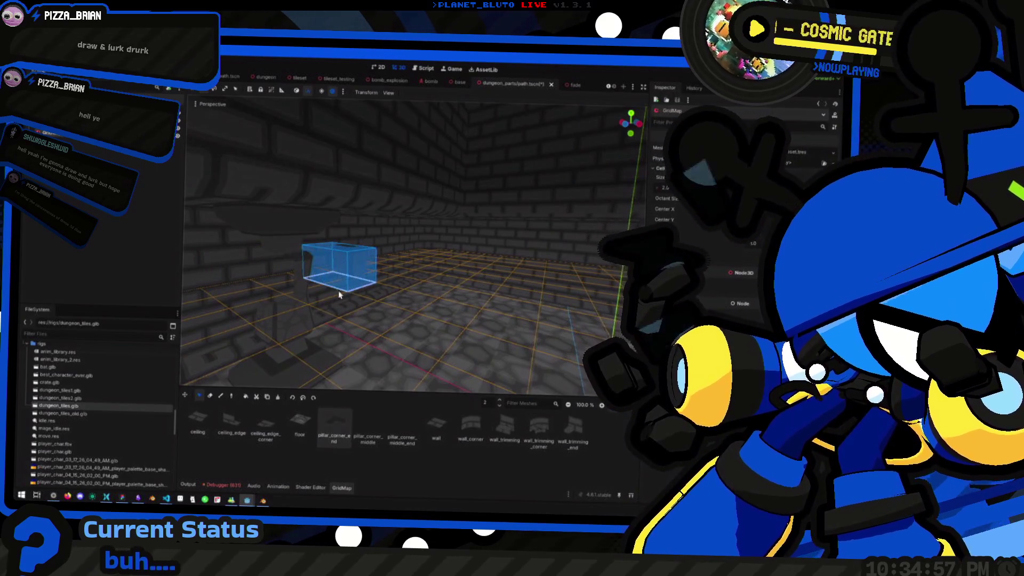
pyautogui.scroll(5, 374, 303)
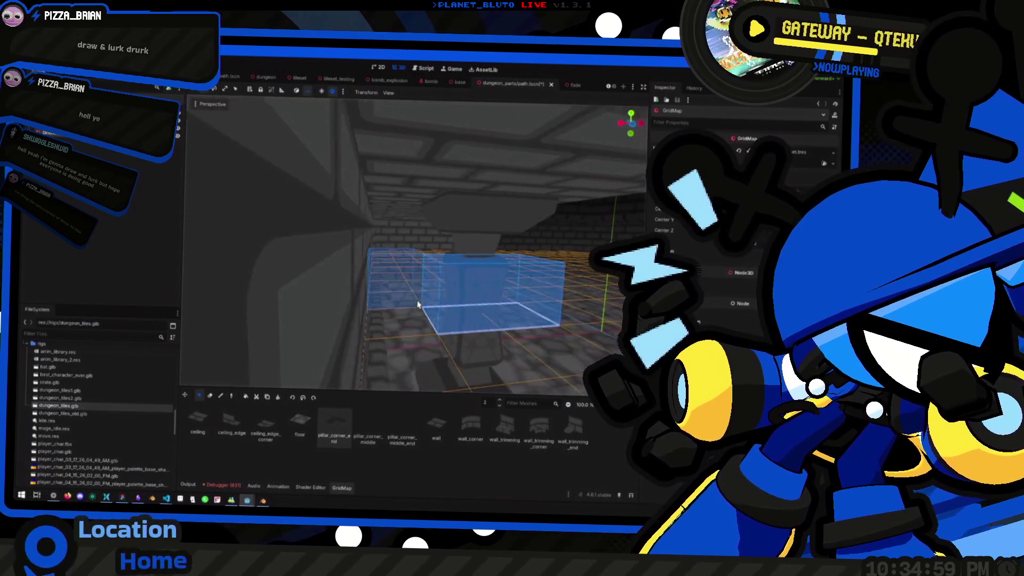
pyautogui.scroll(-5, 418, 304)
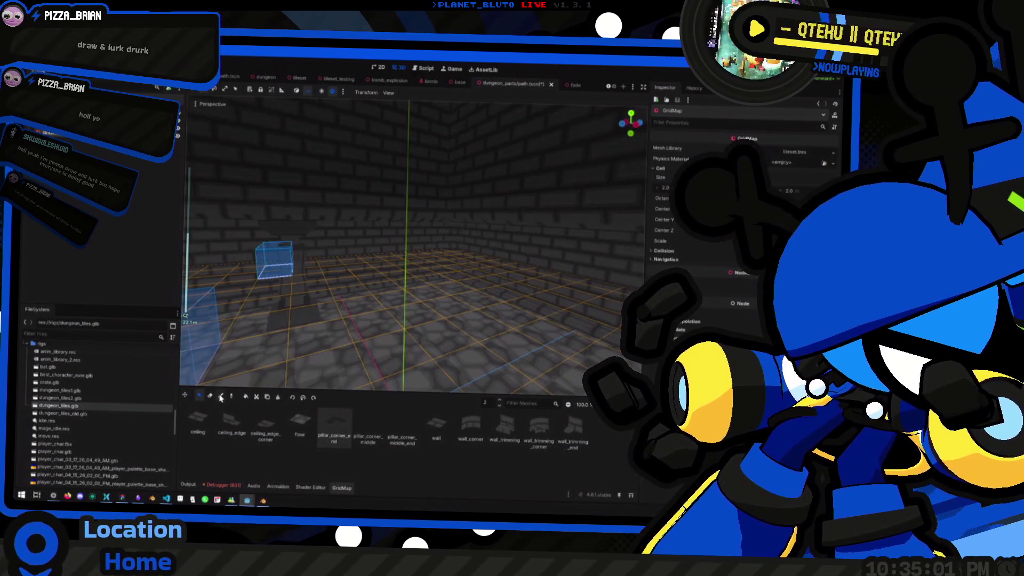
pyautogui.scroll(5, 411, 240)
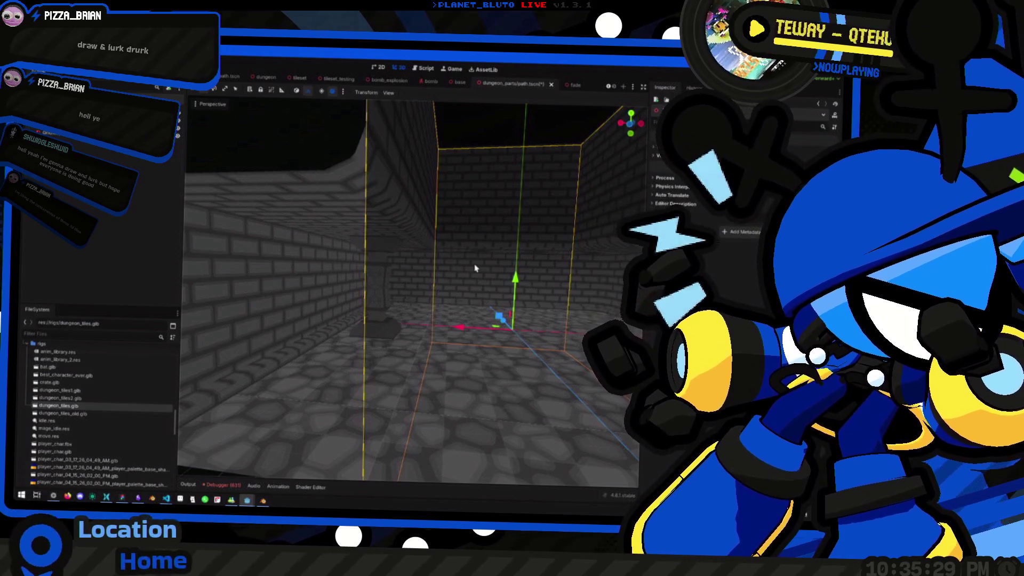
pyautogui.rightClick(425, 286)
pyautogui.press('w')
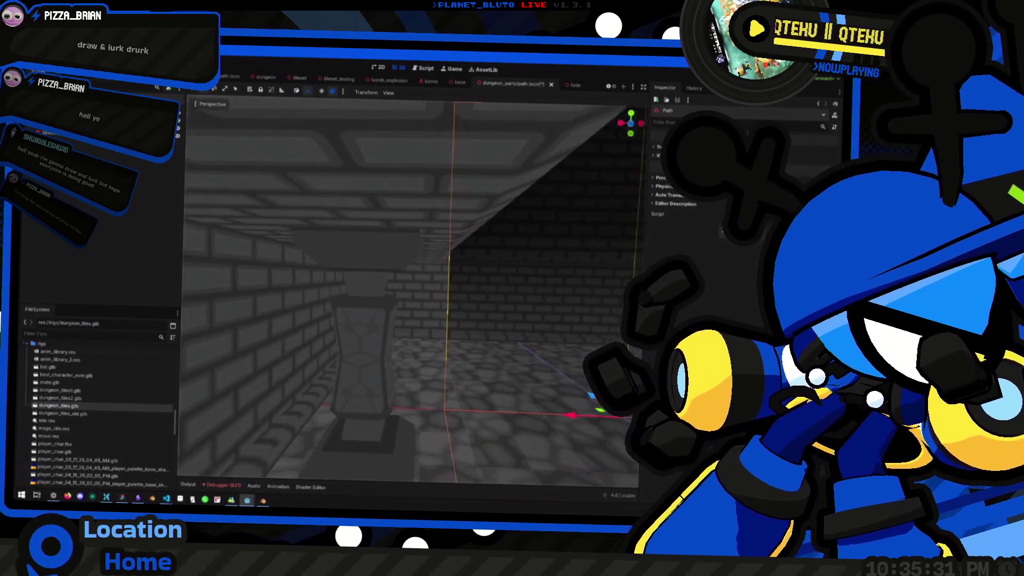
pyautogui.press('s')
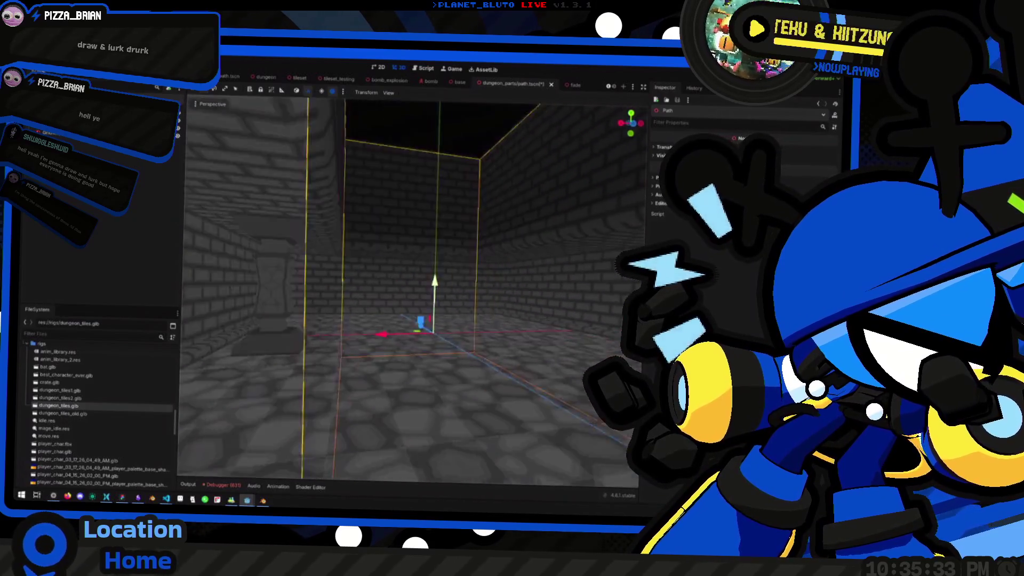
pyautogui.press('w')
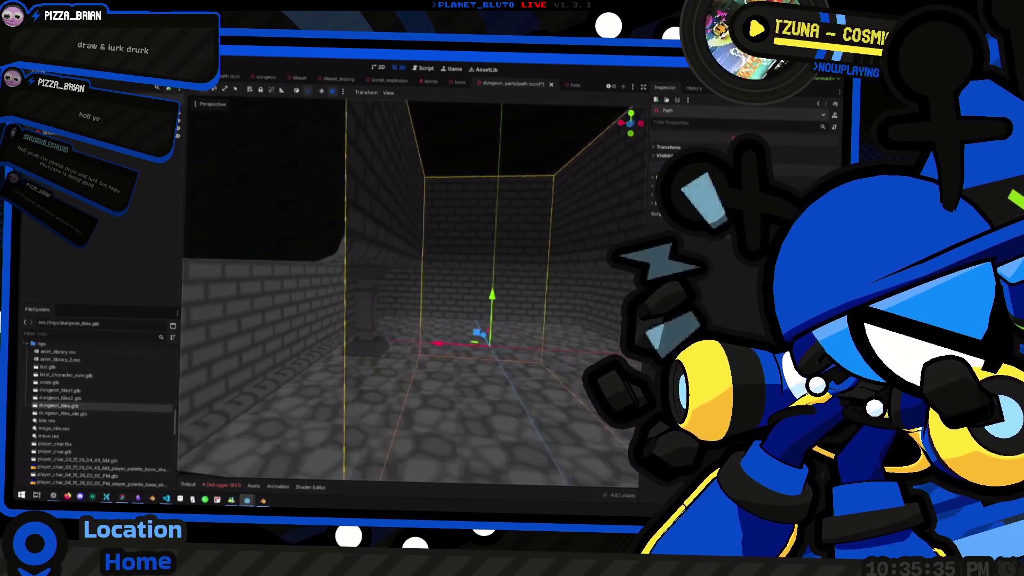
pyautogui.press('s')
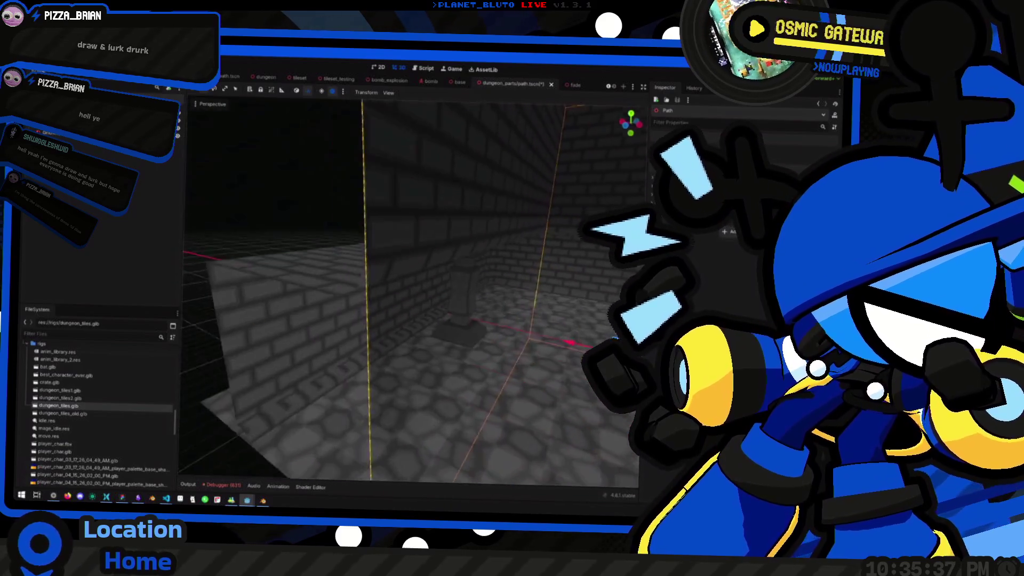
pyautogui.press('w')
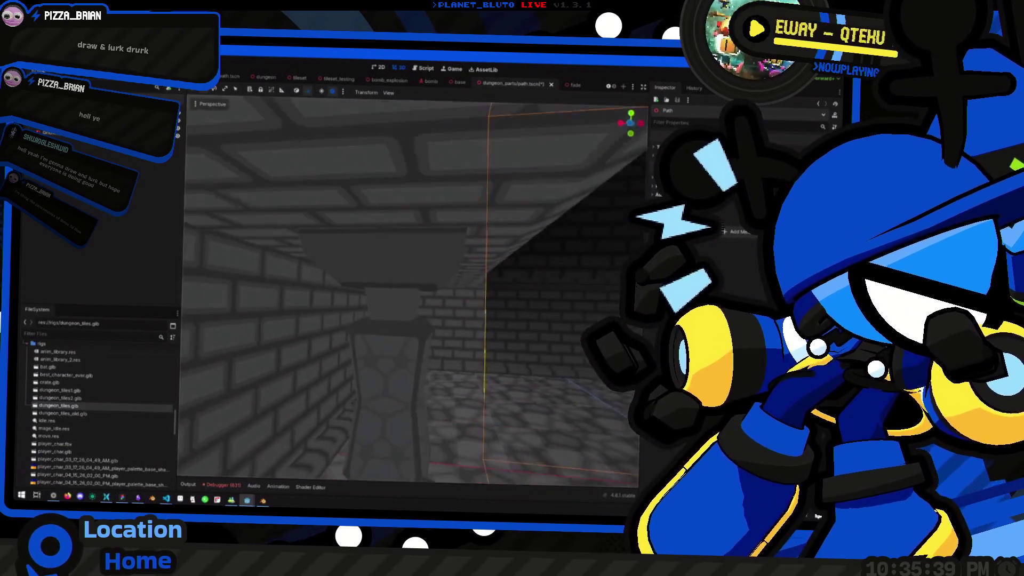
pyautogui.press('s')
pyautogui.press('w')
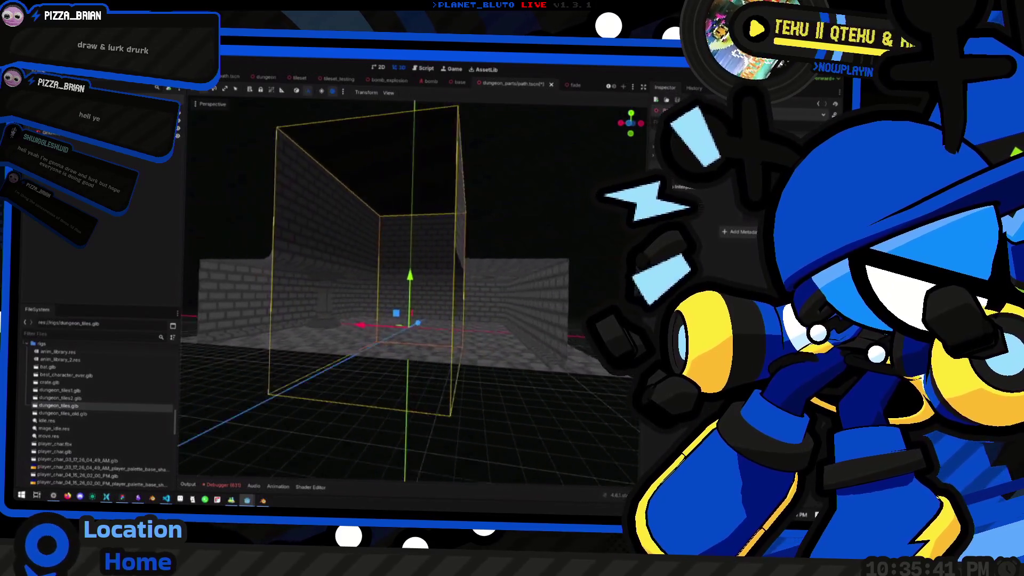
pyautogui.press('s')
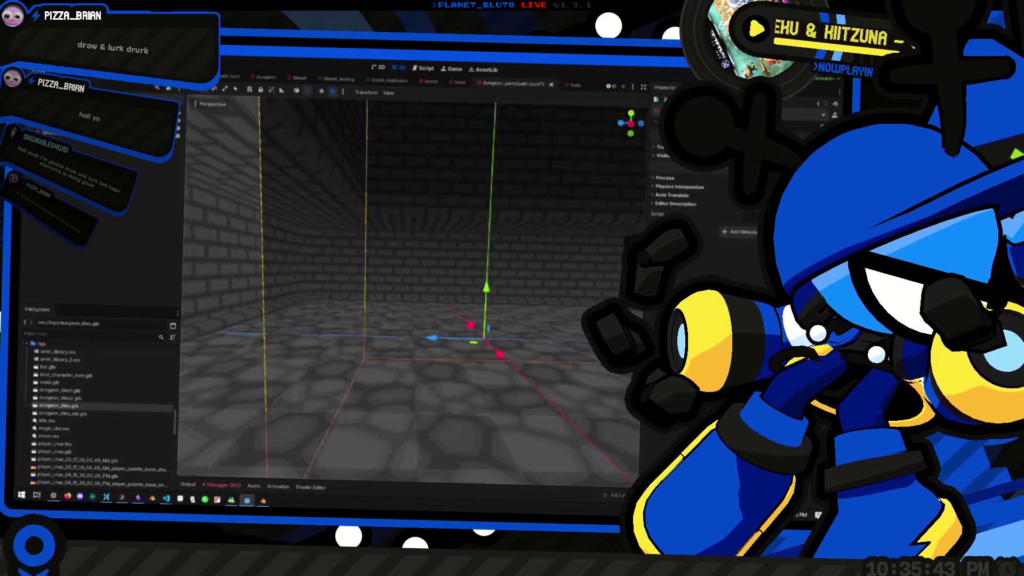
pyautogui.press('s')
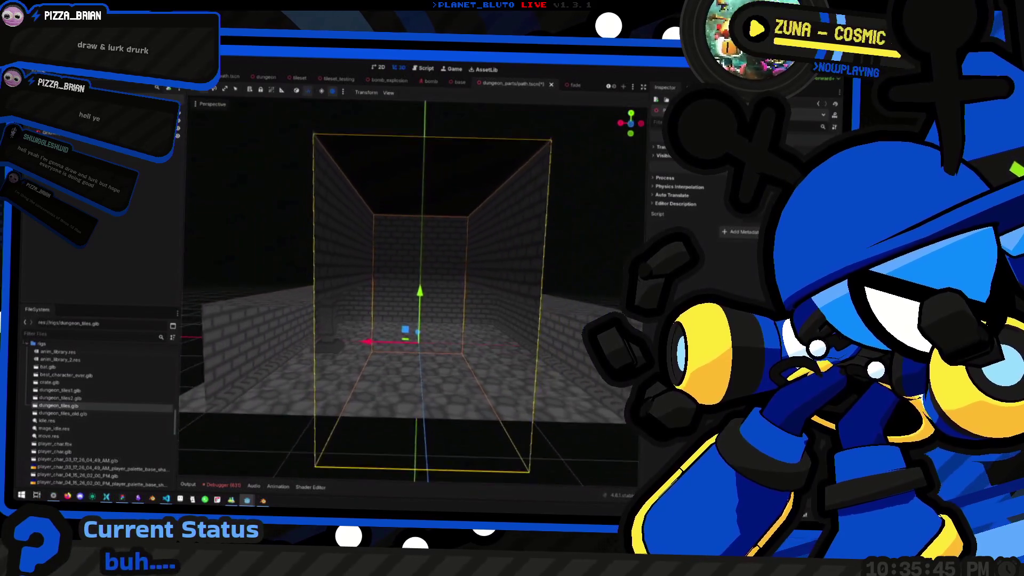
pyautogui.press('w')
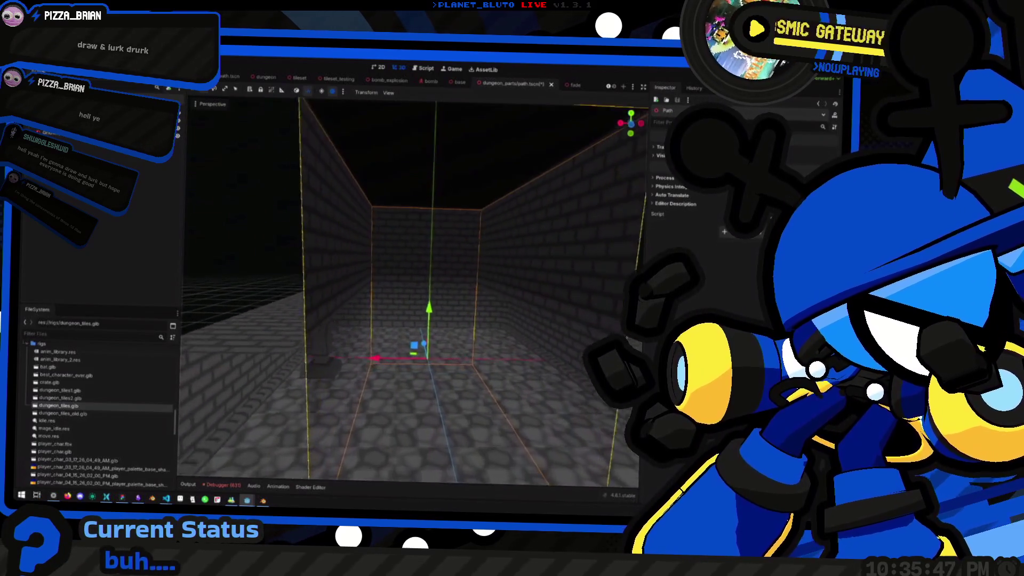
# Save the corridor as dead_end.tscn, then reopen path.tscn from the dungeon_parts folder.
pyautogui.hotkey('ctrl', 'shift', 's')
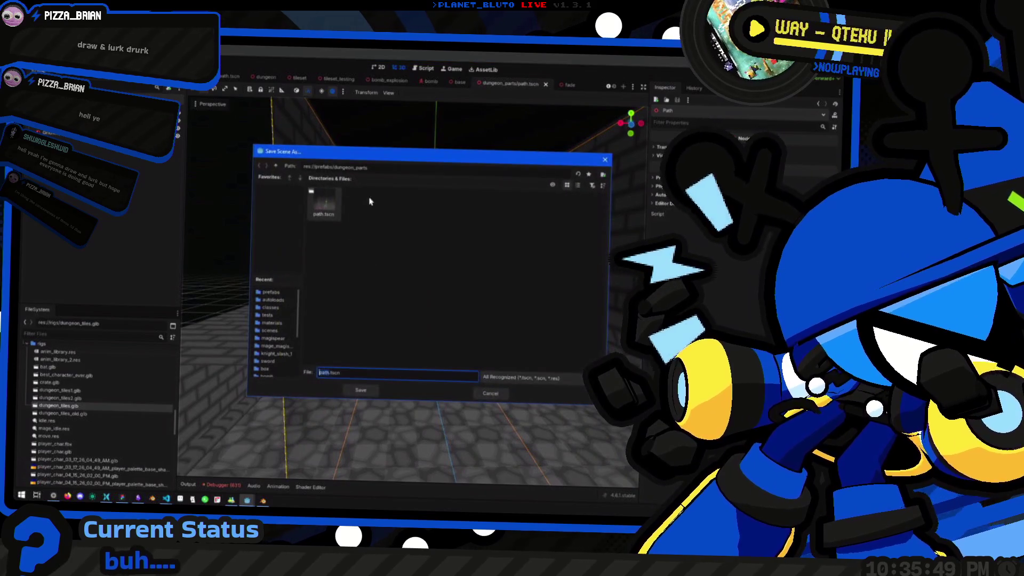
pyautogui.click(490, 393)
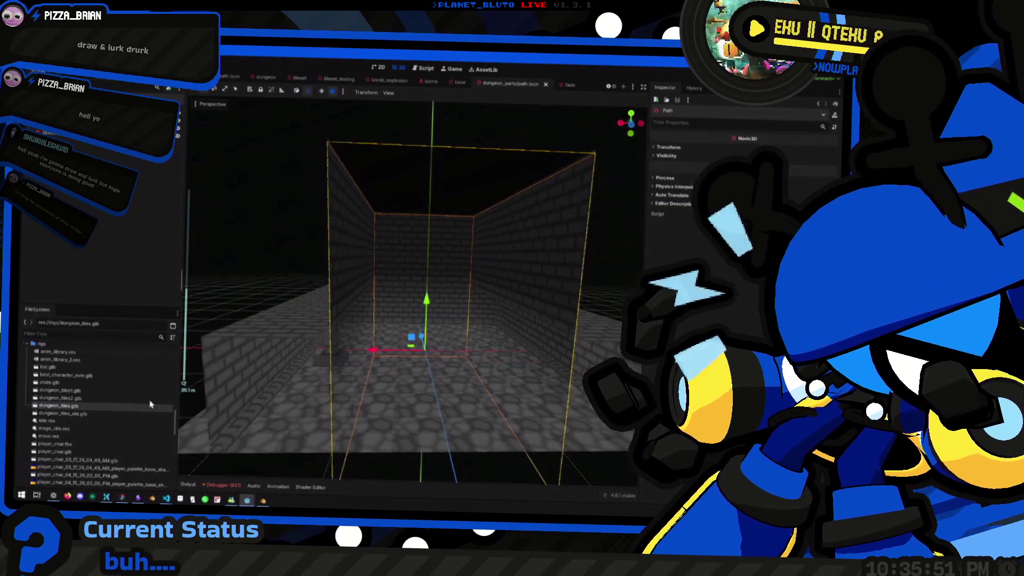
pyautogui.scroll(5, 130, 403)
pyautogui.scroll(2, 66, 401)
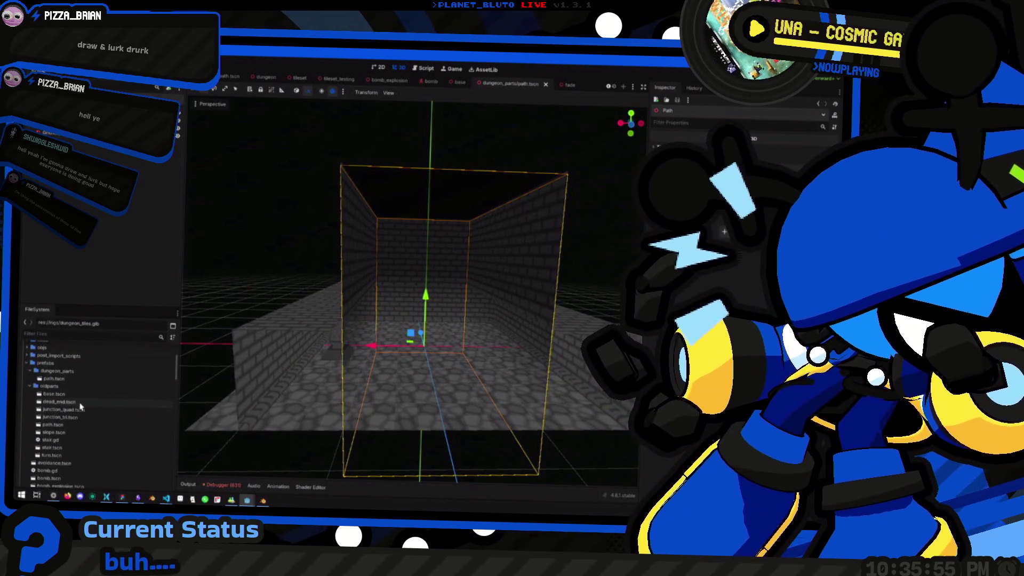
pyautogui.hotkey('ctrl', 'shift', 's')
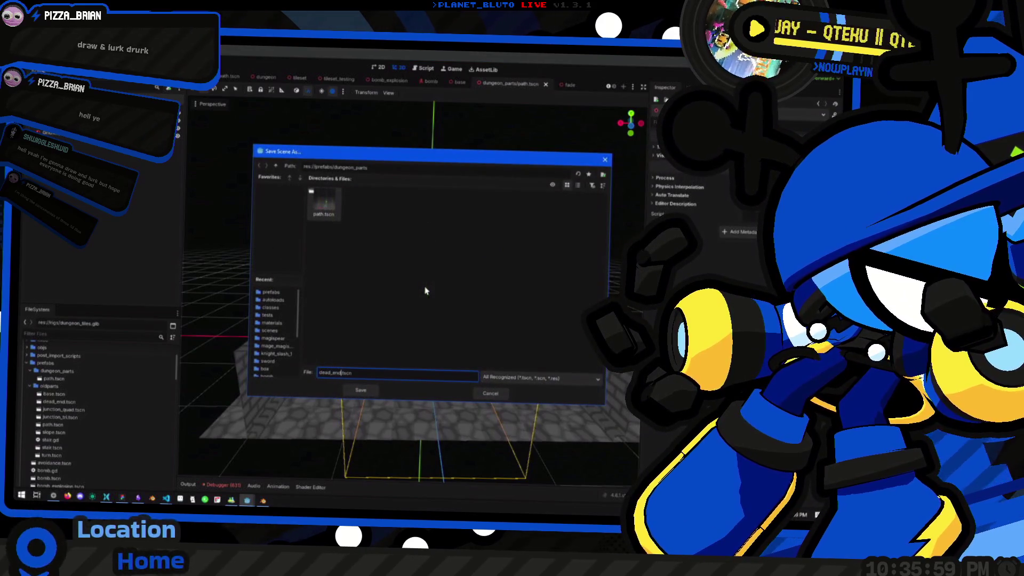
pyautogui.press('Return')
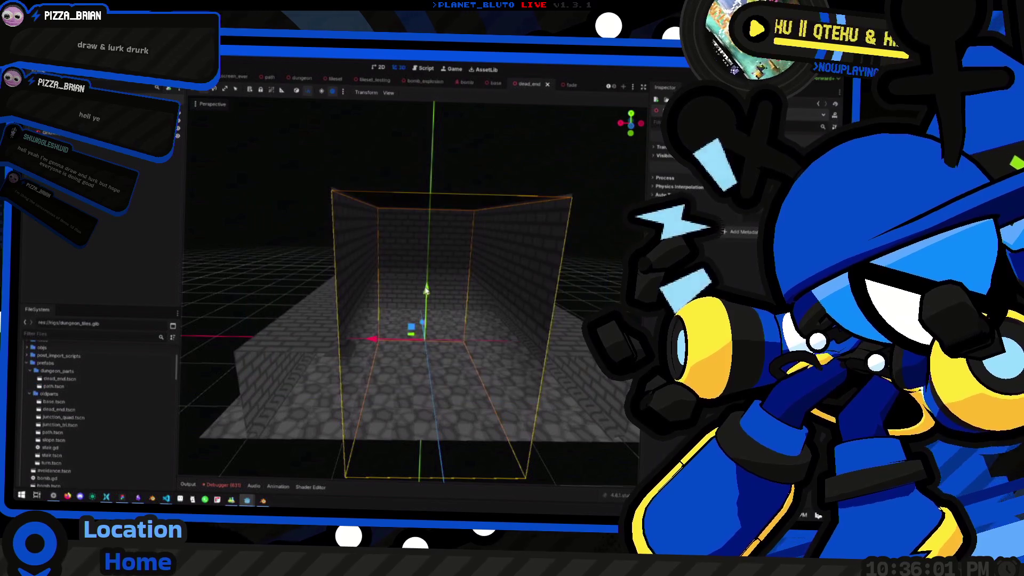
pyautogui.doubleClick(67, 386)
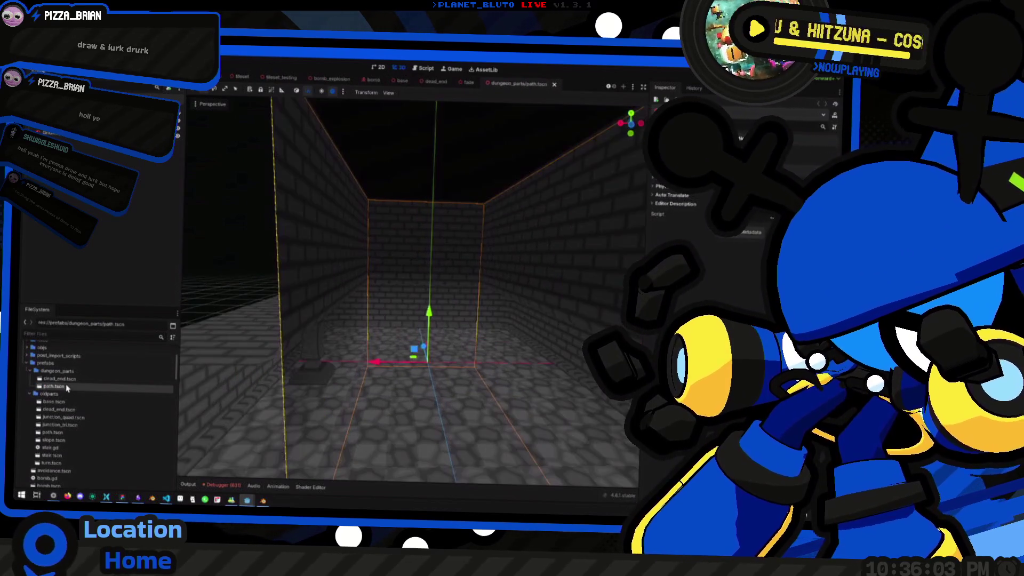
pyautogui.scroll(-5, 528, 254)
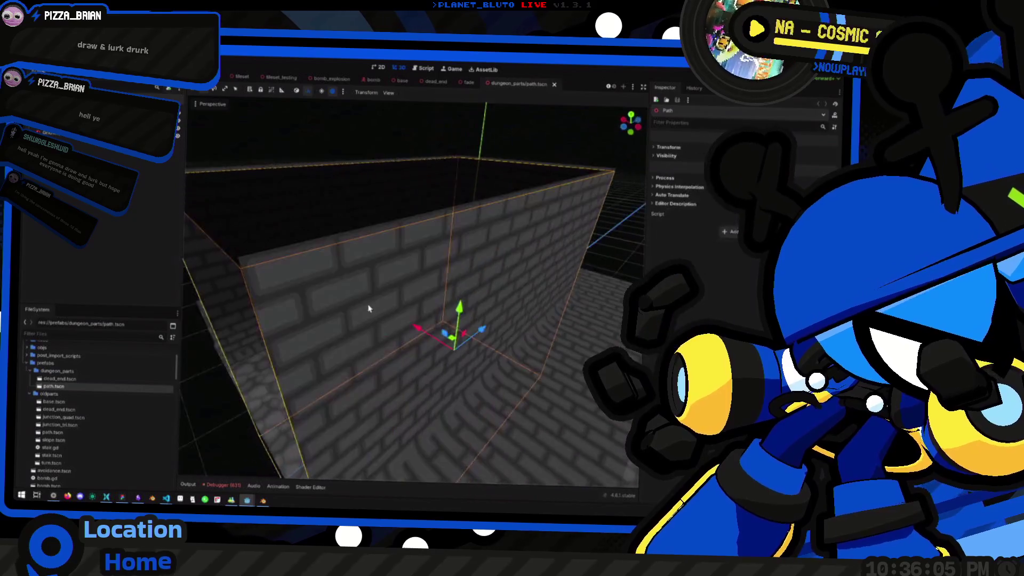
pyautogui.moveTo(486, 265)
pyautogui.mouseDown()
pyautogui.moveTo(485, 293)
pyautogui.moveTo(395, 265)
pyautogui.moveTo(546, 313)
pyautogui.moveTo(536, 307)
pyautogui.mouseUp()
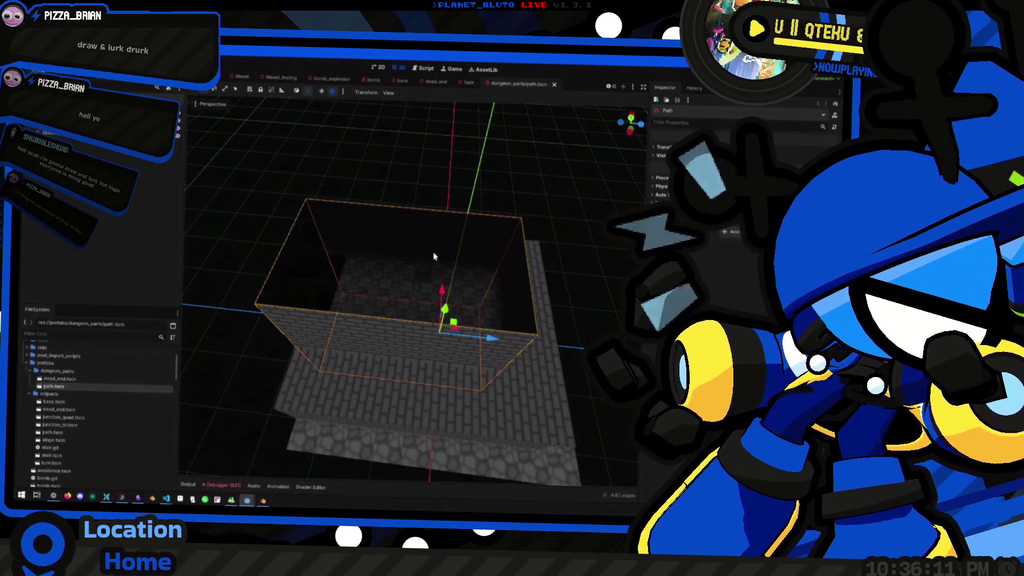
pyautogui.moveTo(476, 263); pyautogui.dragTo(464, 234)
pyautogui.moveTo(467, 392)
pyautogui.mouseDown()
pyautogui.moveTo(349, 344)
pyautogui.moveTo(456, 353)
pyautogui.moveTo(460, 318)
pyautogui.moveTo(413, 318)
pyautogui.moveTo(436, 344)
pyautogui.moveTo(430, 306)
pyautogui.moveTo(448, 331)
pyautogui.mouseUp()
pyautogui.scroll(-5, 412, 318)
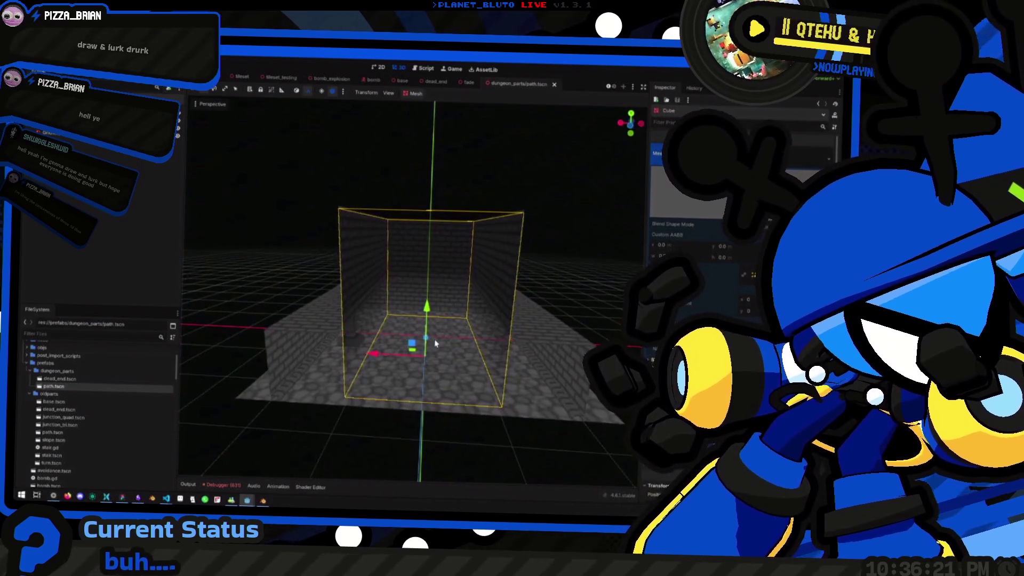
pyautogui.scroll(5, 435, 343)
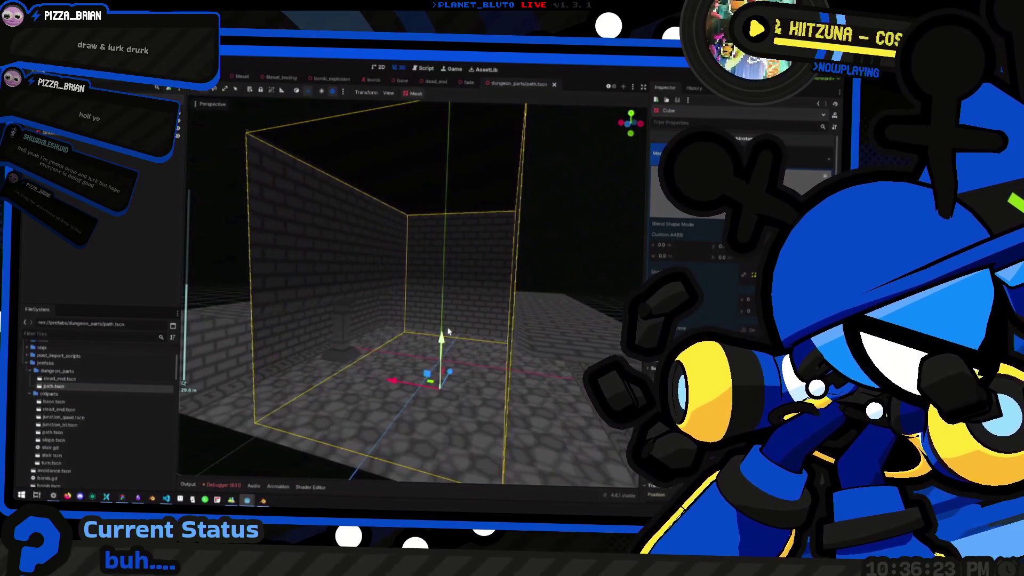
pyautogui.scroll(-5, 443, 331)
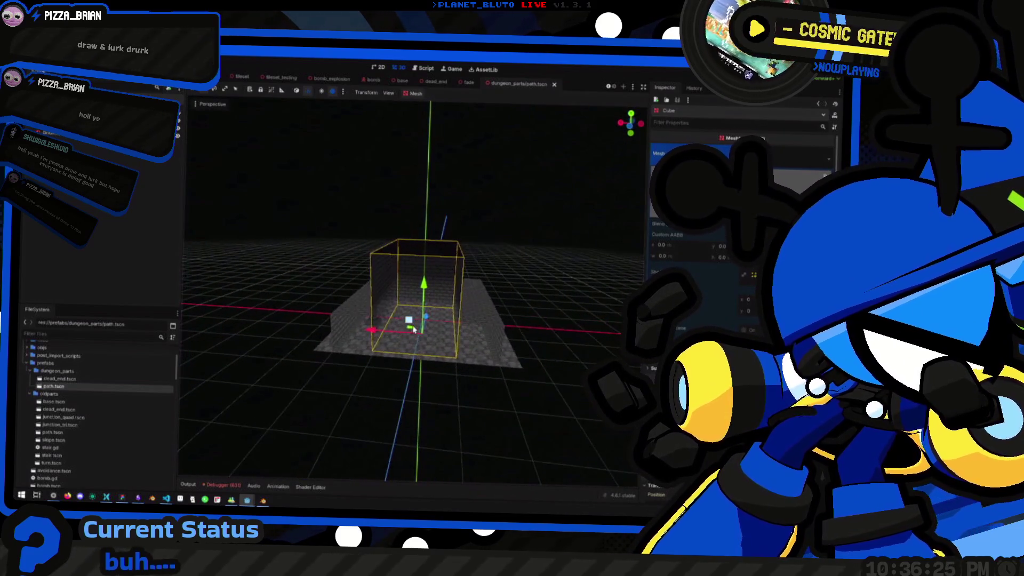
pyautogui.scroll(5, 413, 331)
pyautogui.moveTo(416, 320)
pyautogui.mouseDown()
pyautogui.moveTo(427, 302)
pyautogui.moveTo(472, 315)
pyautogui.moveTo(180, 284)
pyautogui.mouseUp()
pyautogui.scroll(-5, 430, 291)
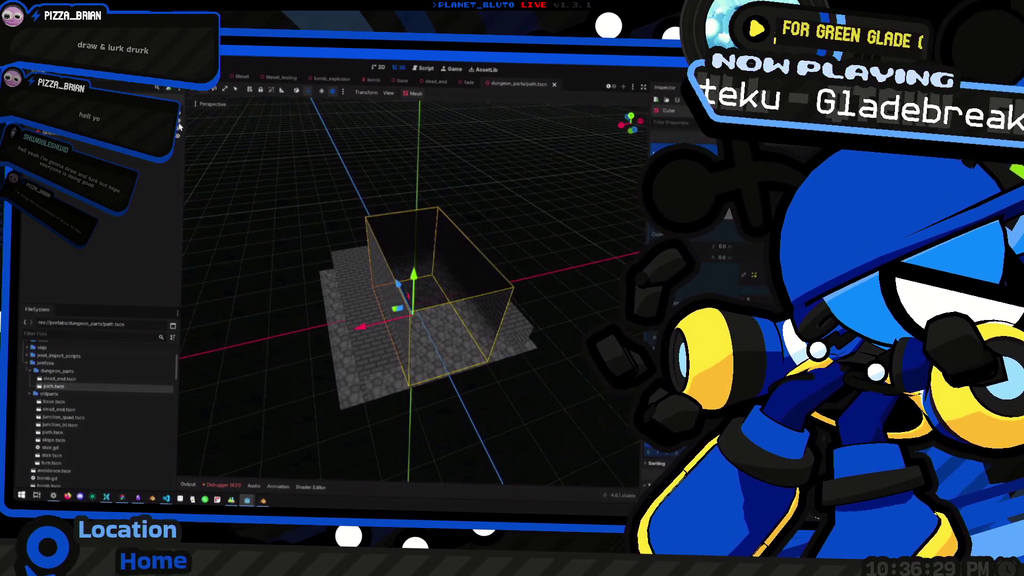
pyautogui.moveTo(179, 126); pyautogui.dragTo(425, 314)
pyautogui.scroll(5, 425, 313)
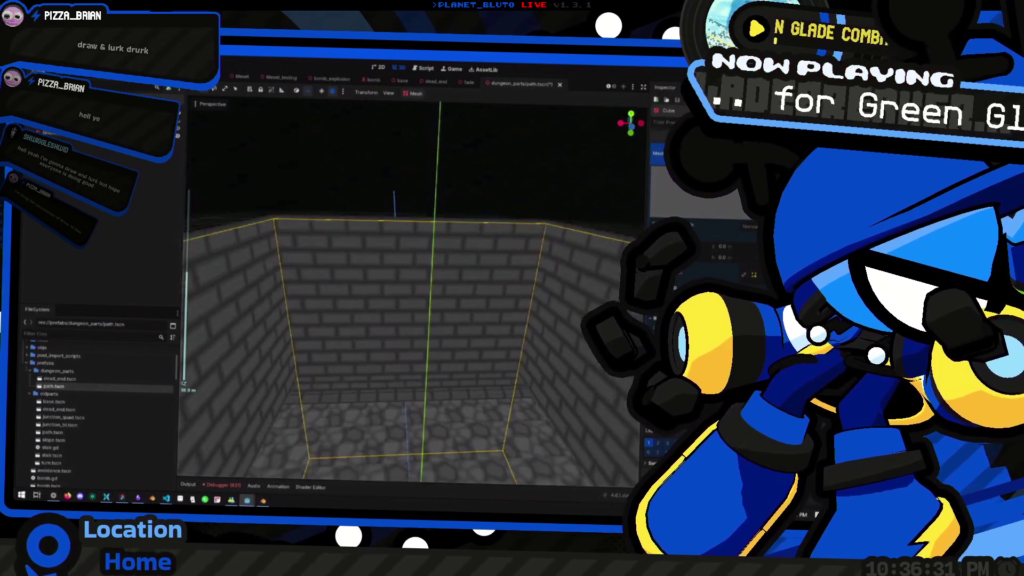
pyautogui.scroll(-5, 293, 271)
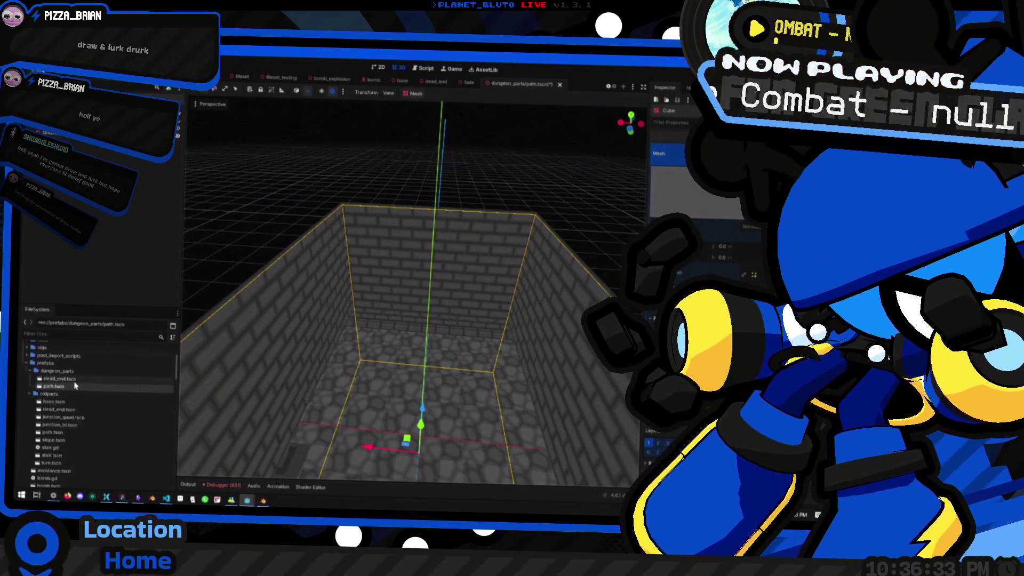
# Select the GridMap, raise the editing layer to 4, and erase floor cells in front of the back wall.
pyautogui.click(53, 112)
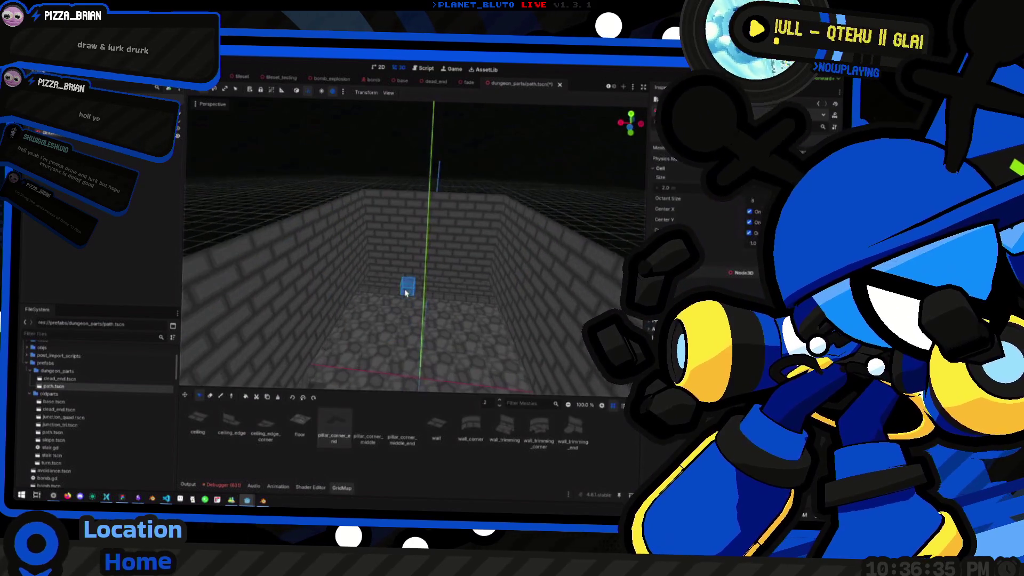
pyautogui.press('e')
pyautogui.press('e')
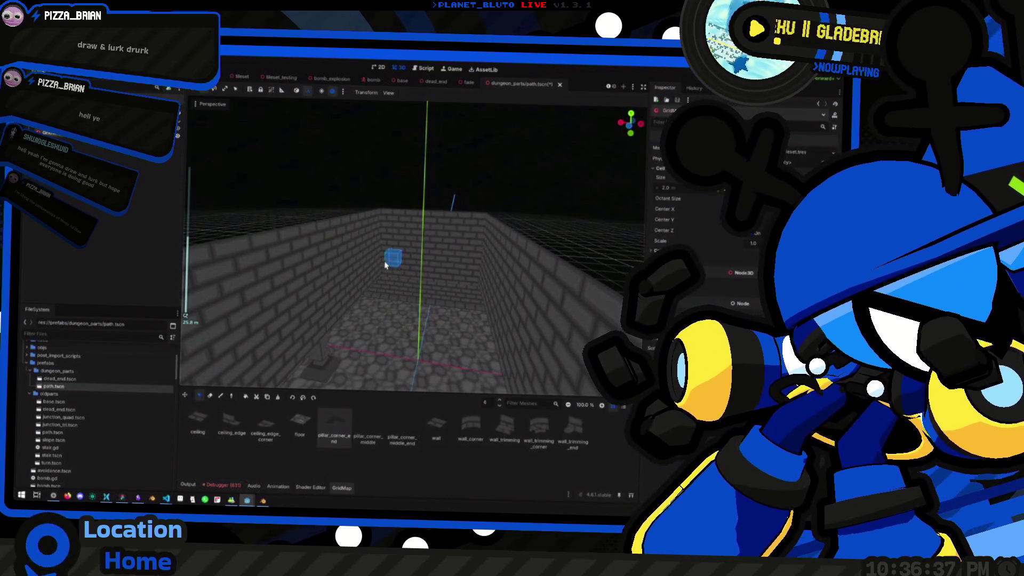
pyautogui.scroll(5, 387, 268)
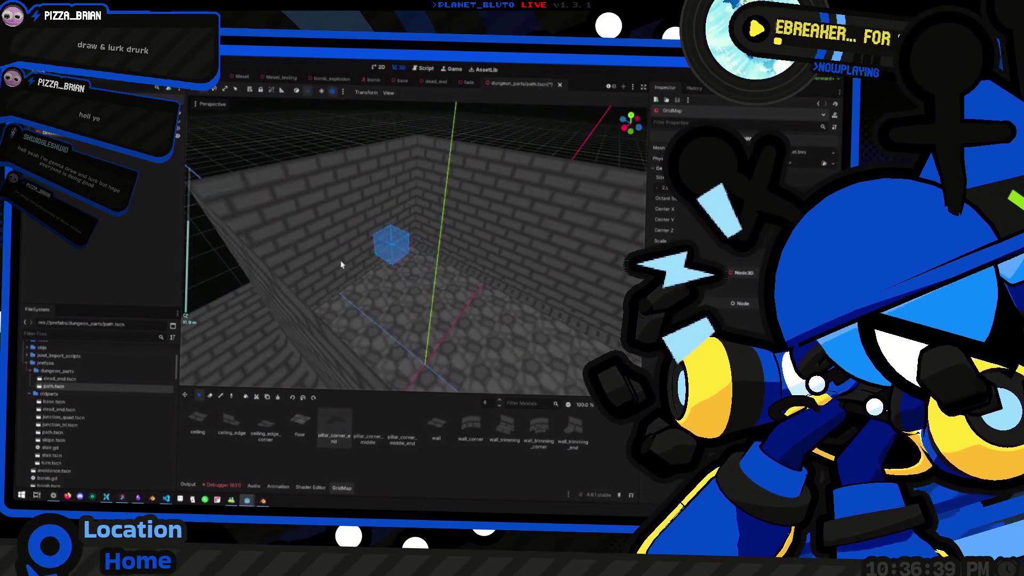
pyautogui.scroll(-5, 392, 265)
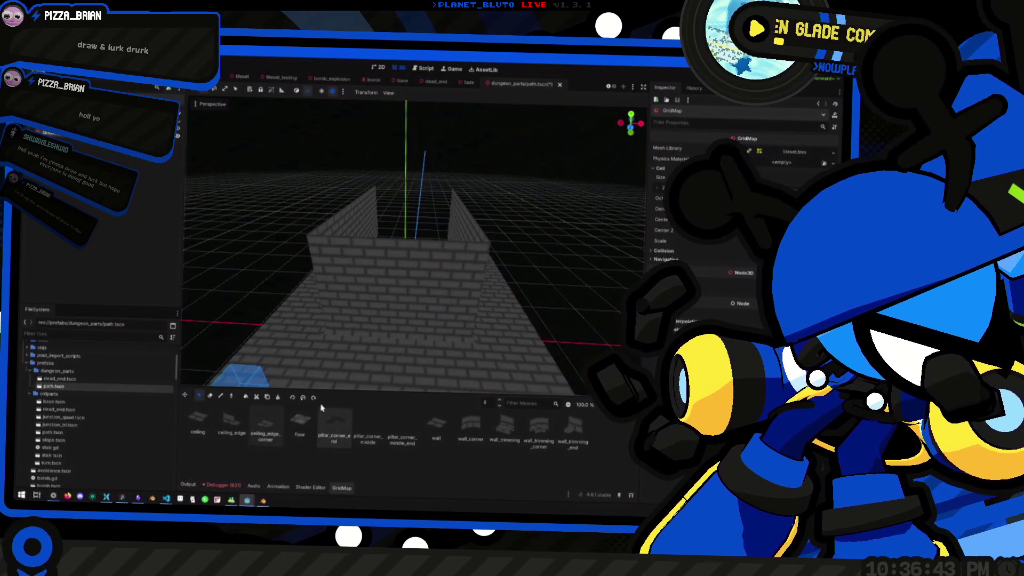
pyautogui.scroll(-5, 361, 297)
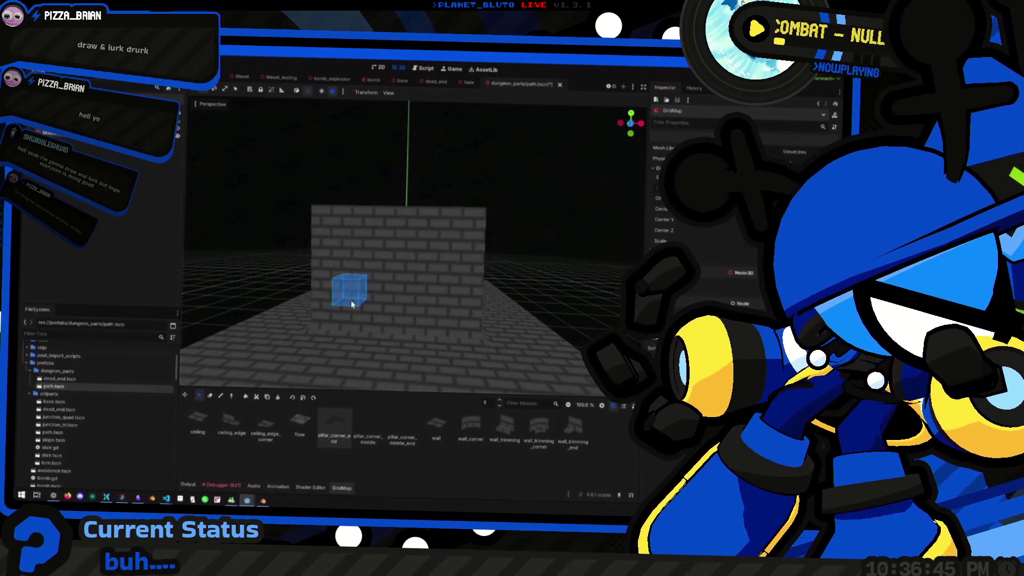
pyautogui.scroll(5, 351, 305)
pyautogui.press('w')
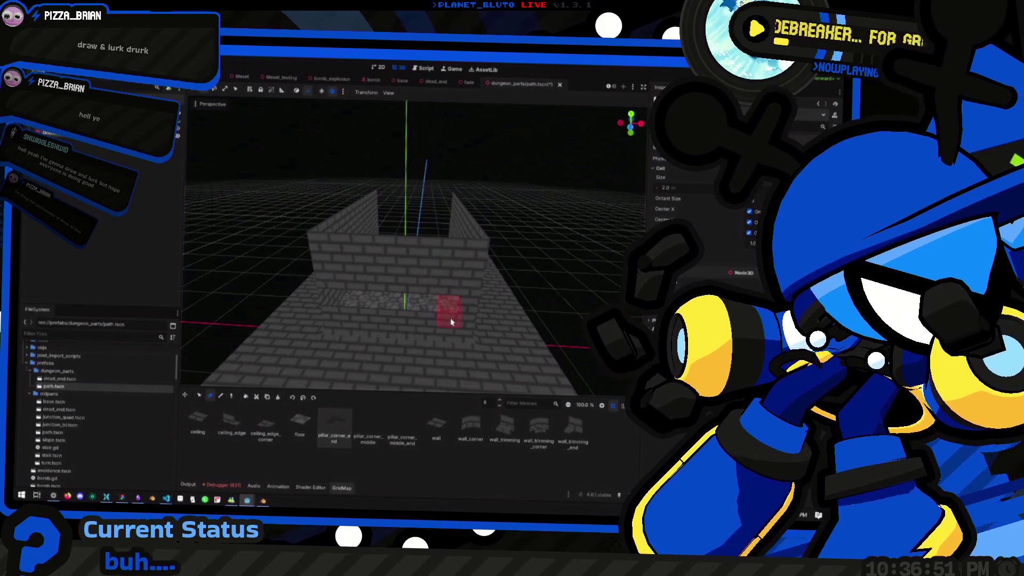
pyautogui.moveTo(454, 332)
pyautogui.mouseDown()
pyautogui.moveTo(366, 299)
pyautogui.moveTo(445, 313)
pyautogui.mouseUp()
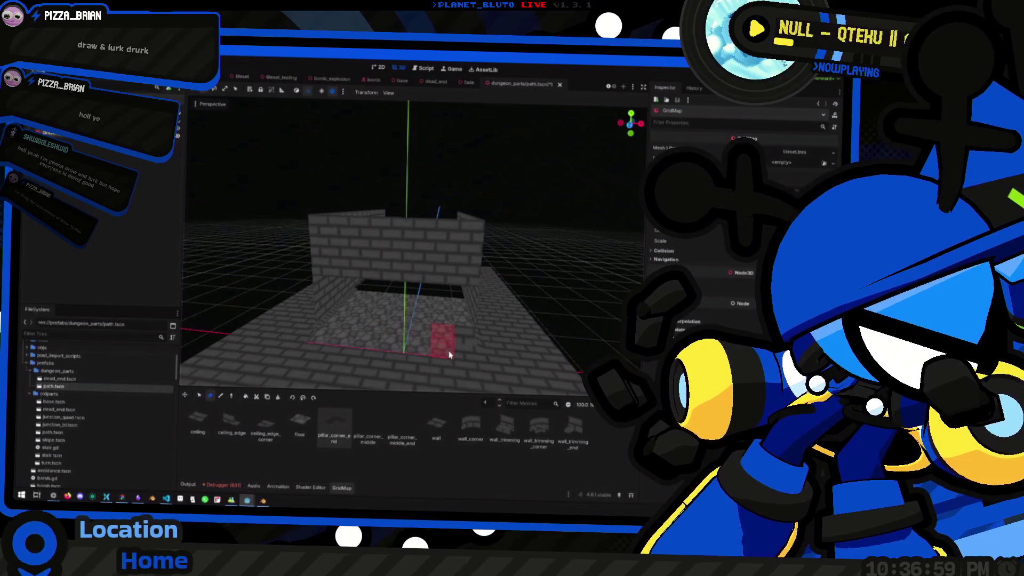
# Orbit around and above the corridor to inspect the erased hole.
pyautogui.moveTo(457, 356); pyautogui.dragTo(331, 323)
pyautogui.scroll(5, 395, 320)
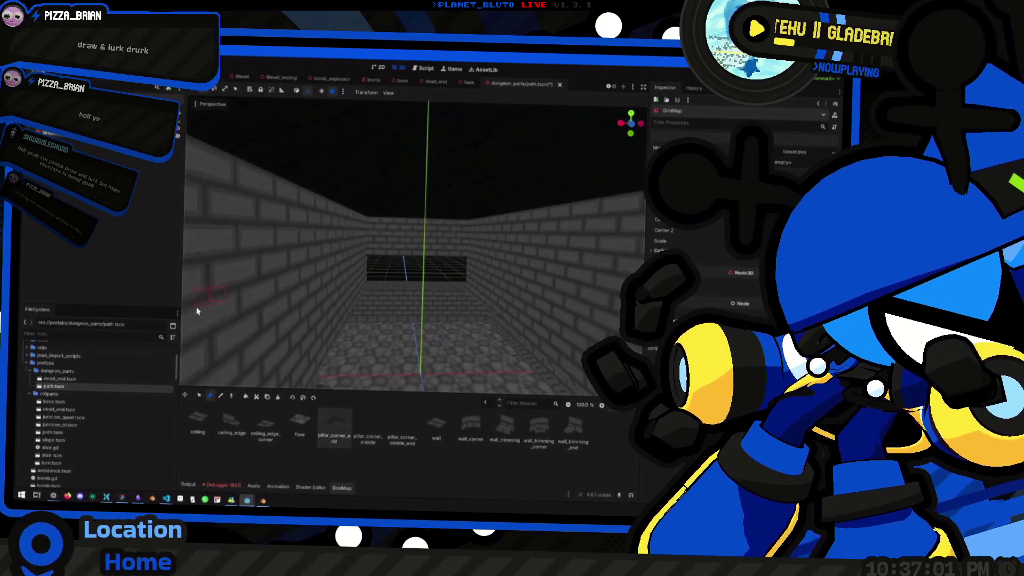
pyautogui.scroll(3, 414, 246)
pyautogui.scroll(-5, 469, 295)
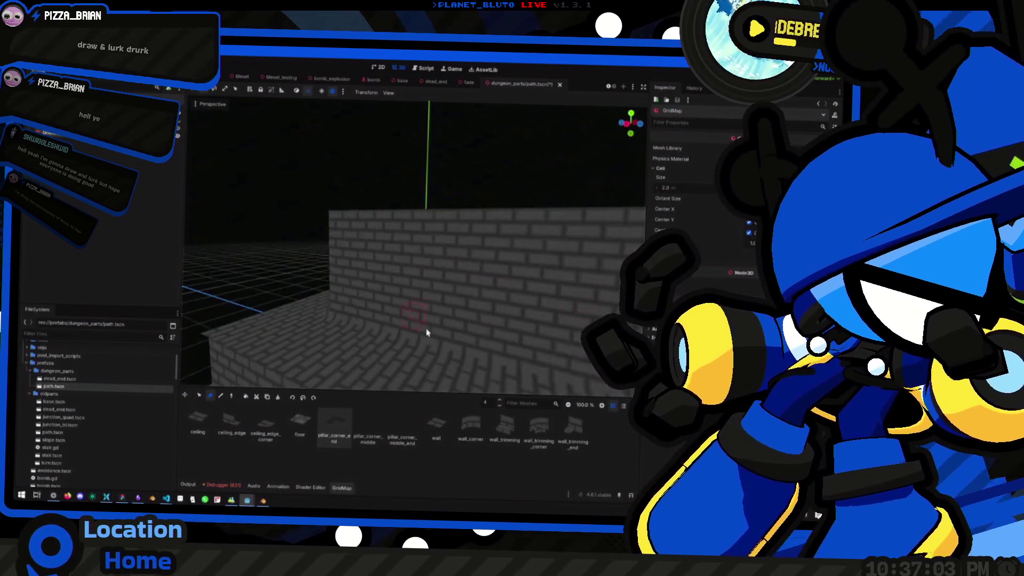
pyautogui.moveTo(418, 304); pyautogui.dragTo(409, 344)
pyautogui.moveTo(335, 343); pyautogui.dragTo(414, 354)
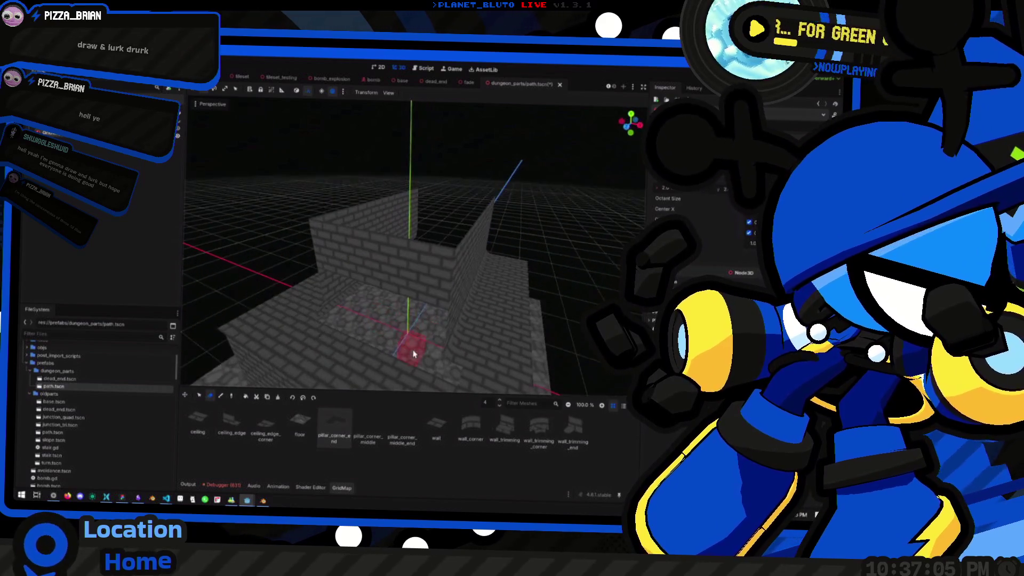
pyautogui.moveTo(315, 320)
pyautogui.mouseDown()
pyautogui.moveTo(319, 355)
pyautogui.moveTo(385, 326)
pyautogui.moveTo(391, 347)
pyautogui.mouseUp()
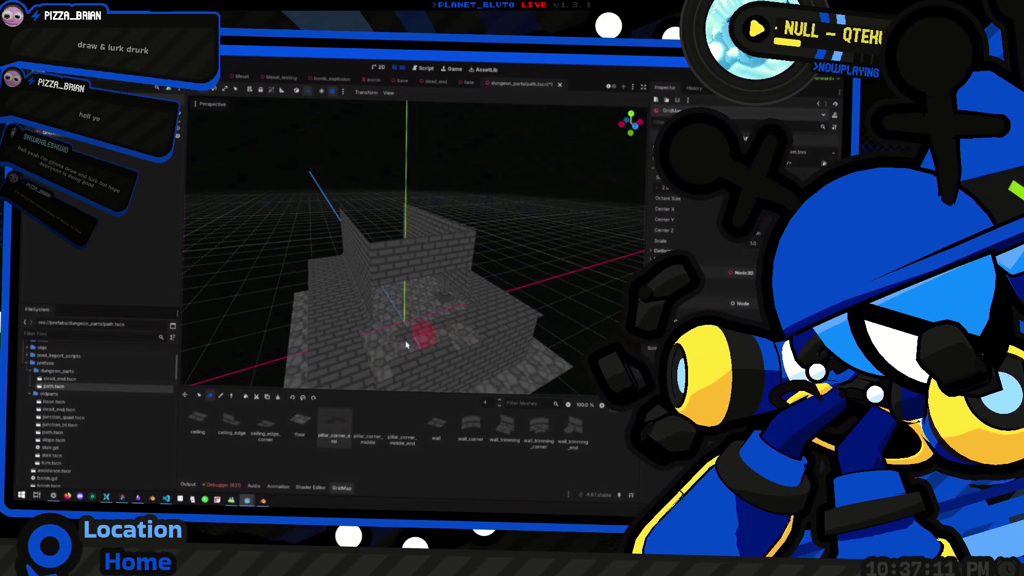
pyautogui.moveTo(418, 333)
pyautogui.mouseDown()
pyautogui.moveTo(378, 333)
pyautogui.moveTo(463, 335)
pyautogui.mouseUp()
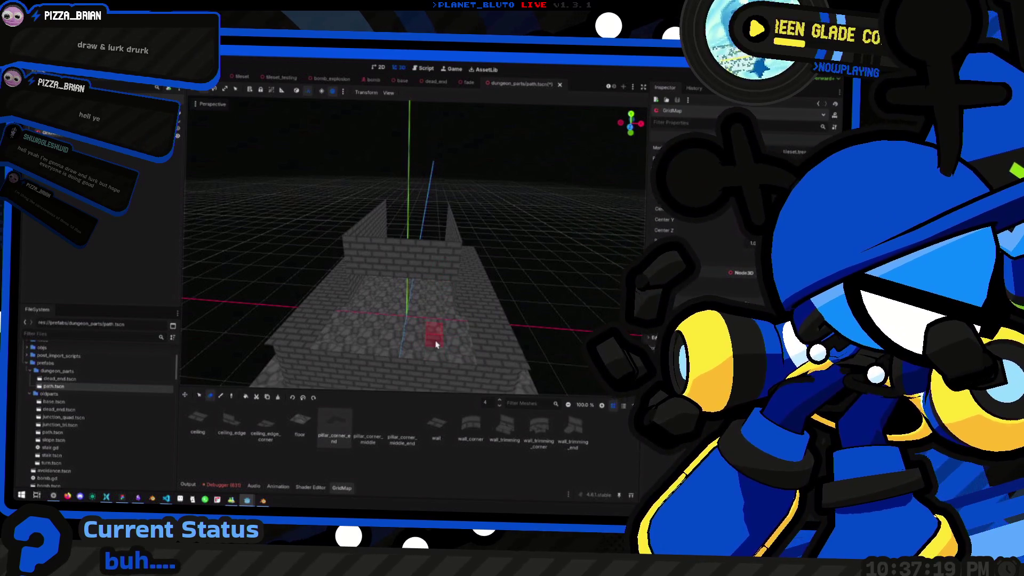
pyautogui.moveTo(433, 348)
pyautogui.mouseDown()
pyautogui.moveTo(432, 332)
pyautogui.moveTo(400, 316)
pyautogui.moveTo(359, 350)
pyautogui.mouseUp()
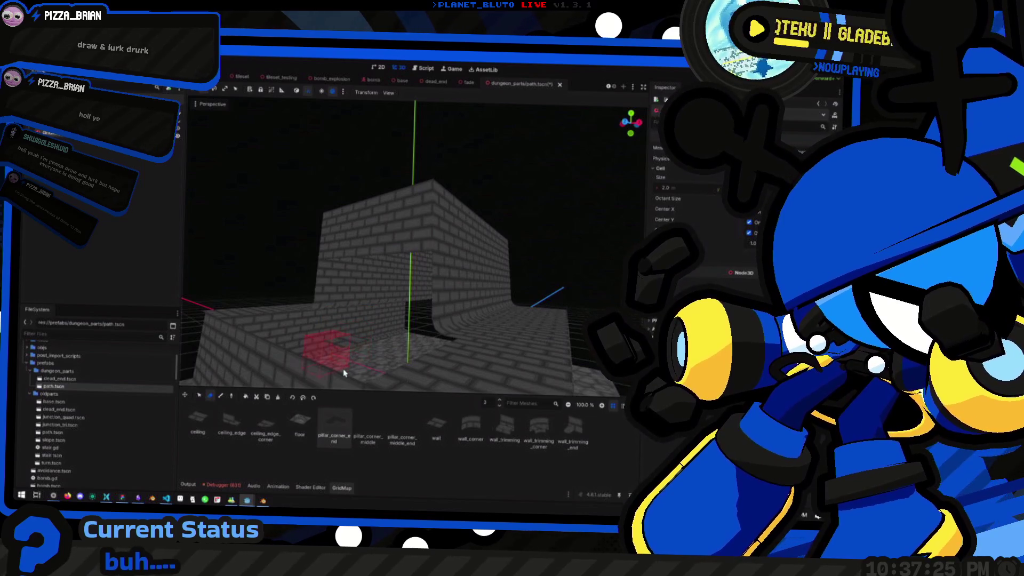
pyautogui.moveTo(363, 345)
pyautogui.mouseDown()
pyautogui.moveTo(376, 333)
pyautogui.moveTo(411, 348)
pyautogui.moveTo(383, 344)
pyautogui.moveTo(402, 343)
pyautogui.moveTo(393, 327)
pyautogui.moveTo(376, 331)
pyautogui.moveTo(411, 281)
pyautogui.moveTo(483, 296)
pyautogui.moveTo(409, 304)
pyautogui.mouseUp()
# Raise the editing layer one level and erase the back wall cells to open the corridor end.
pyautogui.press('e')
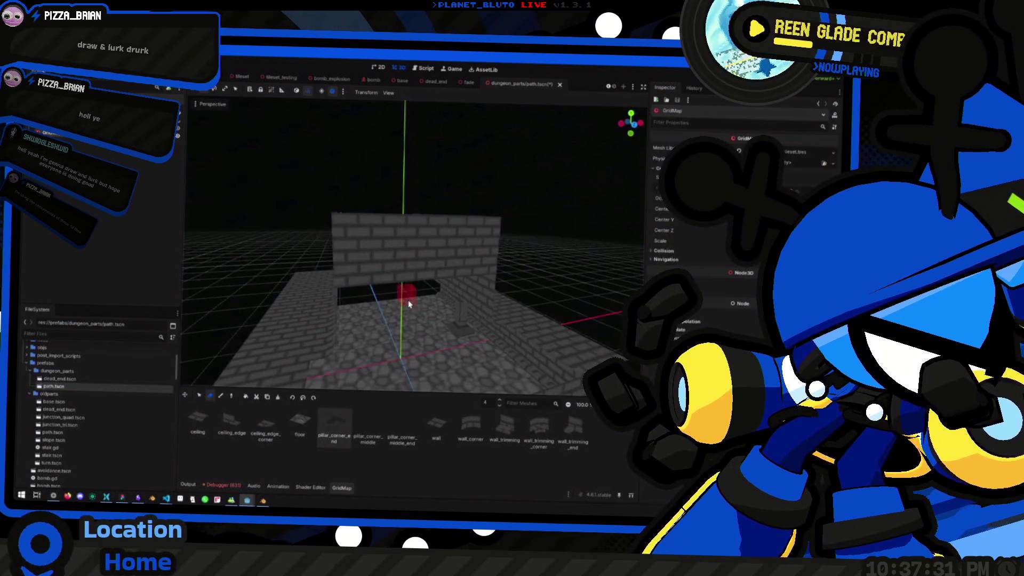
pyautogui.moveTo(361, 281); pyautogui.dragTo(341, 317)
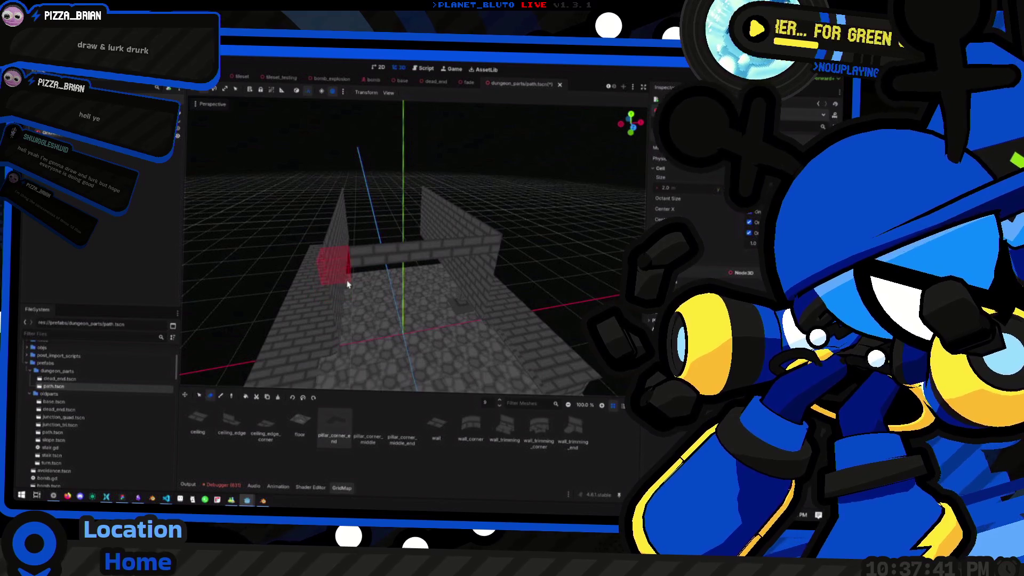
pyautogui.moveTo(486, 261)
pyautogui.mouseDown()
pyautogui.moveTo(345, 229)
pyautogui.moveTo(320, 195)
pyautogui.moveTo(483, 227)
pyautogui.moveTo(507, 251)
pyautogui.moveTo(383, 307)
pyautogui.moveTo(464, 307)
pyautogui.moveTo(402, 310)
pyautogui.moveTo(421, 272)
pyautogui.moveTo(435, 297)
pyautogui.moveTo(312, 278)
pyautogui.mouseUp()
pyautogui.scroll(5, 393, 302)
pyautogui.scroll(-2, 425, 257)
pyautogui.scroll(5, 312, 279)
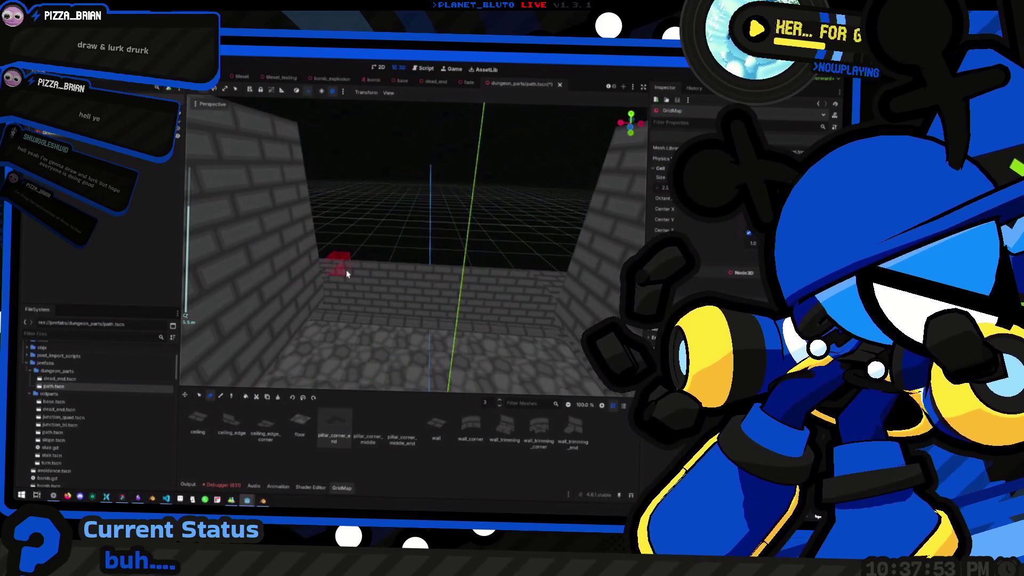
pyautogui.moveTo(350, 263)
pyautogui.mouseDown()
pyautogui.moveTo(370, 265)
pyautogui.moveTo(339, 261)
pyautogui.moveTo(486, 266)
pyautogui.moveTo(397, 272)
pyautogui.moveTo(486, 257)
pyautogui.moveTo(506, 277)
pyautogui.moveTo(462, 274)
pyautogui.moveTo(522, 280)
pyautogui.mouseUp()
# Orbit to check the opening, set the editing layer to 3, and pick ceiling_edge.
pyautogui.moveTo(426, 274)
pyautogui.mouseDown()
pyautogui.moveTo(418, 238)
pyautogui.moveTo(403, 297)
pyautogui.moveTo(357, 302)
pyautogui.moveTo(429, 295)
pyautogui.moveTo(446, 311)
pyautogui.moveTo(393, 321)
pyautogui.moveTo(407, 313)
pyautogui.moveTo(380, 262)
pyautogui.moveTo(433, 298)
pyautogui.mouseUp()
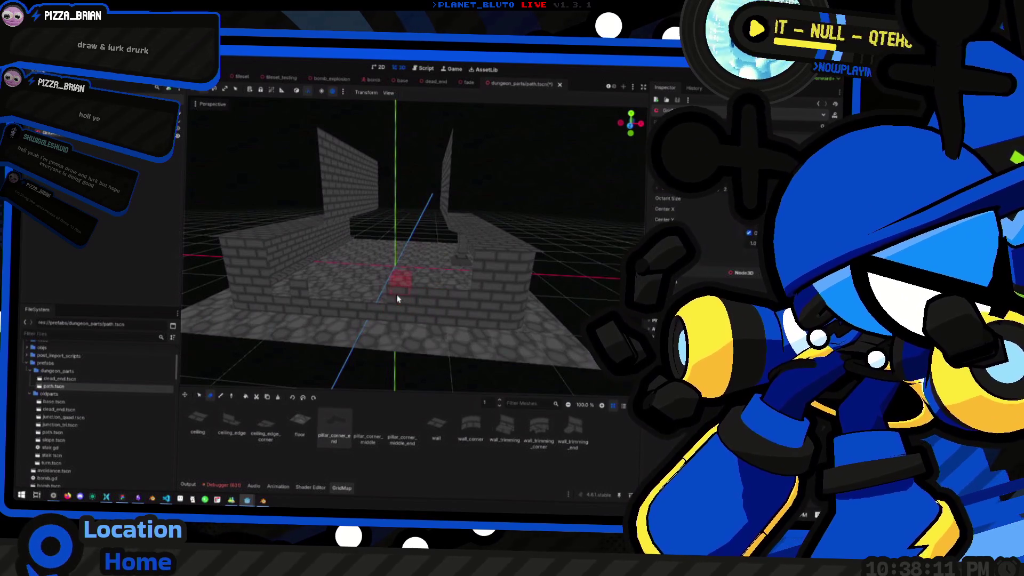
pyautogui.moveTo(459, 304)
pyautogui.mouseDown()
pyautogui.moveTo(431, 308)
pyautogui.moveTo(451, 307)
pyautogui.mouseUp()
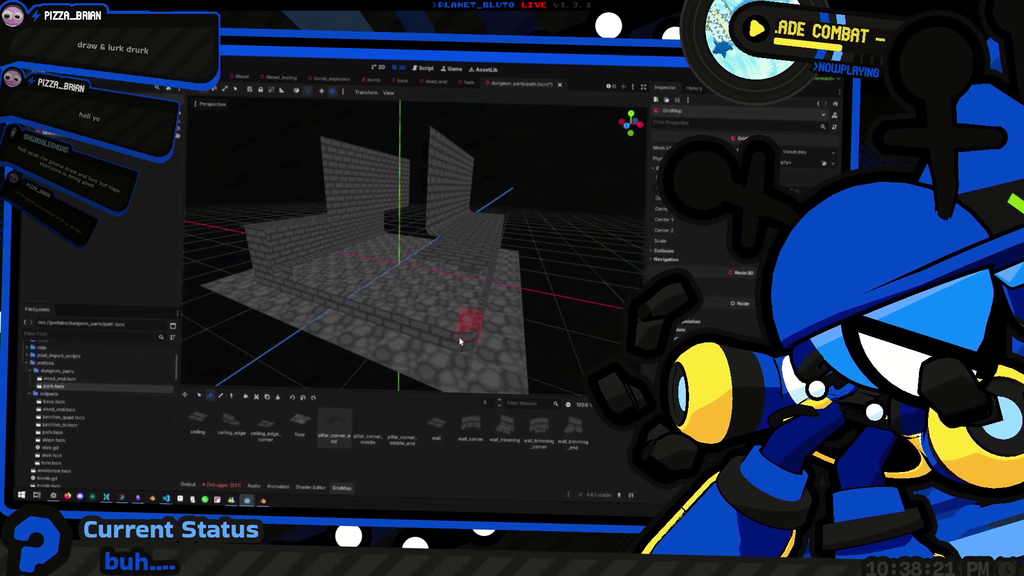
pyautogui.moveTo(408, 327); pyautogui.dragTo(443, 330)
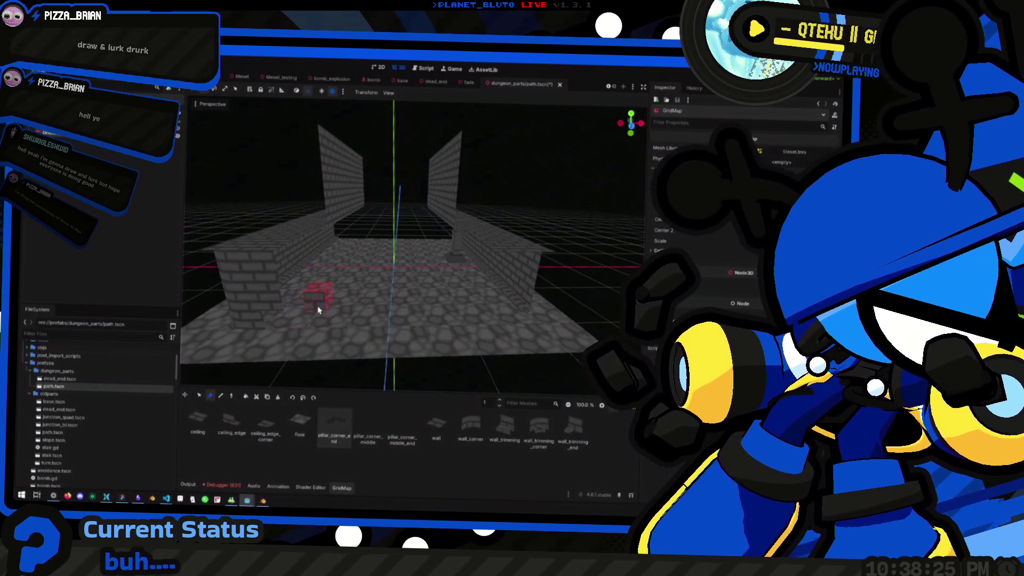
pyautogui.press('q')
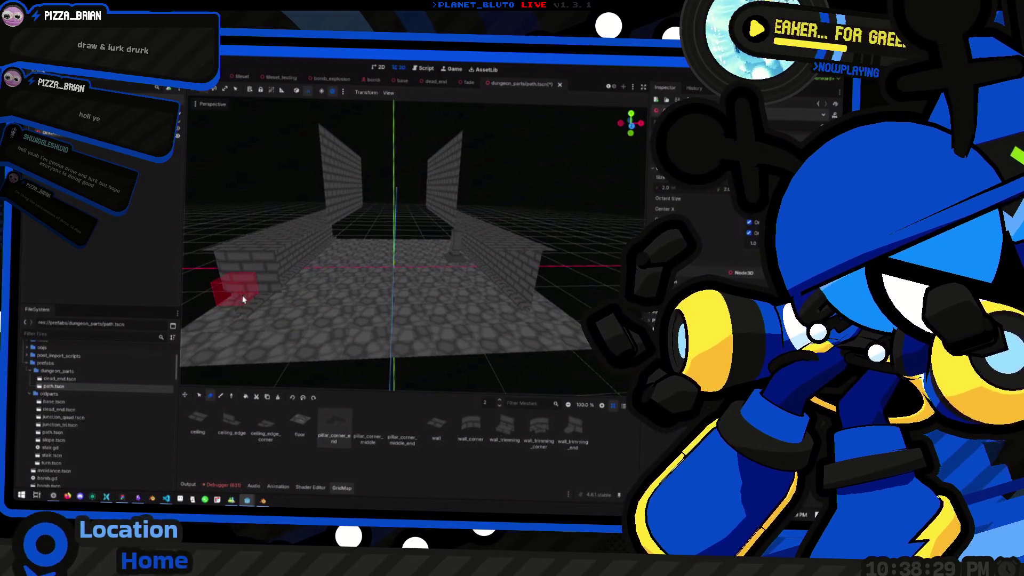
pyautogui.press('e')
pyautogui.moveTo(238, 273)
pyautogui.mouseDown()
pyautogui.moveTo(350, 270)
pyautogui.moveTo(393, 286)
pyautogui.moveTo(381, 267)
pyautogui.moveTo(488, 277)
pyautogui.moveTo(359, 293)
pyautogui.moveTo(496, 287)
pyautogui.moveTo(347, 274)
pyautogui.moveTo(421, 264)
pyautogui.moveTo(365, 265)
pyautogui.moveTo(487, 281)
pyautogui.moveTo(466, 263)
pyautogui.moveTo(419, 258)
pyautogui.moveTo(407, 304)
pyautogui.moveTo(355, 331)
pyautogui.mouseUp()
pyautogui.scroll(-5, 338, 270)
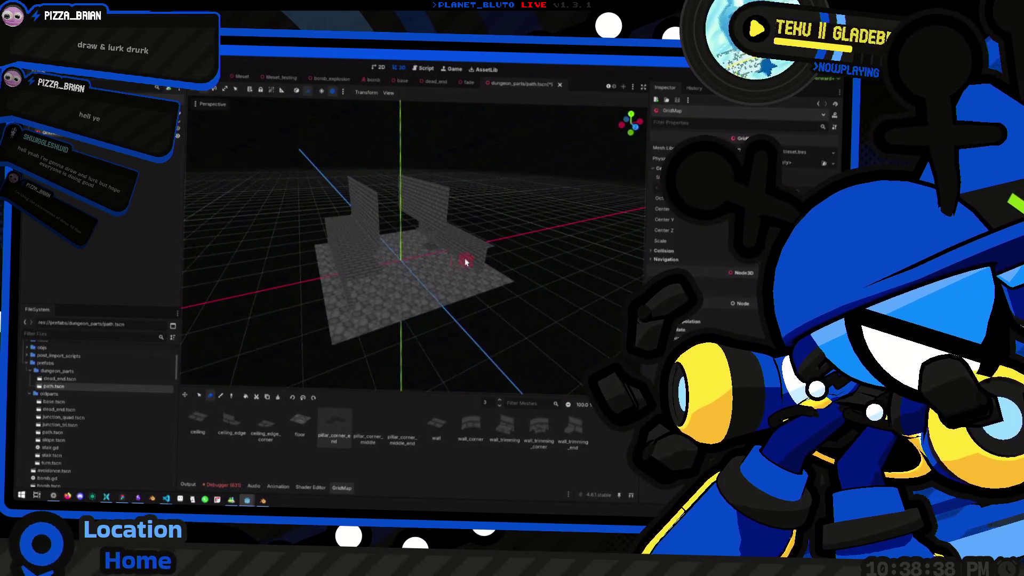
pyautogui.scroll(5, 466, 263)
pyautogui.scroll(-4, 419, 258)
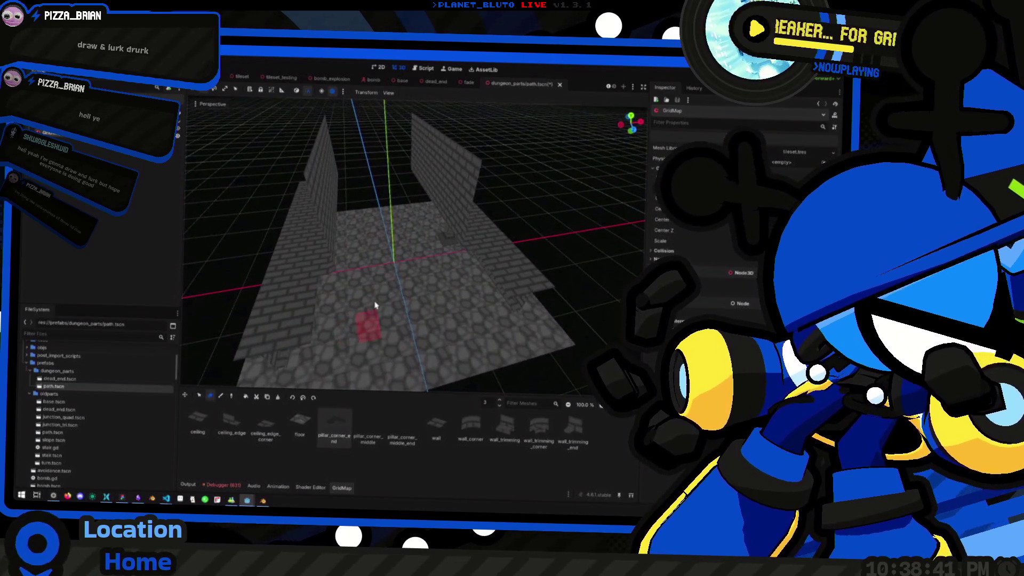
pyautogui.click(232, 422)
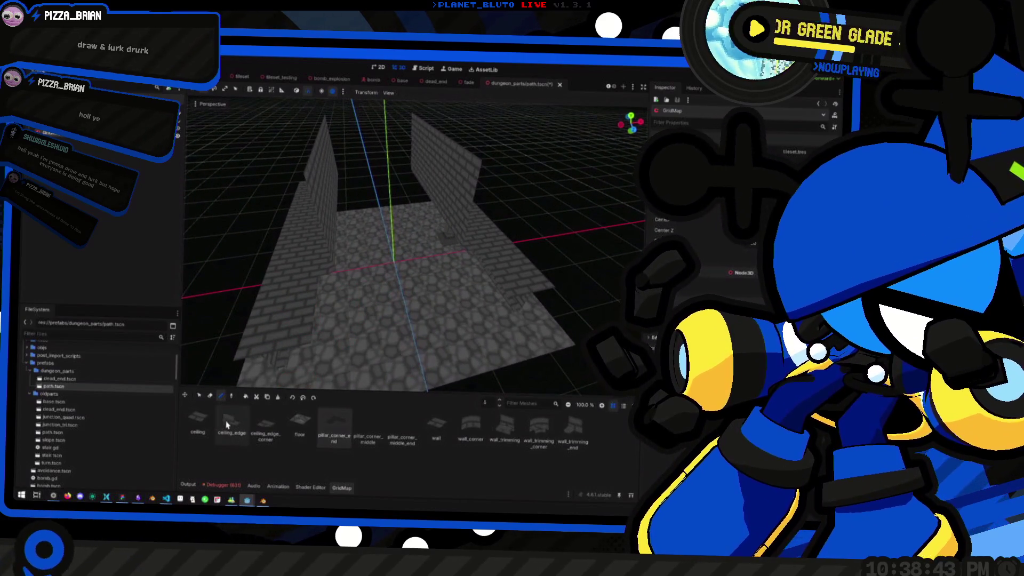
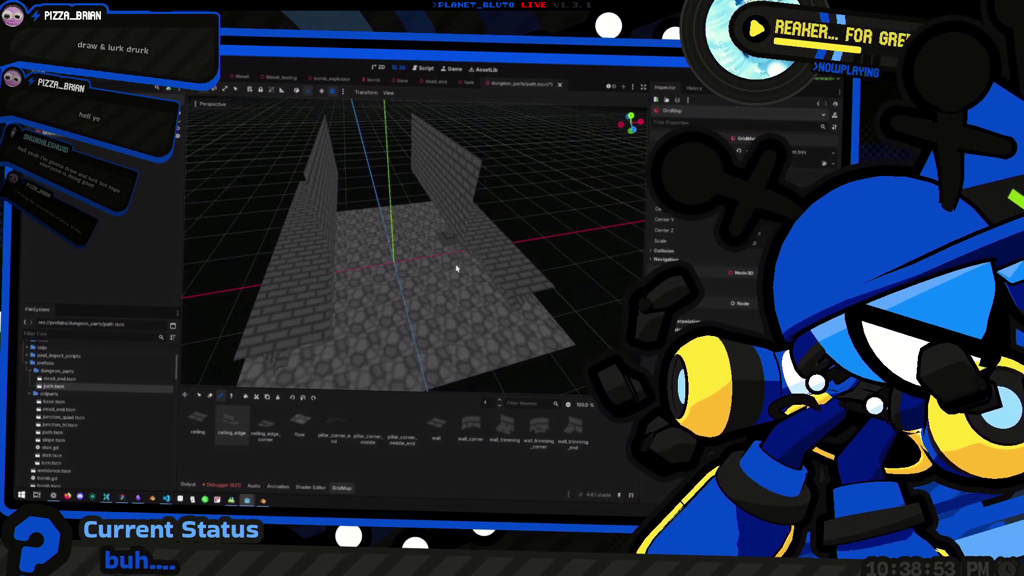
# Look down on the dungeon piece from Top view, orbit back, and select the 'ceiling' piece.
pyautogui.scroll(2, 499, 299)
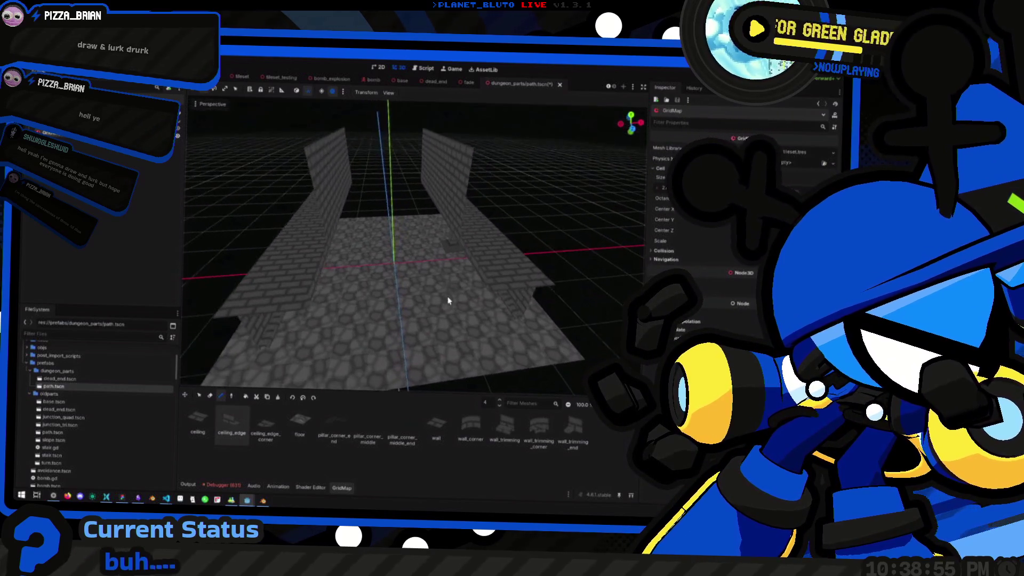
pyautogui.scroll(2, 514, 313)
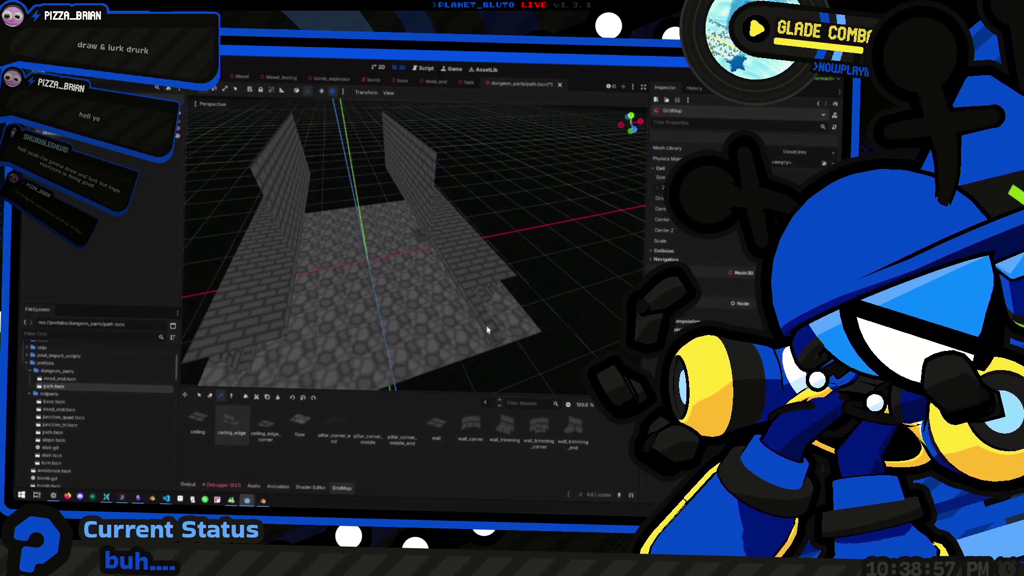
pyautogui.scroll(-2, 486, 330)
pyautogui.scroll(2, 521, 350)
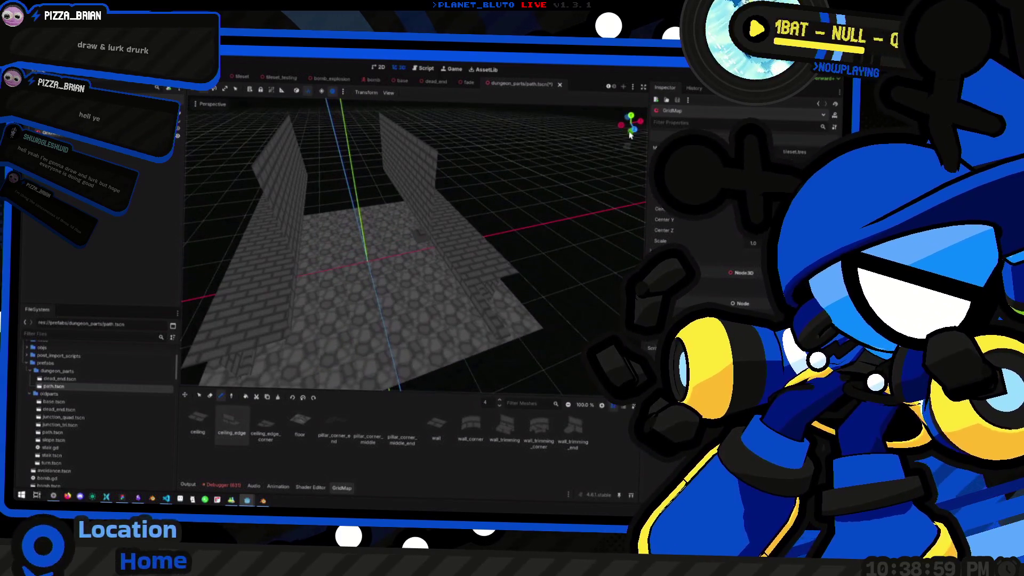
pyautogui.click(631, 121)
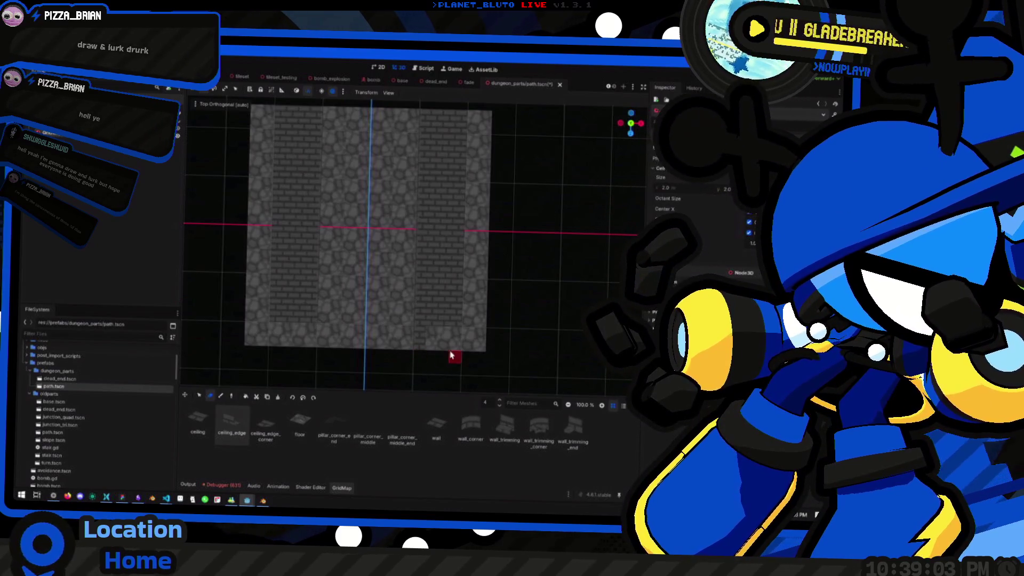
pyautogui.moveTo(618, 159)
pyautogui.mouseDown()
pyautogui.moveTo(446, 270)
pyautogui.moveTo(407, 320)
pyautogui.moveTo(346, 362)
pyautogui.mouseUp()
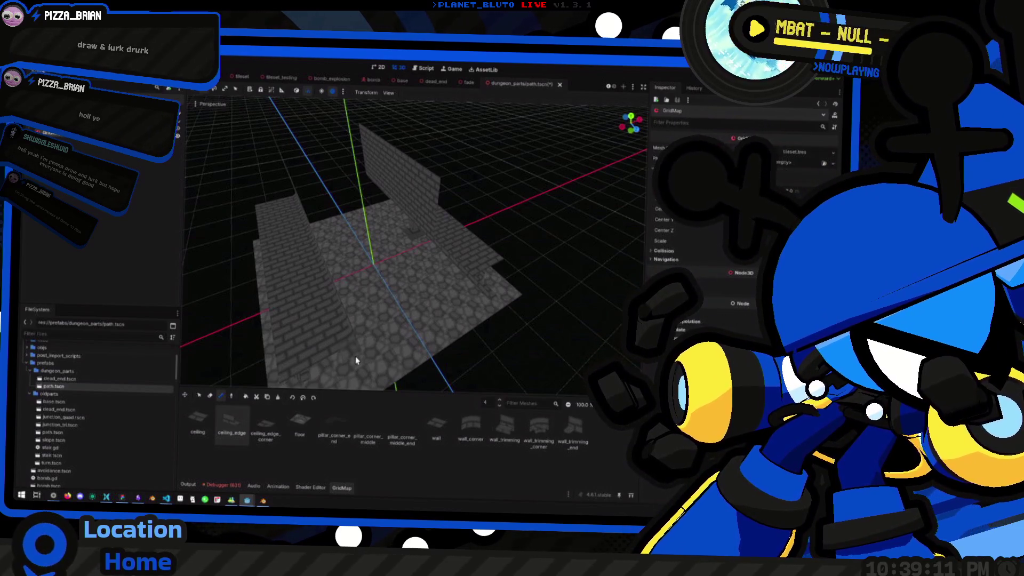
pyautogui.moveTo(356, 361); pyautogui.dragTo(371, 331)
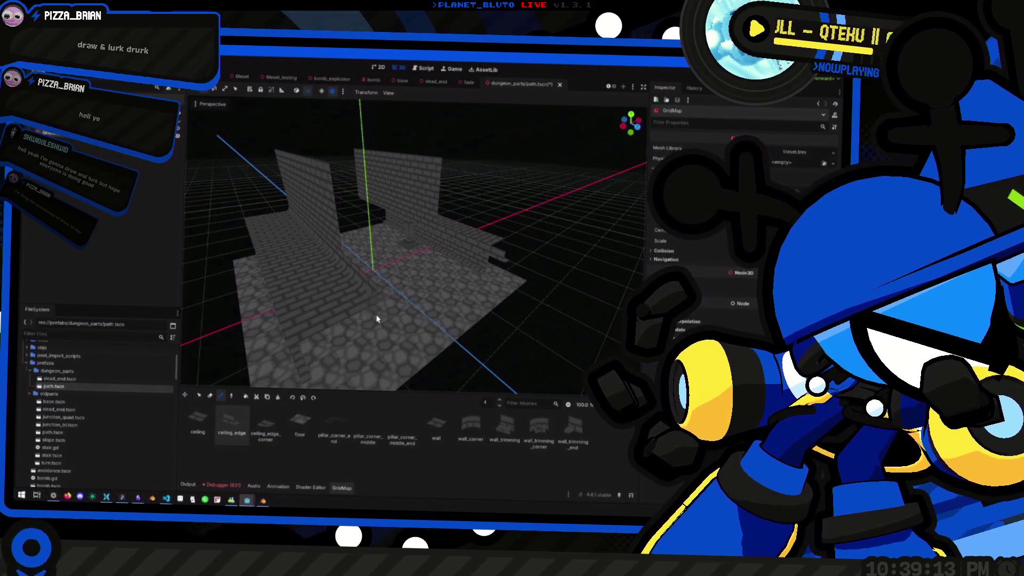
pyautogui.moveTo(407, 347); pyautogui.dragTo(368, 335)
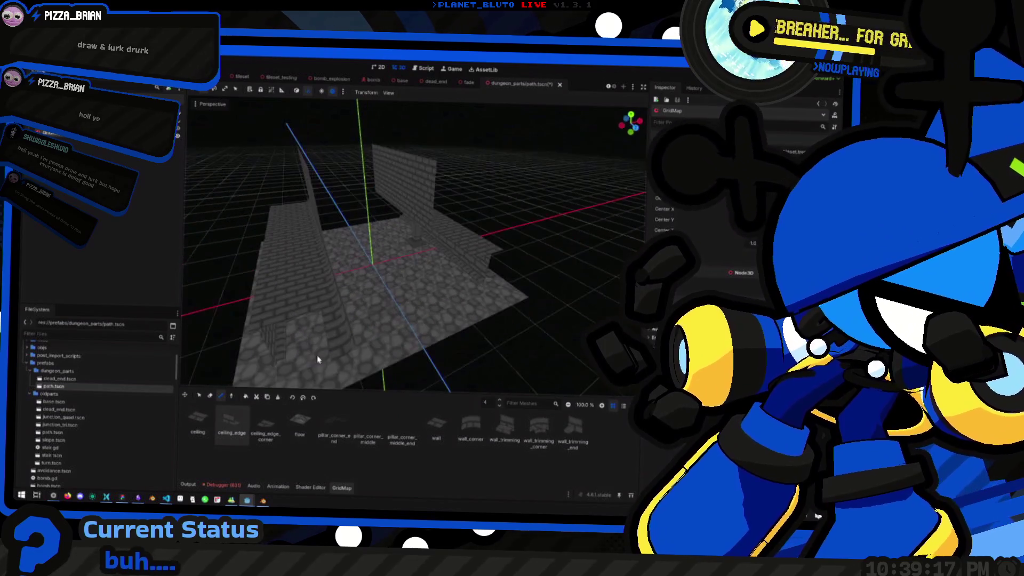
pyautogui.press('r')
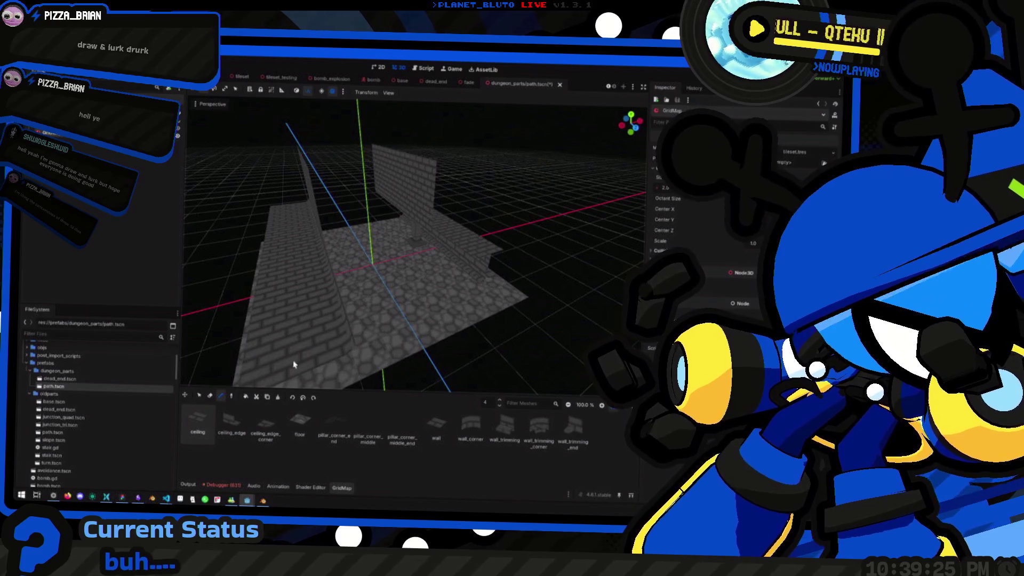
pyautogui.moveTo(531, 273)
pyautogui.mouseDown()
pyautogui.moveTo(381, 289)
pyautogui.moveTo(465, 252)
pyautogui.moveTo(537, 267)
pyautogui.moveTo(537, 281)
pyautogui.moveTo(351, 286)
pyautogui.moveTo(414, 291)
pyautogui.moveTo(378, 293)
pyautogui.mouseUp()
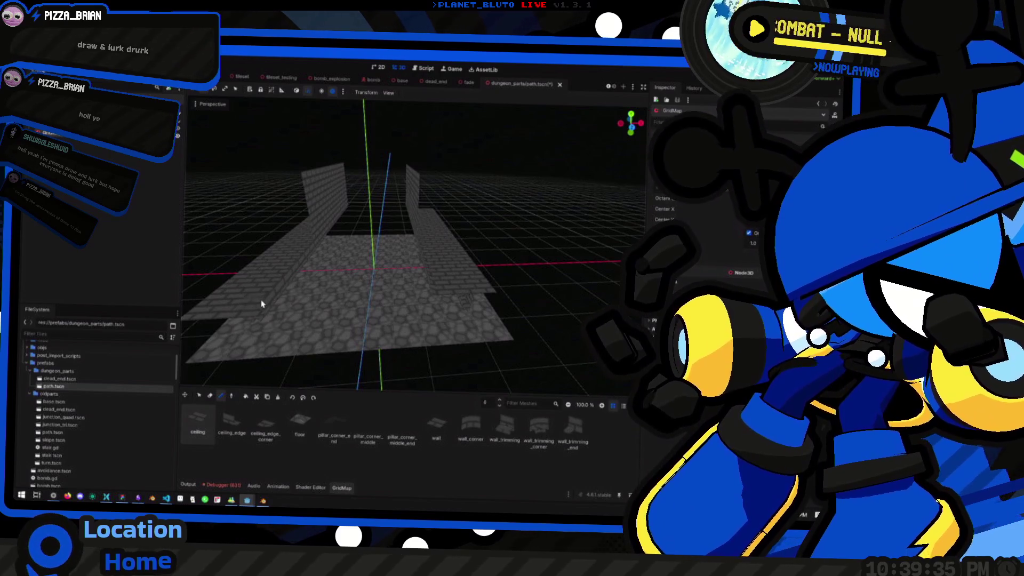
# Select the 'wall' piece and set the GridMap painting floor level.
pyautogui.click(436, 429)
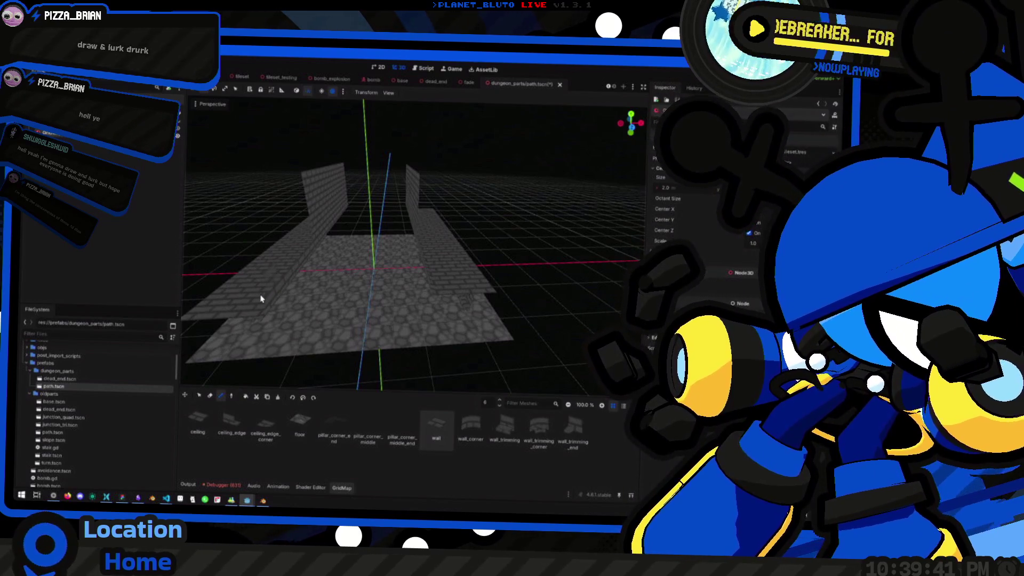
pyautogui.scroll(5, 340, 267)
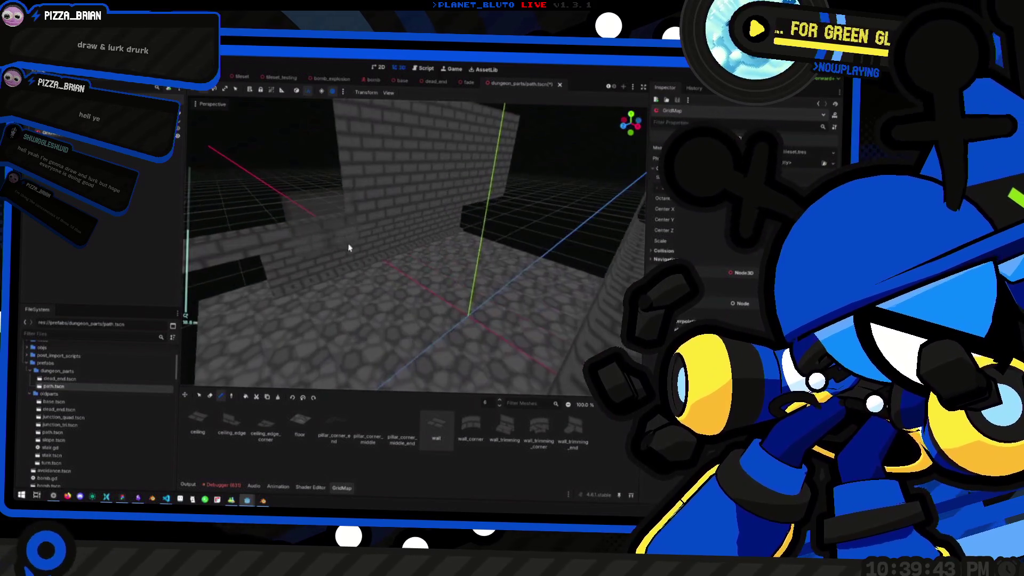
pyautogui.scroll(-5, 347, 247)
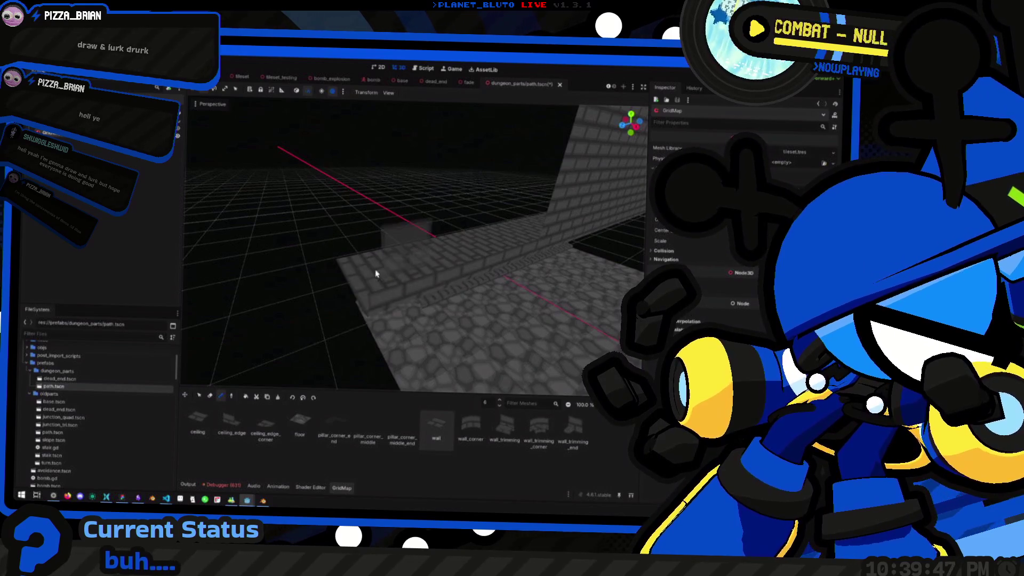
pyautogui.press('q')
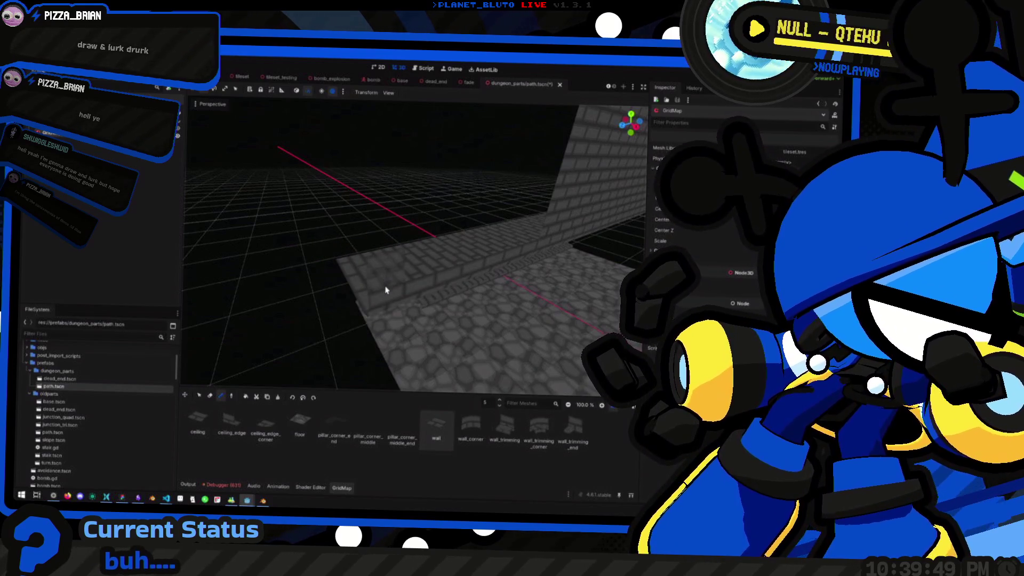
pyautogui.moveTo(524, 241)
pyautogui.mouseDown()
pyautogui.moveTo(489, 258)
pyautogui.moveTo(545, 254)
pyautogui.mouseUp()
pyautogui.press('e')
# Paint a new upper row of wall pieces across the top of the existing wall.
pyautogui.moveTo(479, 246); pyautogui.dragTo(332, 243)
pyautogui.press('e')
pyautogui.moveTo(309, 203)
pyautogui.mouseDown()
pyautogui.moveTo(532, 213)
pyautogui.moveTo(286, 224)
pyautogui.mouseUp()
pyautogui.hotkey('ctrl', 'z')
pyautogui.press('e')
pyautogui.hotkey('ctrl', 'z')
pyautogui.moveTo(354, 224)
pyautogui.mouseDown()
pyautogui.moveTo(315, 222)
pyautogui.moveTo(504, 227)
pyautogui.moveTo(521, 187)
pyautogui.moveTo(275, 183)
pyautogui.mouseUp()
pyautogui.scroll(-5, 326, 182)
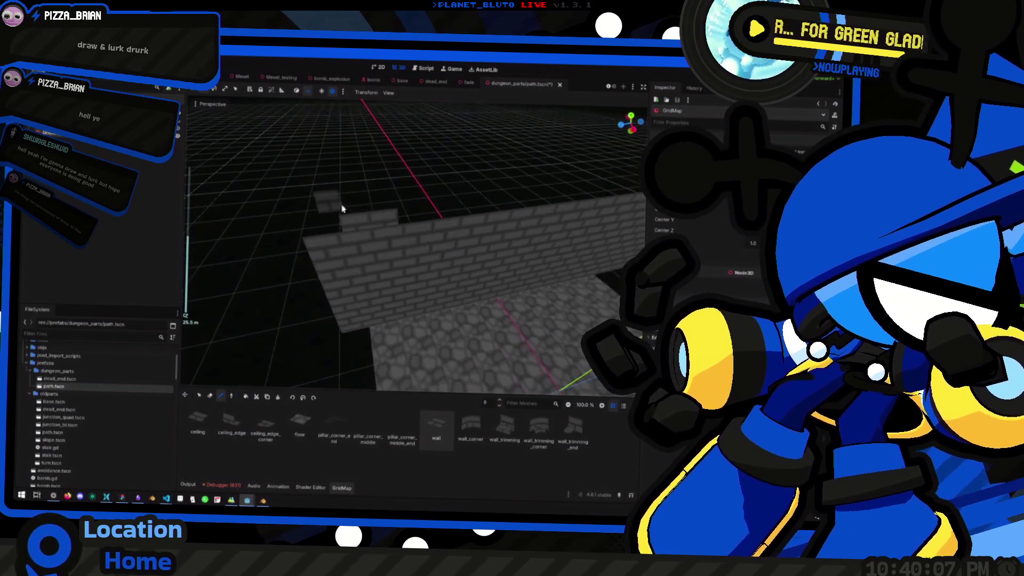
pyautogui.scroll(-3, 377, 229)
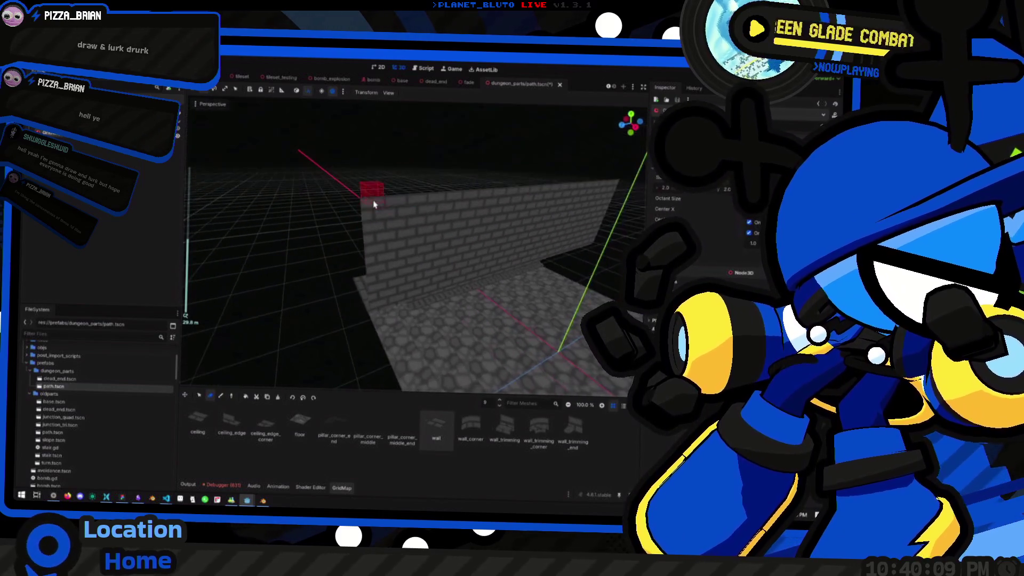
pyautogui.scroll(-3, 439, 267)
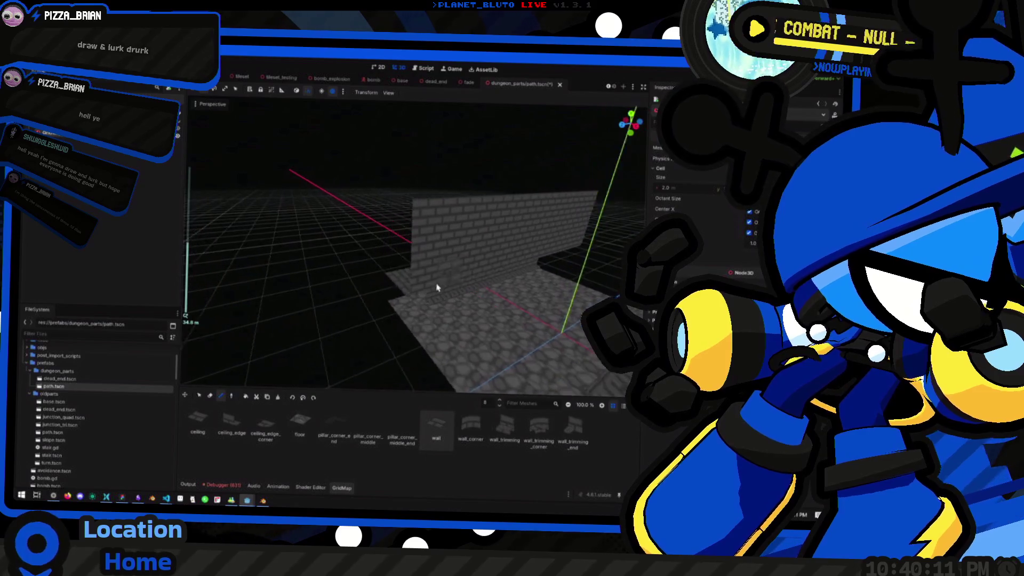
pyautogui.scroll(10, 477, 273)
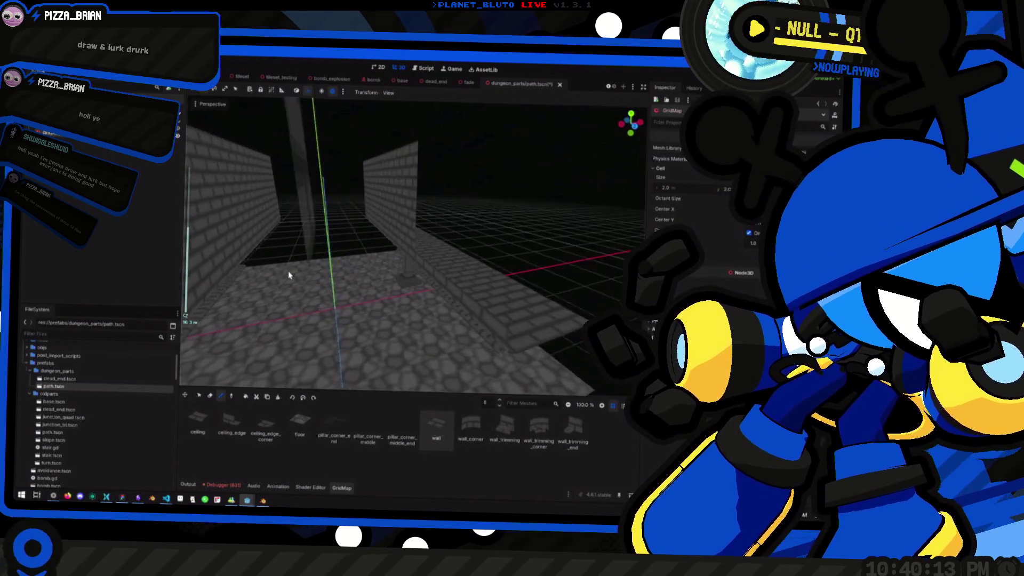
pyautogui.scroll(3, 354, 308)
pyautogui.press('w')
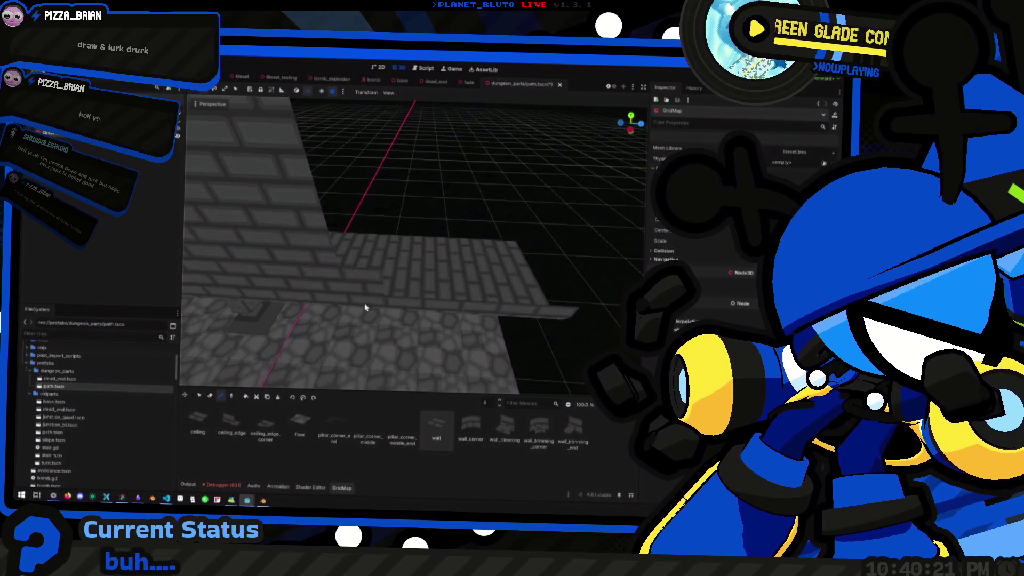
# Extend the brick wall to the right and upward, undoing the stray upper tiles.
pyautogui.moveTo(545, 323)
pyautogui.mouseDown()
pyautogui.moveTo(569, 289)
pyautogui.moveTo(373, 279)
pyautogui.moveTo(374, 248)
pyautogui.moveTo(618, 259)
pyautogui.mouseUp()
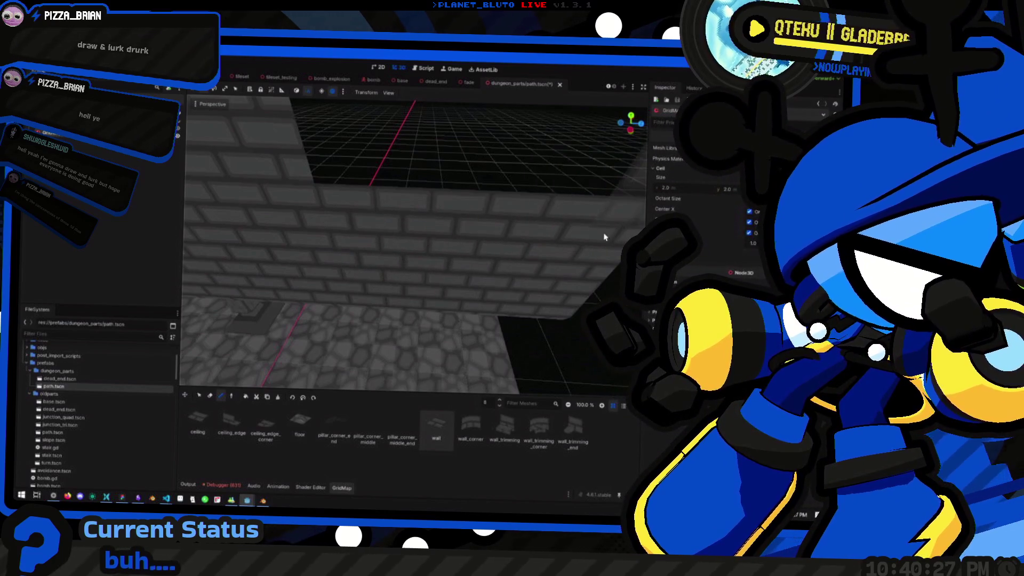
pyautogui.moveTo(608, 193)
pyautogui.mouseDown()
pyautogui.moveTo(352, 188)
pyautogui.moveTo(581, 209)
pyautogui.mouseUp()
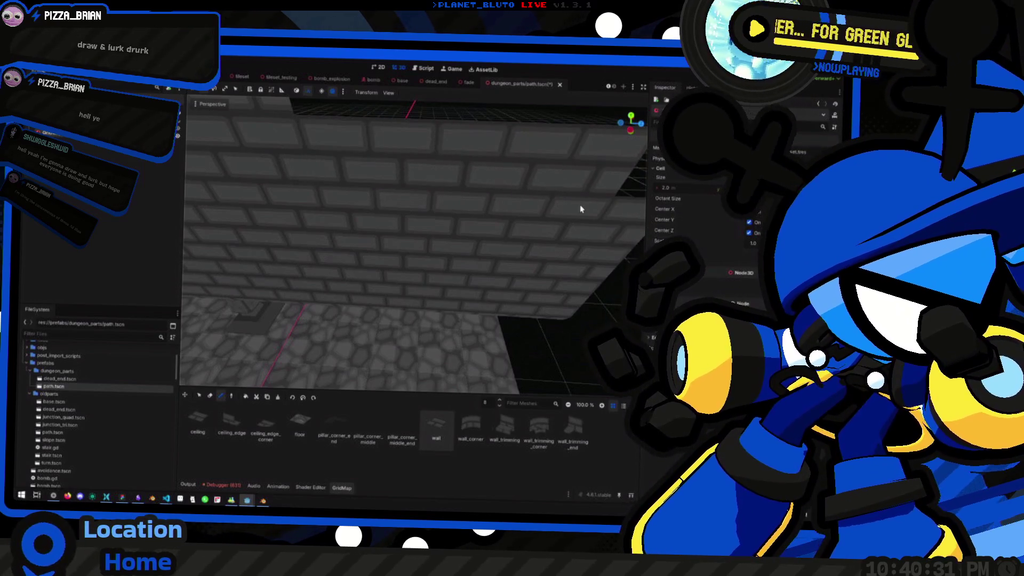
pyautogui.hotkey('ctrl', 'z')
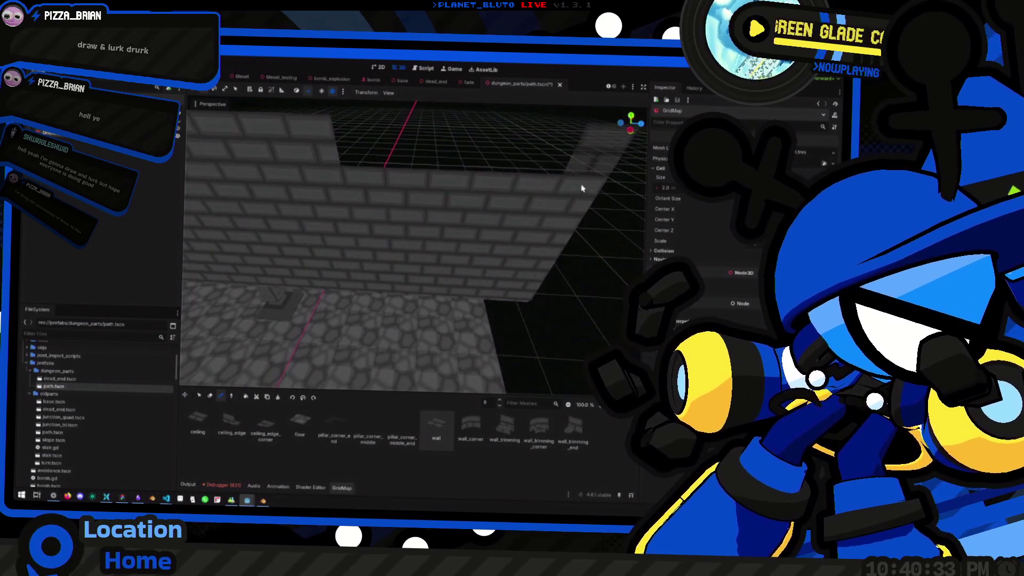
pyautogui.scroll(-8, 369, 174)
pyautogui.moveTo(278, 227)
pyautogui.mouseDown()
pyautogui.moveTo(398, 178)
pyautogui.moveTo(533, 201)
pyautogui.moveTo(368, 251)
pyautogui.moveTo(337, 270)
pyautogui.moveTo(338, 283)
pyautogui.moveTo(309, 231)
pyautogui.mouseUp()
pyautogui.scroll(4, 431, 280)
pyautogui.moveTo(431, 280)
pyautogui.mouseDown()
pyautogui.moveTo(400, 283)
pyautogui.moveTo(414, 265)
pyautogui.moveTo(376, 278)
pyautogui.moveTo(363, 235)
pyautogui.mouseUp()
pyautogui.scroll(3, 375, 278)
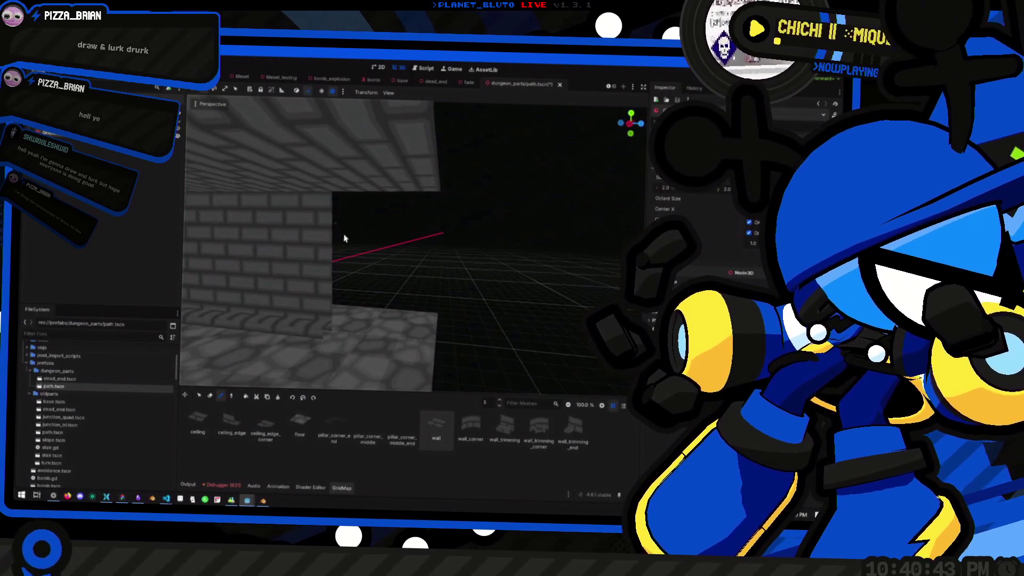
pyautogui.moveTo(339, 331)
pyautogui.mouseDown()
pyautogui.moveTo(385, 295)
pyautogui.moveTo(308, 208)
pyautogui.mouseUp()
pyautogui.moveTo(388, 320)
pyautogui.mouseDown()
pyautogui.moveTo(350, 334)
pyautogui.moveTo(434, 286)
pyautogui.moveTo(417, 308)
pyautogui.mouseUp()
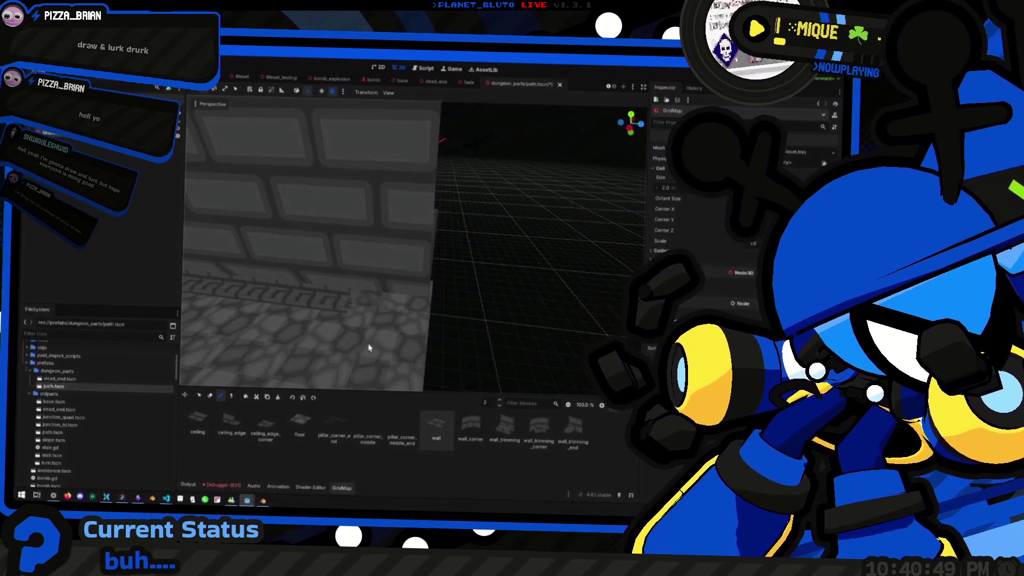
pyautogui.moveTo(391, 361)
pyautogui.mouseDown()
pyautogui.moveTo(391, 306)
pyautogui.moveTo(354, 306)
pyautogui.moveTo(419, 299)
pyautogui.moveTo(416, 272)
pyautogui.moveTo(364, 265)
pyautogui.moveTo(402, 270)
pyautogui.moveTo(327, 277)
pyautogui.moveTo(382, 263)
pyautogui.moveTo(498, 272)
pyautogui.moveTo(306, 276)
pyautogui.moveTo(507, 277)
pyautogui.moveTo(375, 231)
pyautogui.mouseUp()
# Fill the missing wall cell with brick on the lower floor, then select 'wall_trimming'.
pyautogui.press('e')
pyautogui.press('e')
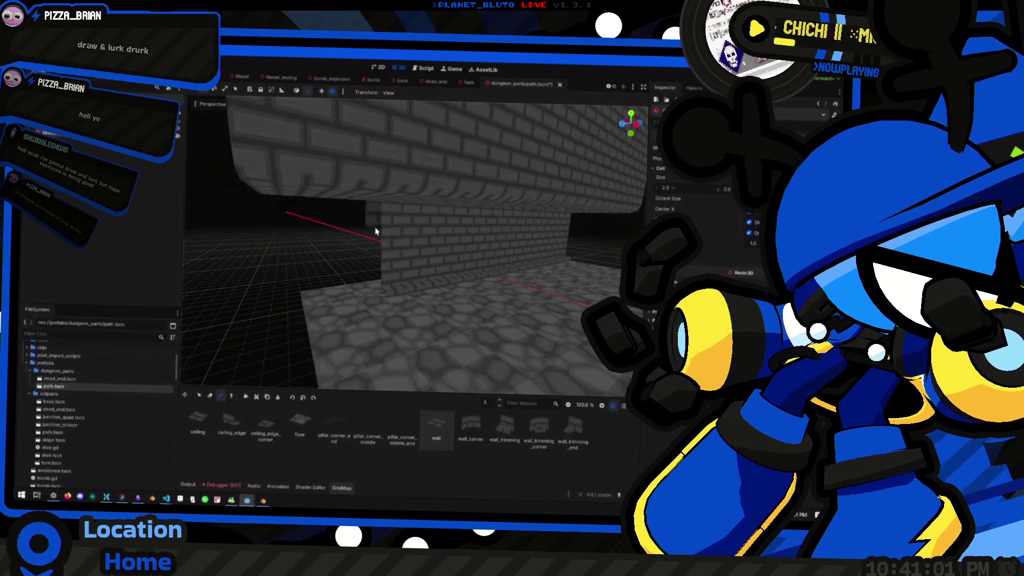
pyautogui.scroll(2, 376, 231)
pyautogui.scroll(2, 377, 233)
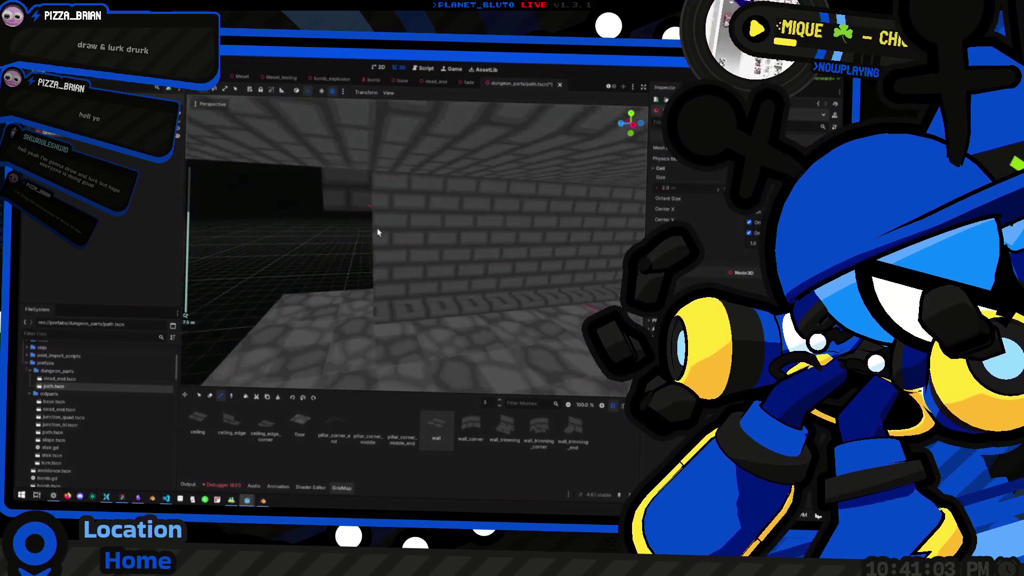
pyautogui.moveTo(377, 232)
pyautogui.mouseDown()
pyautogui.moveTo(425, 233)
pyautogui.moveTo(293, 222)
pyautogui.moveTo(368, 216)
pyautogui.moveTo(420, 231)
pyautogui.moveTo(311, 233)
pyautogui.moveTo(487, 253)
pyautogui.mouseUp()
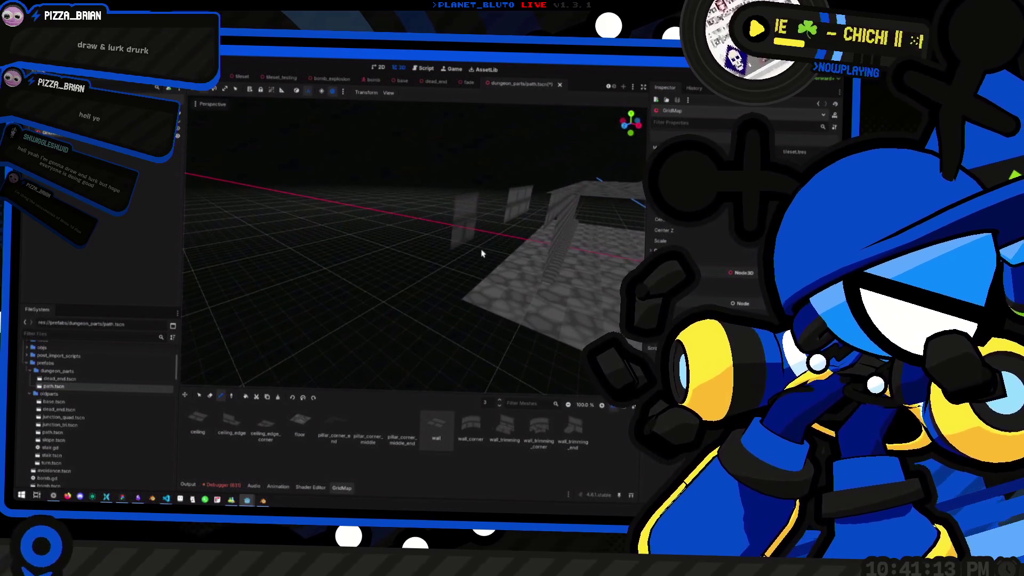
pyautogui.press('w')
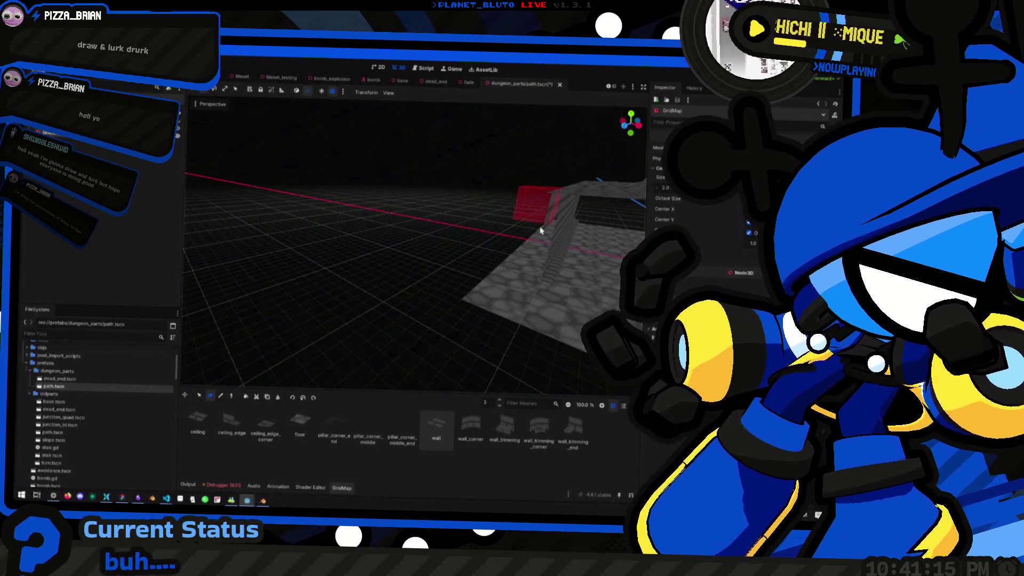
pyautogui.scroll(3, 541, 231)
pyautogui.press('q')
pyautogui.scroll(3, 523, 268)
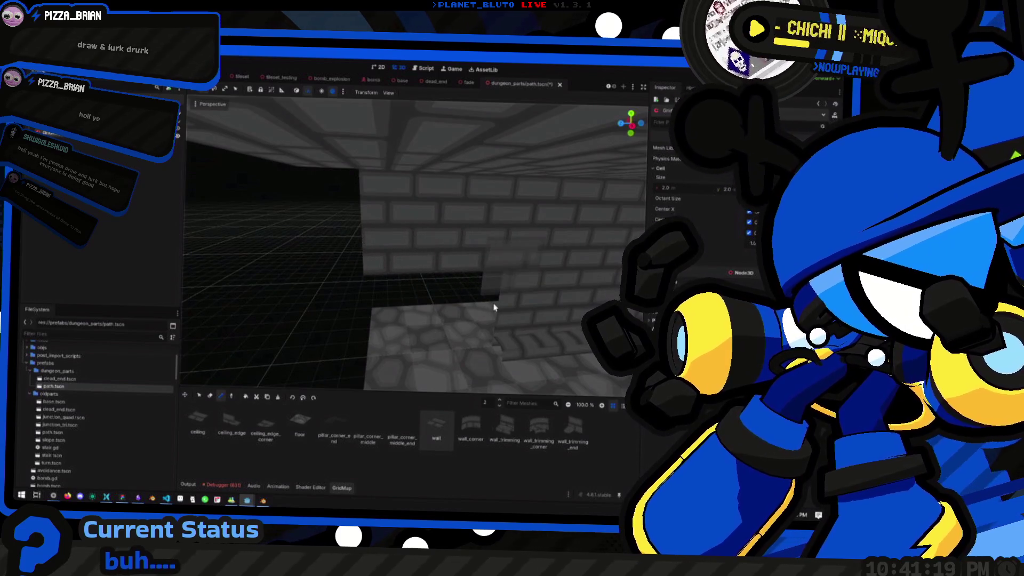
pyautogui.press('q')
pyautogui.click(420, 322)
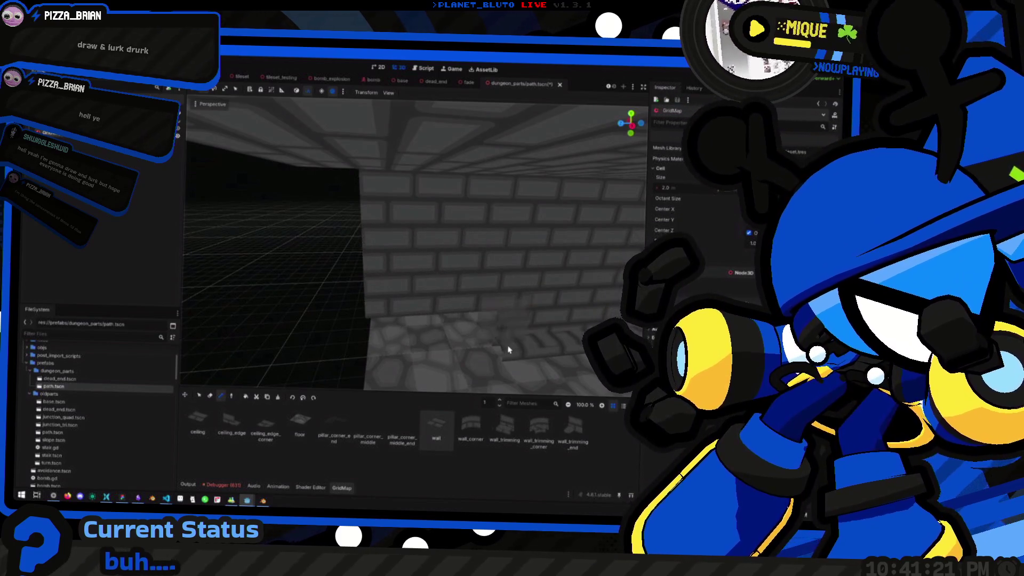
pyautogui.click(499, 435)
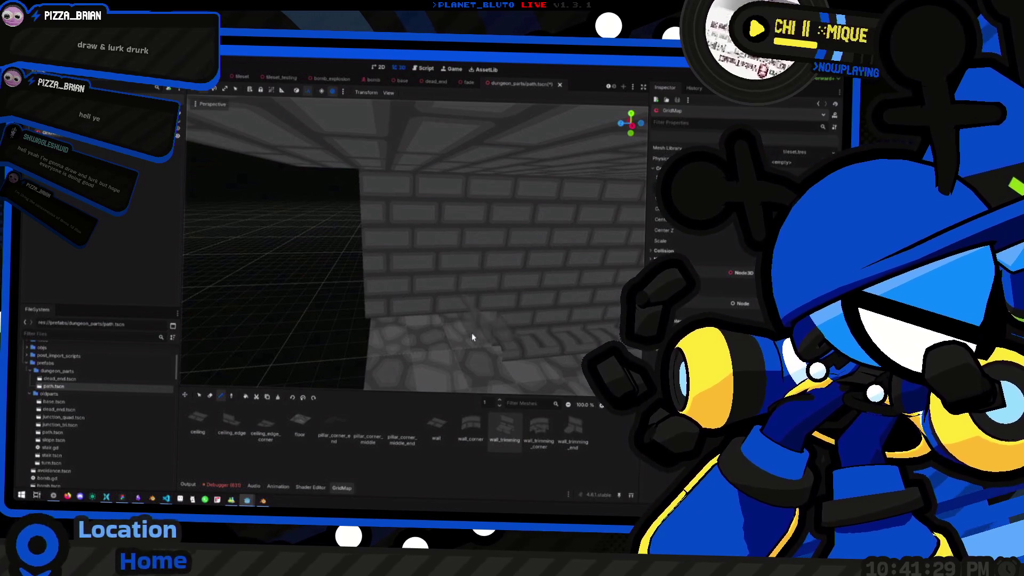
pyautogui.moveTo(472, 333); pyautogui.dragTo(418, 347)
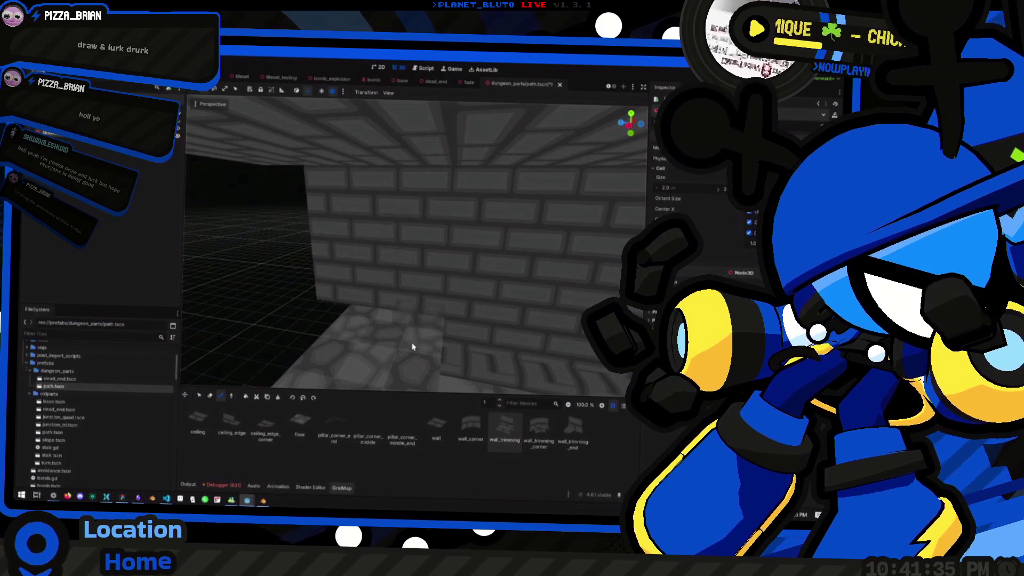
pyautogui.moveTo(331, 350)
pyautogui.mouseDown()
pyautogui.moveTo(366, 348)
pyautogui.moveTo(341, 311)
pyautogui.moveTo(465, 318)
pyautogui.moveTo(297, 309)
pyautogui.moveTo(537, 316)
pyautogui.moveTo(294, 334)
pyautogui.moveTo(476, 244)
pyautogui.moveTo(395, 248)
pyautogui.moveTo(421, 300)
pyautogui.mouseUp()
pyautogui.moveTo(462, 271)
pyautogui.mouseDown()
pyautogui.moveTo(350, 247)
pyautogui.moveTo(430, 284)
pyautogui.mouseUp()
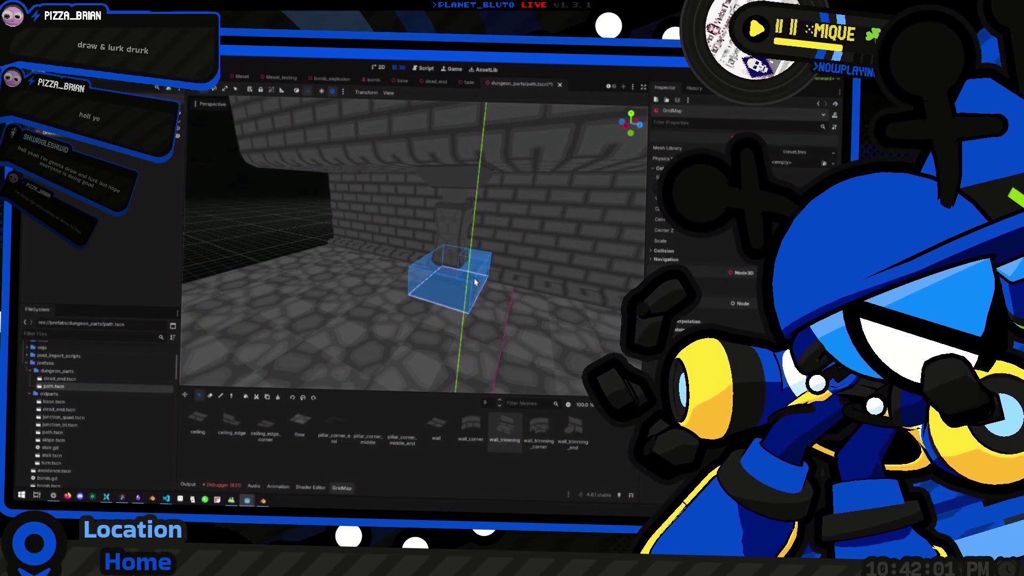
# Switch the GridMap to Select mode on floor 2 and box-select cells above the left pillar.
pyautogui.moveTo(462, 288)
pyautogui.mouseDown()
pyautogui.moveTo(433, 286)
pyautogui.moveTo(456, 319)
pyautogui.moveTo(556, 303)
pyautogui.moveTo(370, 284)
pyautogui.moveTo(402, 291)
pyautogui.mouseUp()
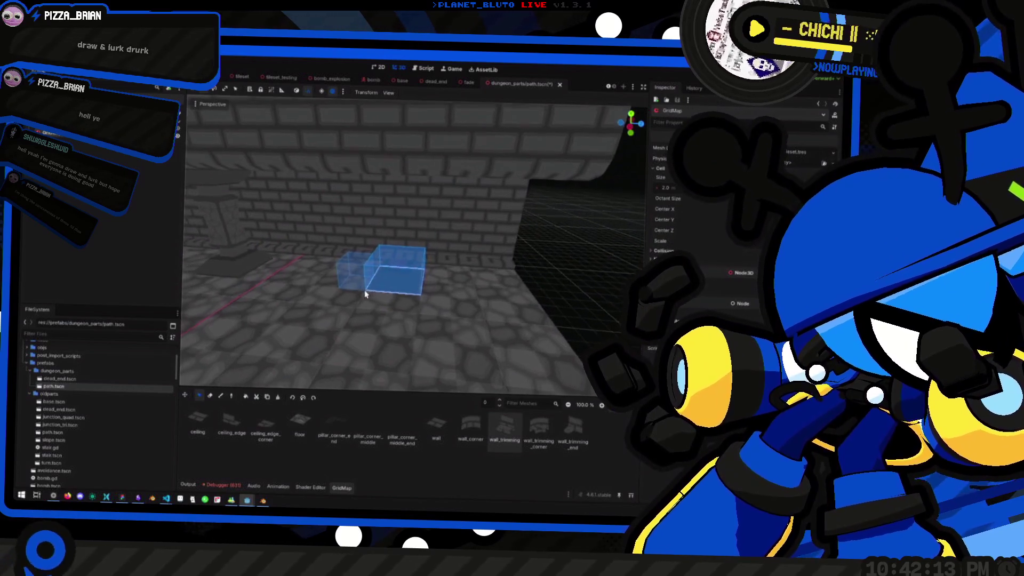
pyautogui.moveTo(341, 269); pyautogui.dragTo(349, 270)
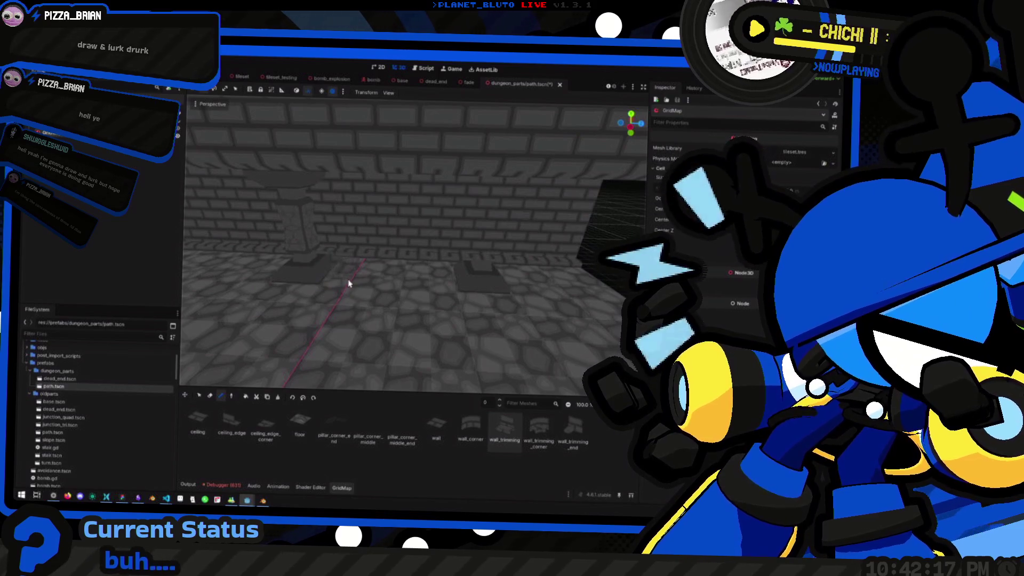
pyautogui.press('q')
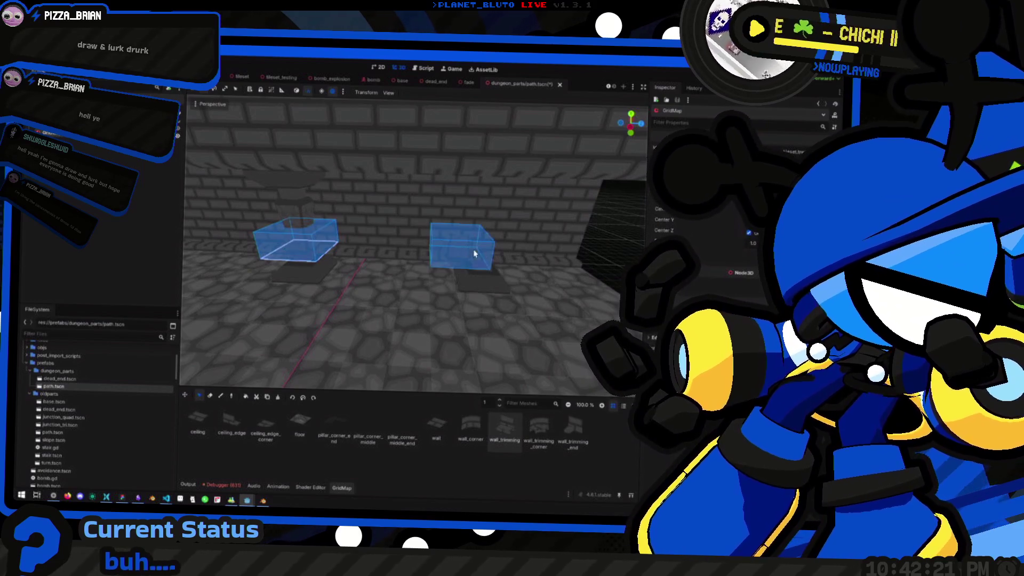
pyautogui.press('e')
pyautogui.press('q')
pyautogui.press('3')
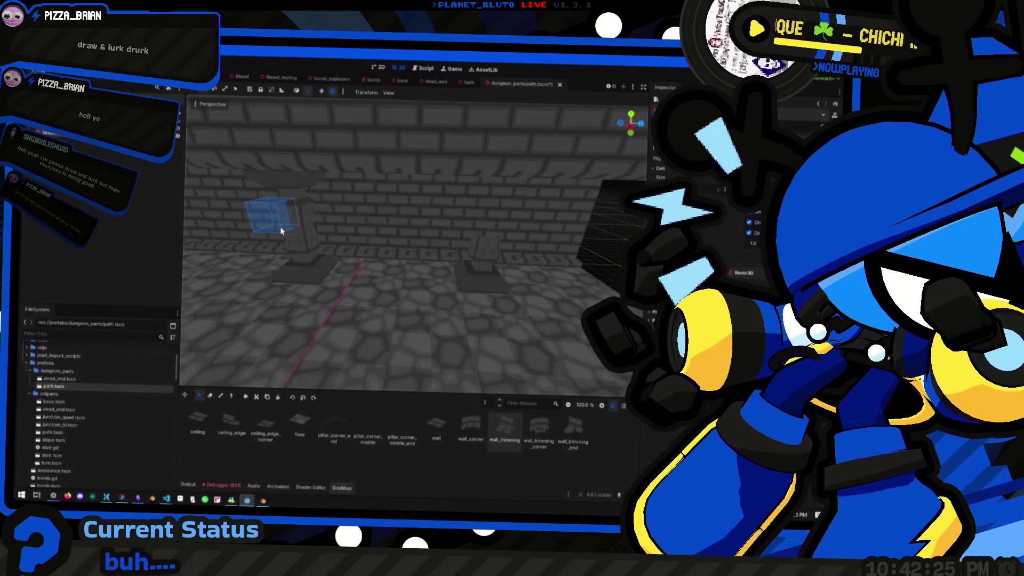
pyautogui.moveTo(281, 230); pyautogui.dragTo(322, 224)
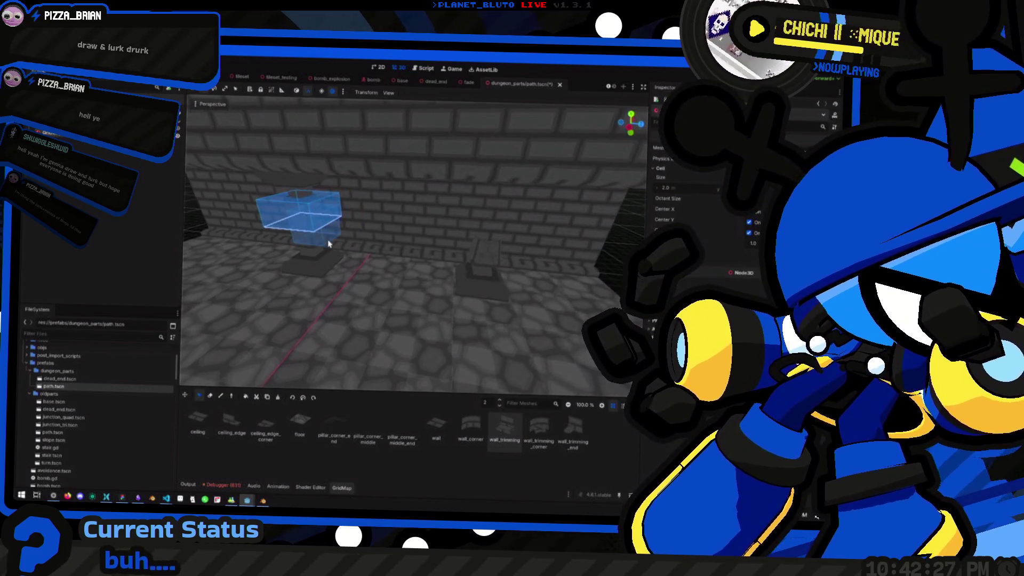
# Duplicate the selected cell block and place the copies above the right pillar.
pyautogui.hotkey('ctrl', 'c')
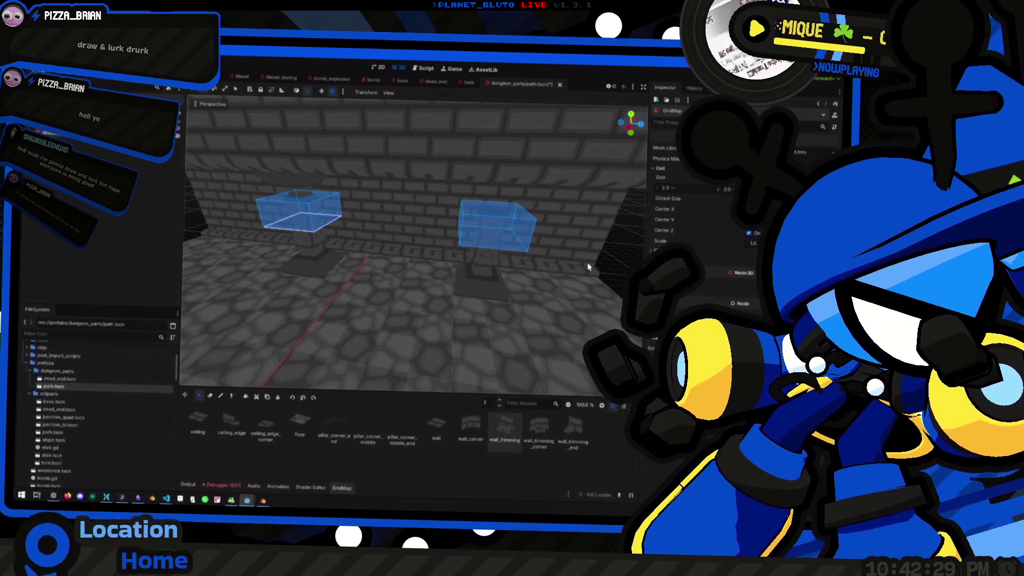
pyautogui.click(588, 267)
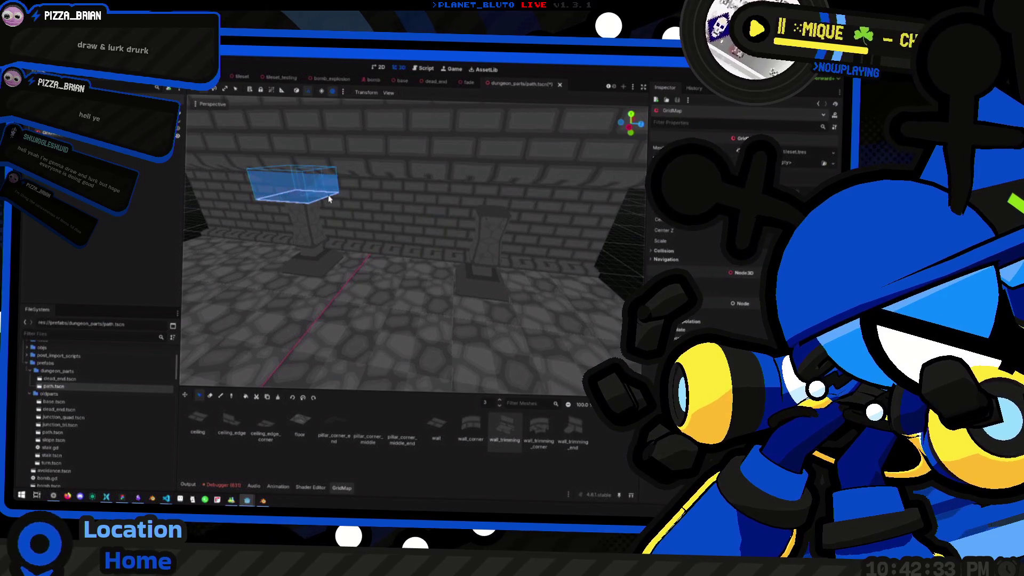
pyautogui.click(329, 232)
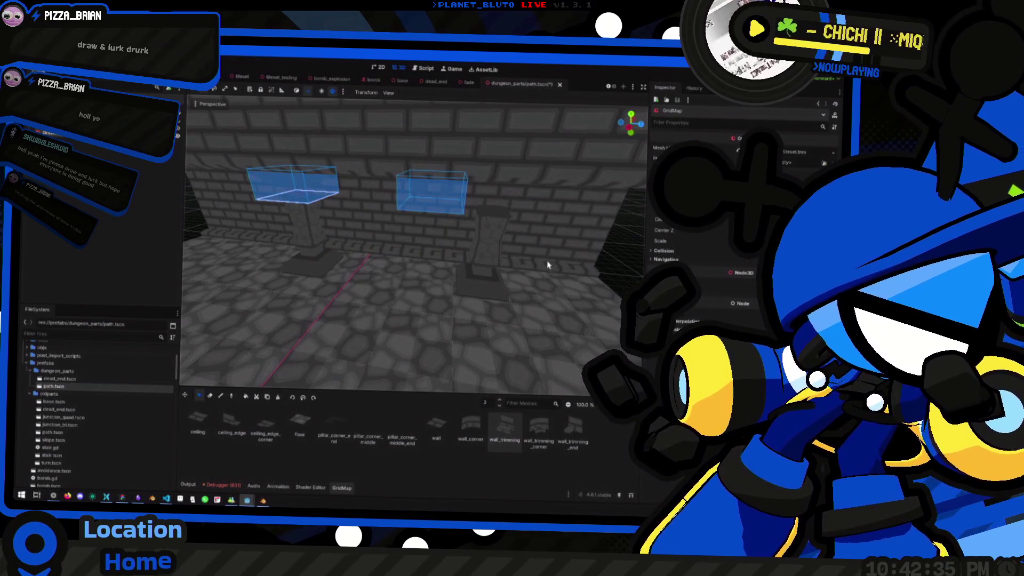
pyautogui.scroll(-3, 534, 256)
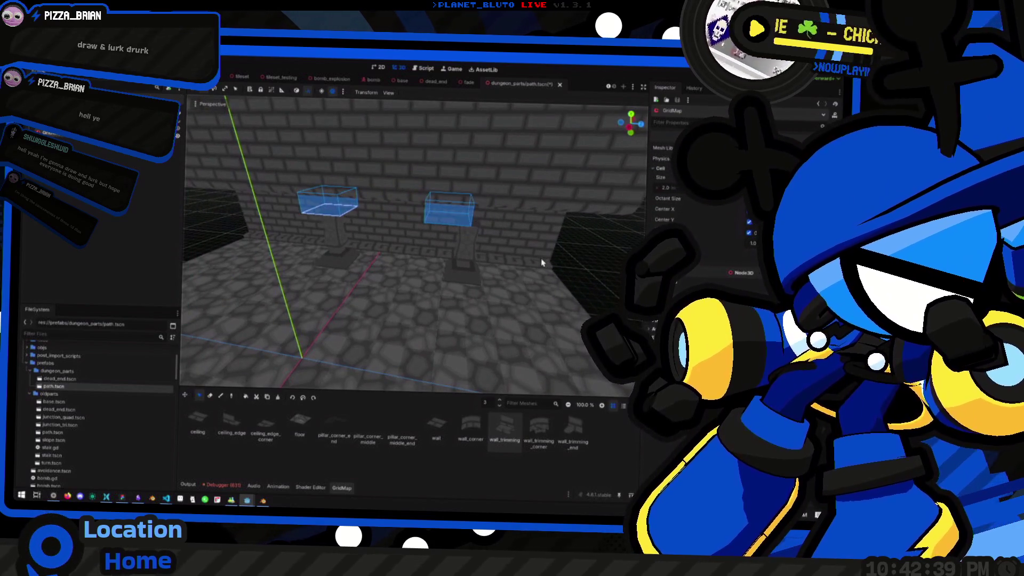
pyautogui.click(544, 268)
pyautogui.scroll(-5, 533, 269)
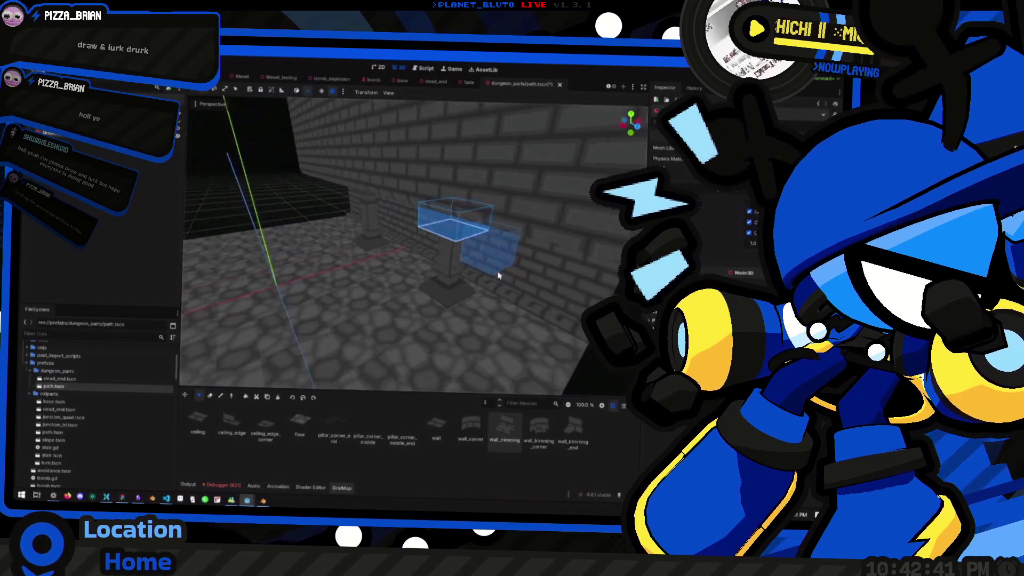
pyautogui.scroll(8, 548, 322)
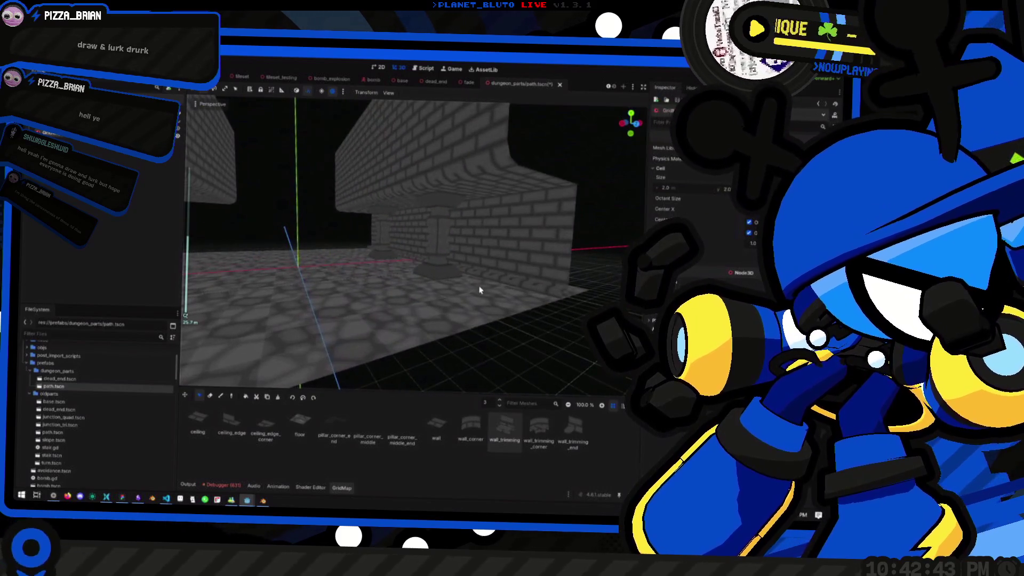
pyautogui.scroll(-4, 401, 284)
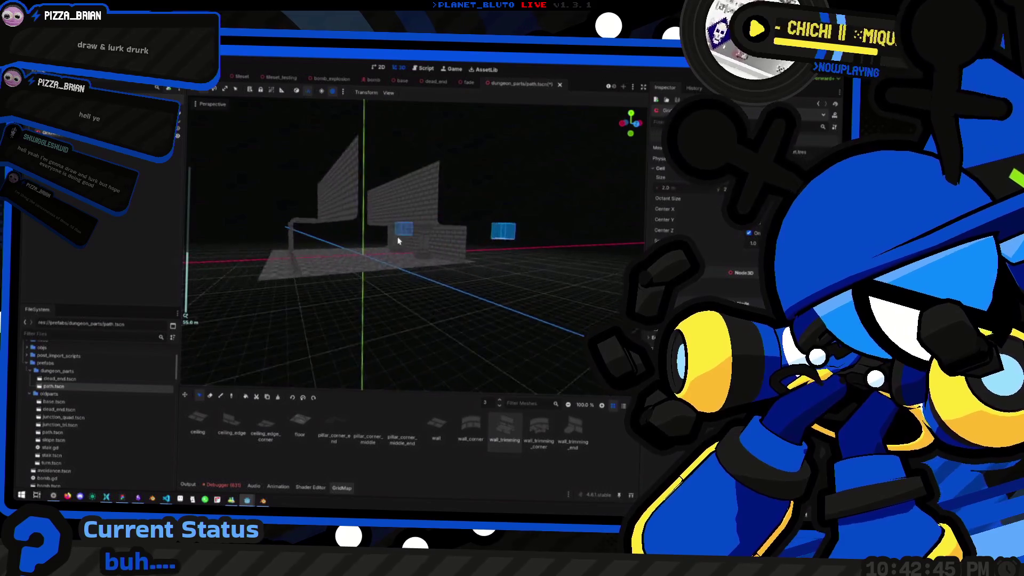
pyautogui.scroll(5, 402, 283)
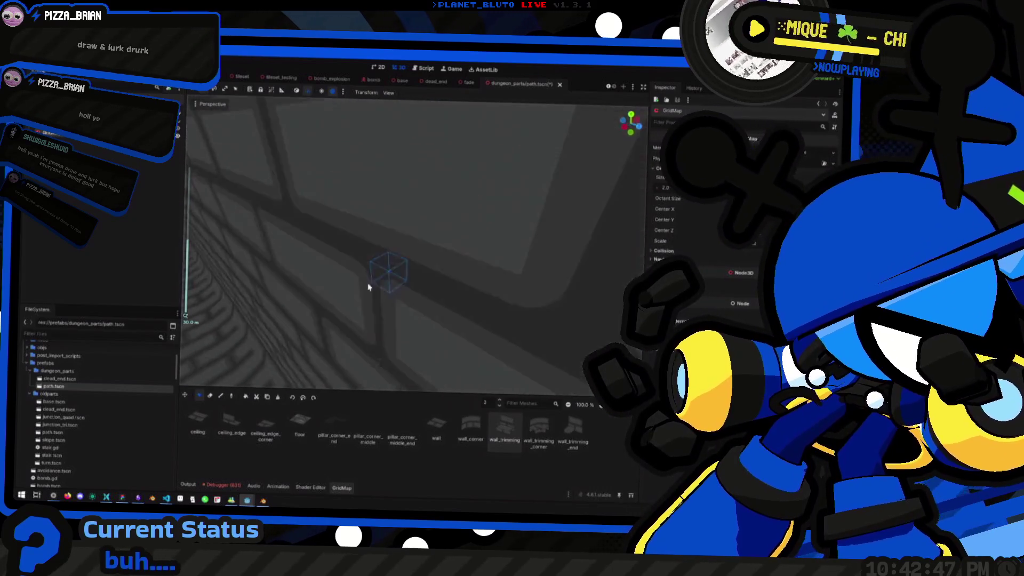
pyautogui.scroll(-5, 334, 259)
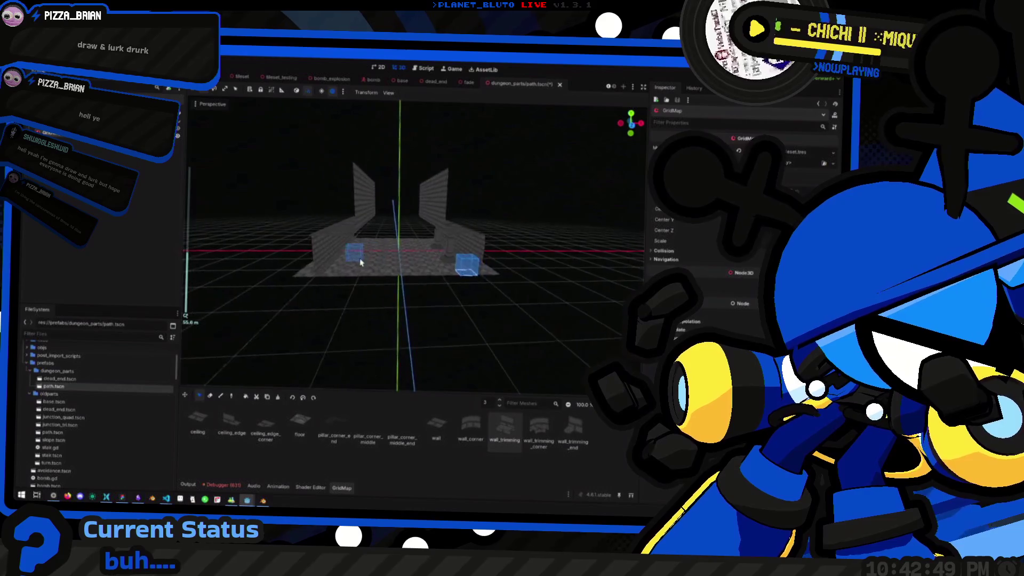
pyautogui.scroll(3, 368, 263)
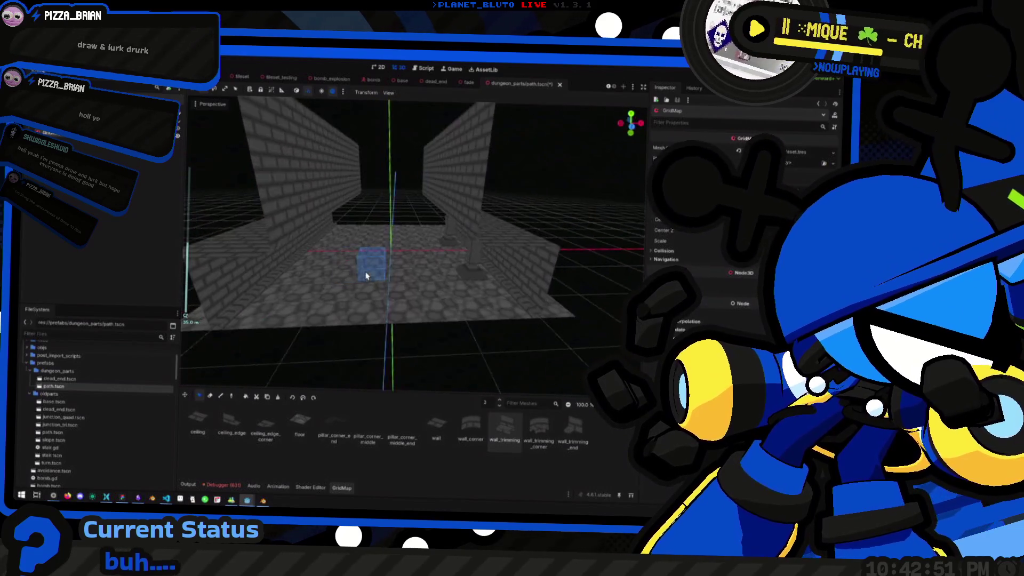
pyautogui.scroll(3, 422, 267)
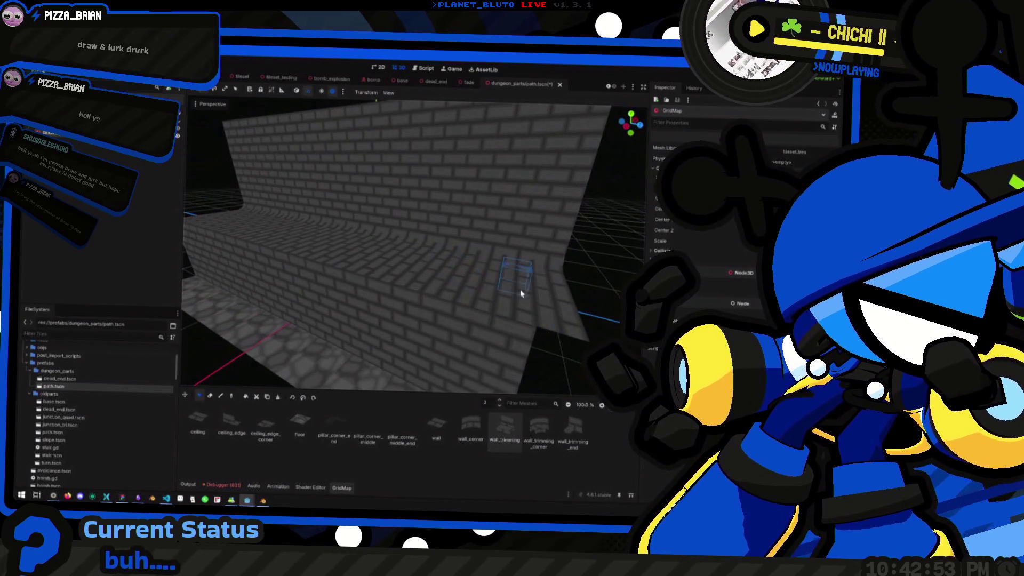
pyautogui.scroll(3, 523, 293)
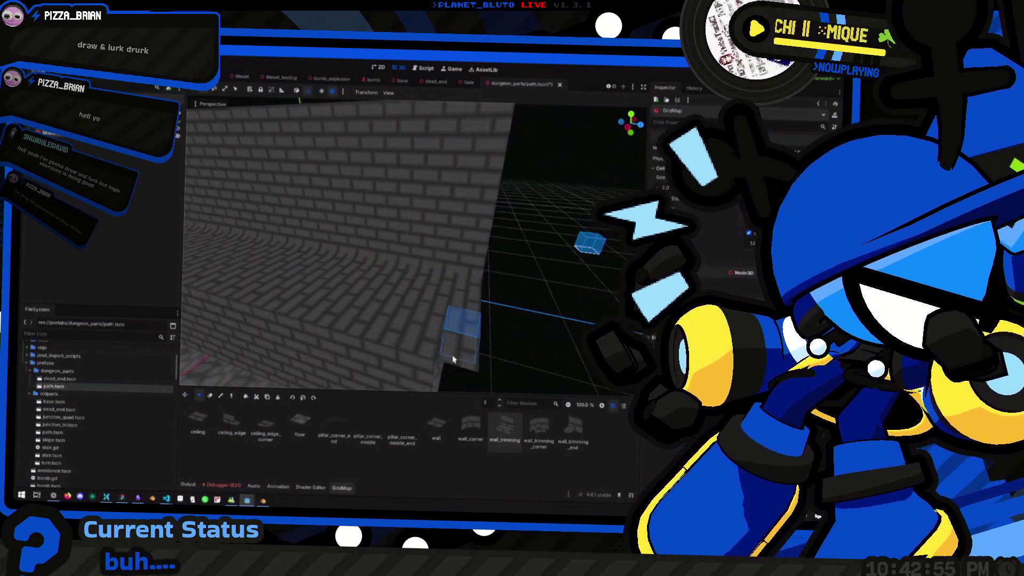
pyautogui.scroll(-2, 446, 377)
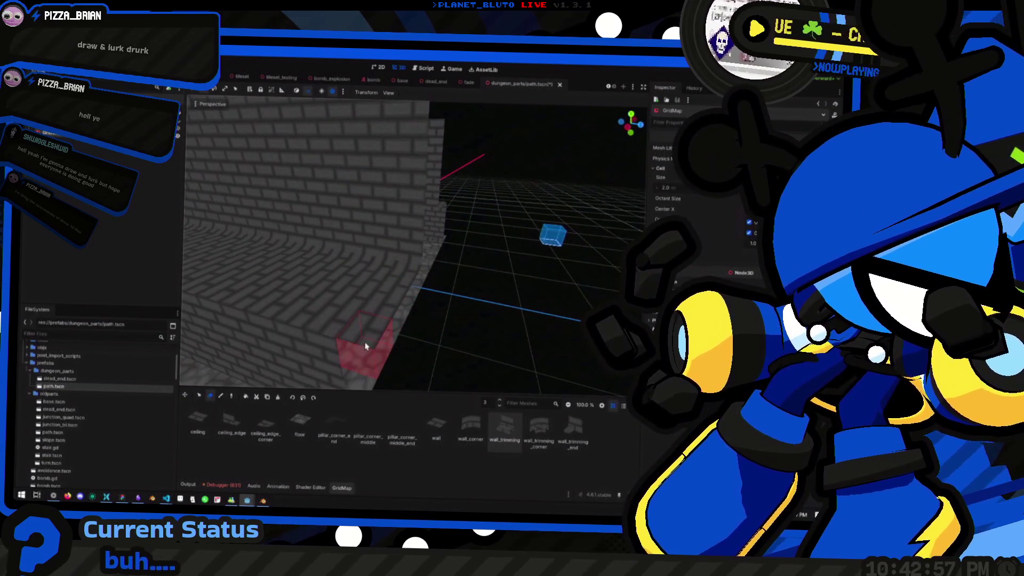
pyautogui.scroll(1, 413, 278)
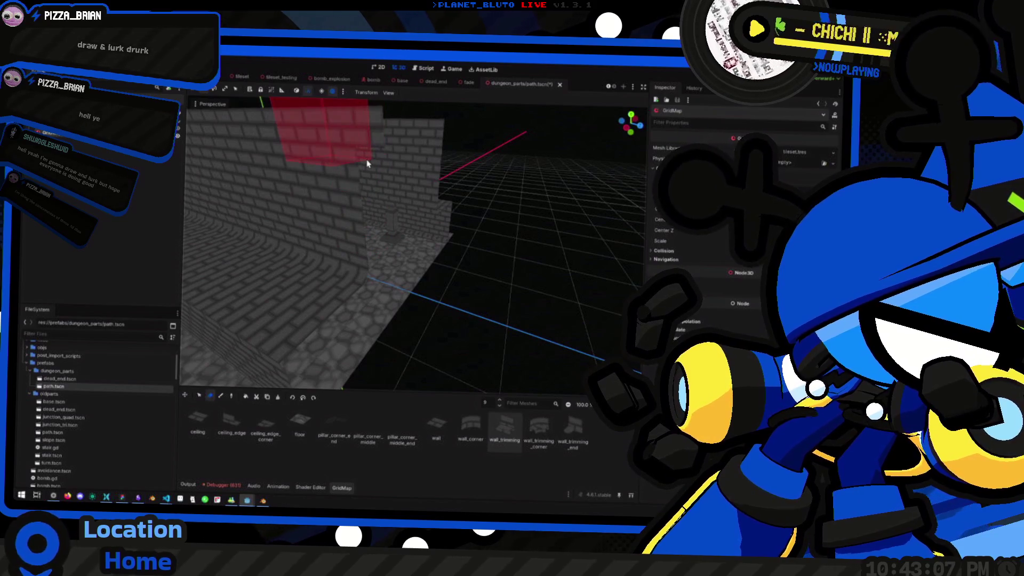
pyautogui.moveTo(360, 155)
pyautogui.mouseDown()
pyautogui.moveTo(382, 210)
pyautogui.moveTo(362, 268)
pyautogui.moveTo(434, 304)
pyautogui.moveTo(498, 279)
pyautogui.moveTo(407, 288)
pyautogui.moveTo(320, 267)
pyautogui.moveTo(355, 210)
pyautogui.moveTo(491, 224)
pyautogui.moveTo(470, 234)
pyautogui.moveTo(517, 247)
pyautogui.moveTo(402, 271)
pyautogui.moveTo(464, 256)
pyautogui.moveTo(395, 283)
pyautogui.moveTo(395, 270)
pyautogui.moveTo(223, 267)
pyautogui.moveTo(418, 290)
pyautogui.moveTo(350, 227)
pyautogui.mouseUp()
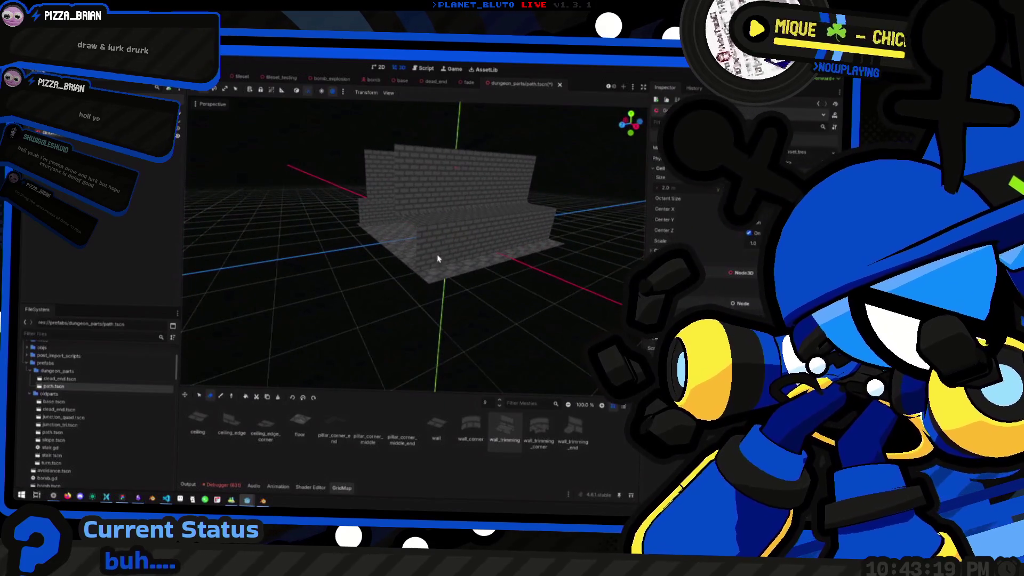
# Zoom out to inspect the whole brick wall structure, then save path.tscn.
pyautogui.scroll(5, 442, 271)
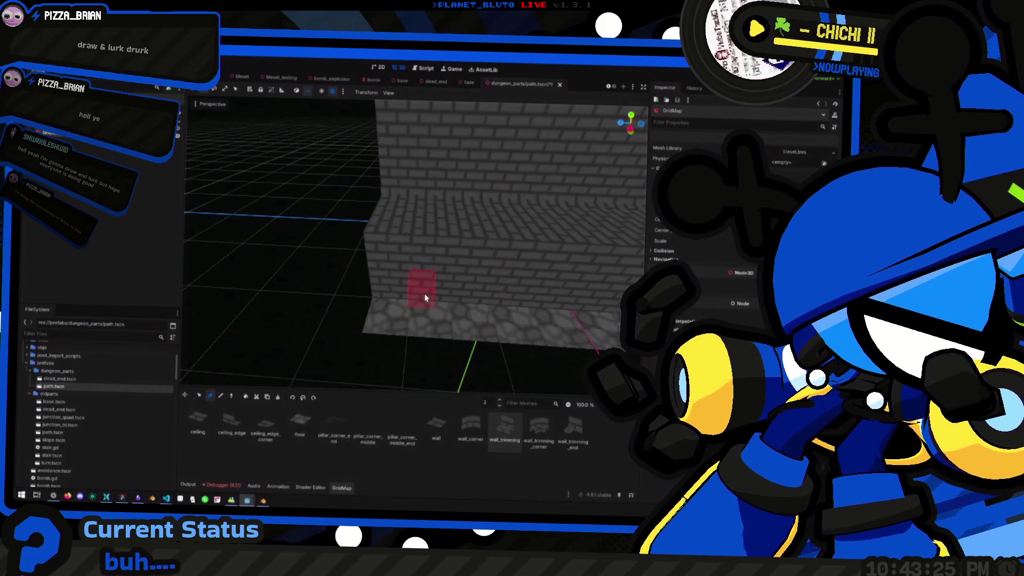
pyautogui.moveTo(407, 294)
pyautogui.mouseDown()
pyautogui.moveTo(373, 286)
pyautogui.moveTo(373, 224)
pyautogui.moveTo(544, 266)
pyautogui.moveTo(426, 264)
pyautogui.moveTo(530, 266)
pyautogui.moveTo(501, 290)
pyautogui.moveTo(518, 315)
pyautogui.moveTo(309, 312)
pyautogui.moveTo(483, 267)
pyautogui.moveTo(346, 291)
pyautogui.moveTo(372, 295)
pyautogui.moveTo(426, 221)
pyautogui.moveTo(400, 263)
pyautogui.mouseUp()
pyautogui.hotkey('ctrl', 's')
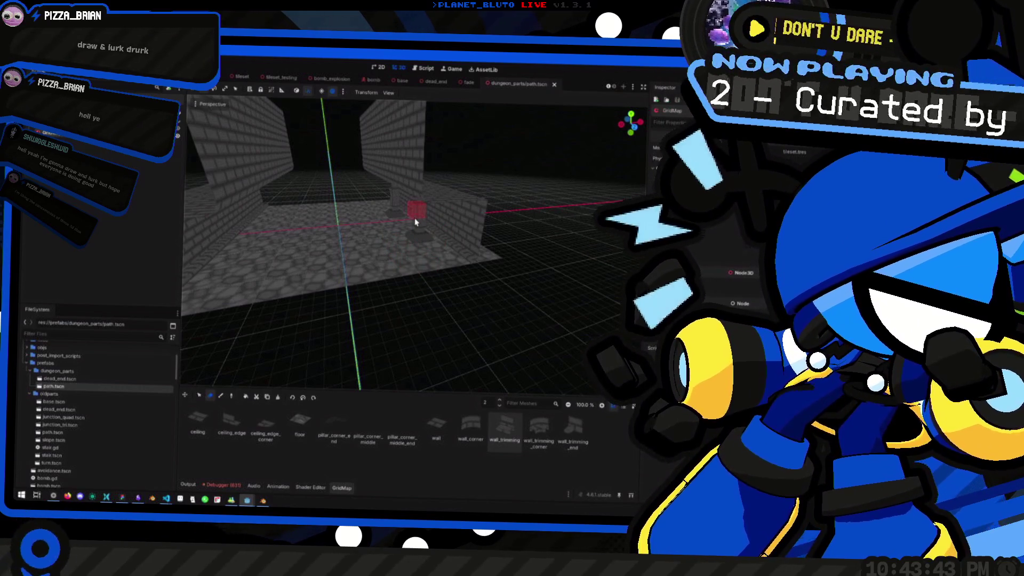
# Switch to the dead_end scene tab, clear the selection, and orbit around its corridor walls.
pyautogui.moveTo(345, 237)
pyautogui.mouseDown()
pyautogui.moveTo(412, 254)
pyautogui.moveTo(430, 279)
pyautogui.moveTo(441, 131)
pyautogui.mouseUp()
pyautogui.click(466, 84)
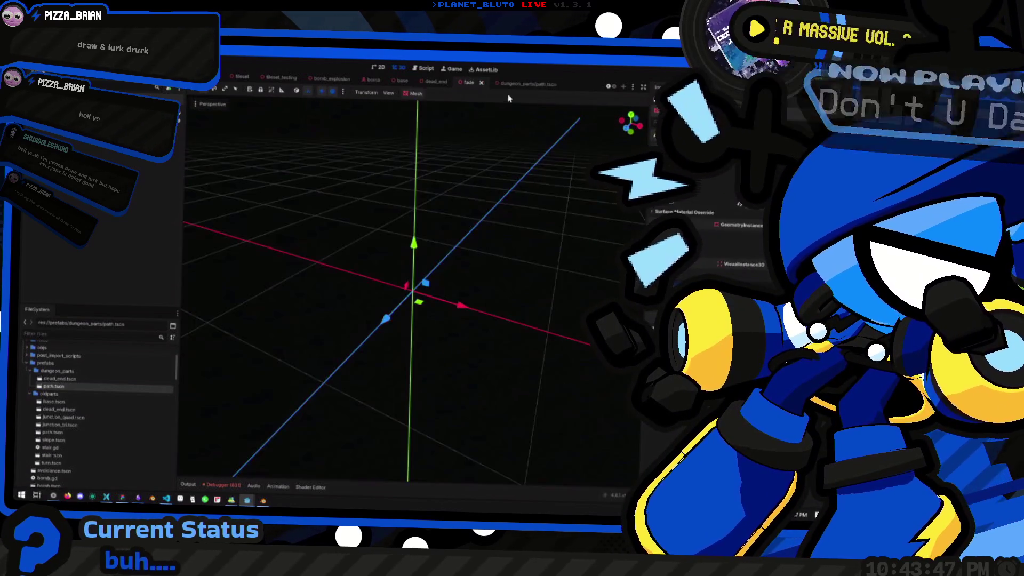
pyautogui.click(514, 84)
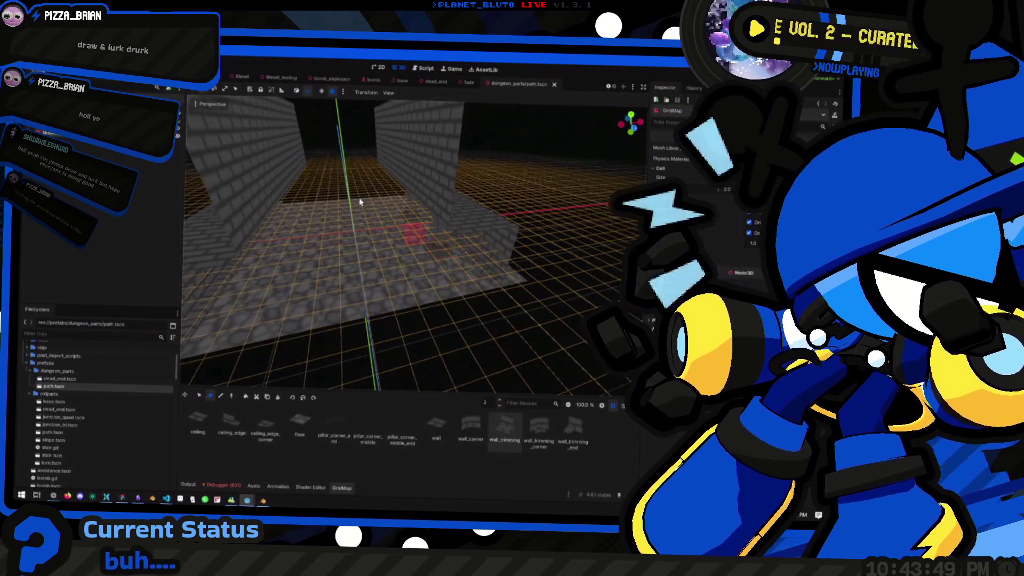
pyautogui.click(433, 83)
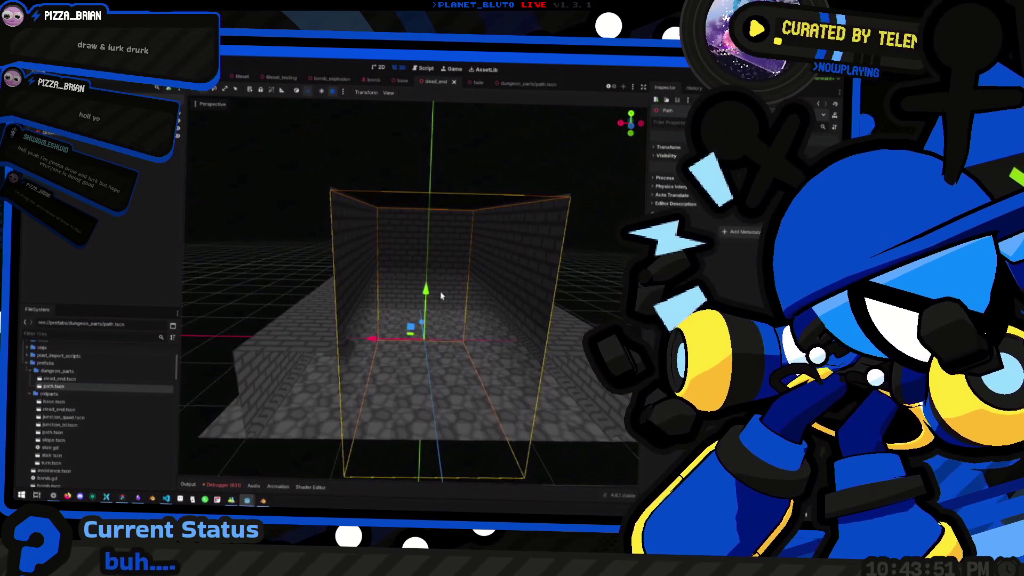
pyautogui.moveTo(449, 297); pyautogui.dragTo(454, 103)
pyautogui.scroll(-5, 399, 347)
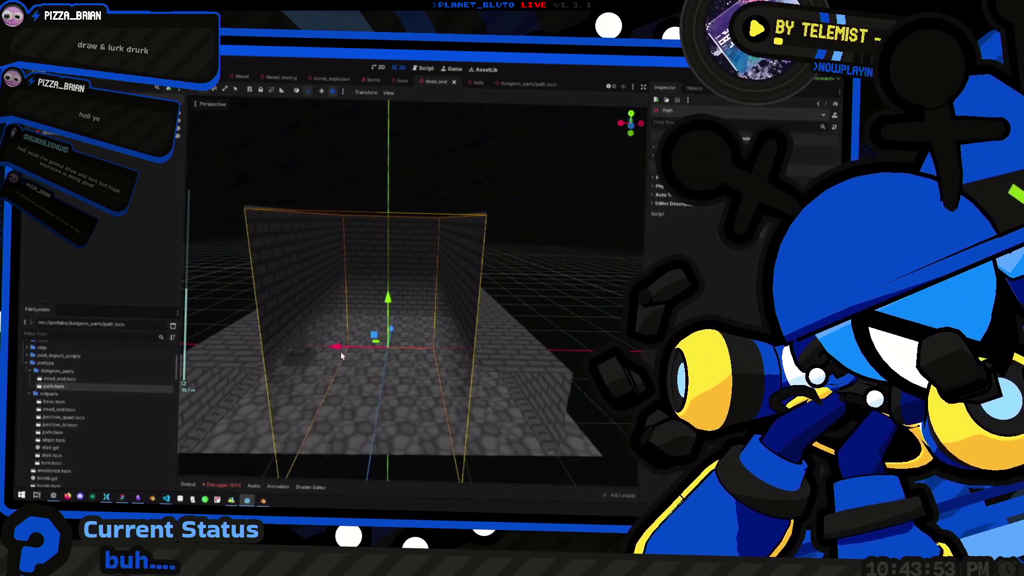
pyautogui.click(250, 273)
pyautogui.scroll(3, 250, 273)
pyautogui.moveTo(250, 273)
pyautogui.mouseDown()
pyautogui.moveTo(334, 210)
pyautogui.moveTo(414, 274)
pyautogui.moveTo(412, 299)
pyautogui.moveTo(395, 313)
pyautogui.mouseUp()
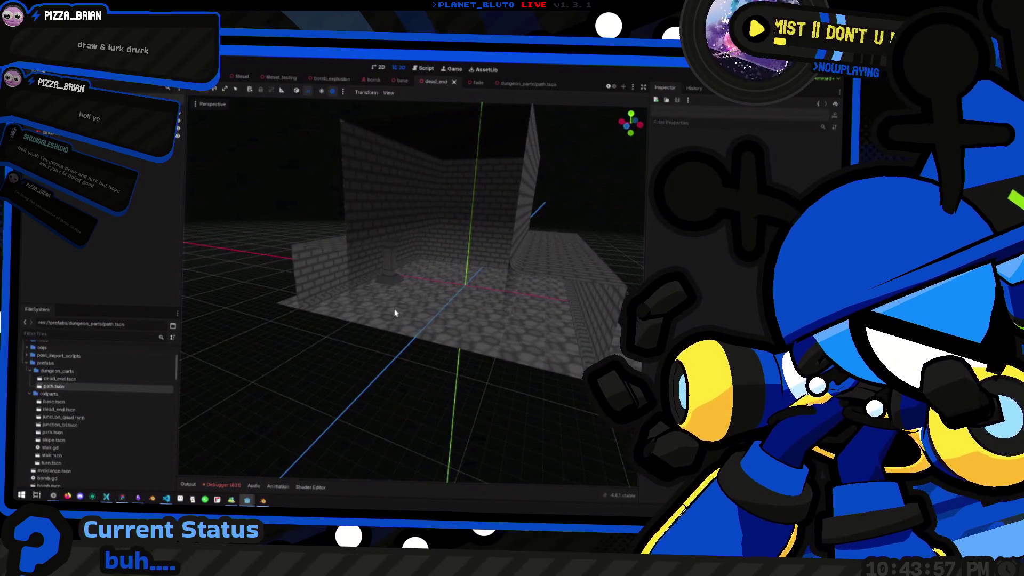
pyautogui.hotkey('alt', 'Tab')
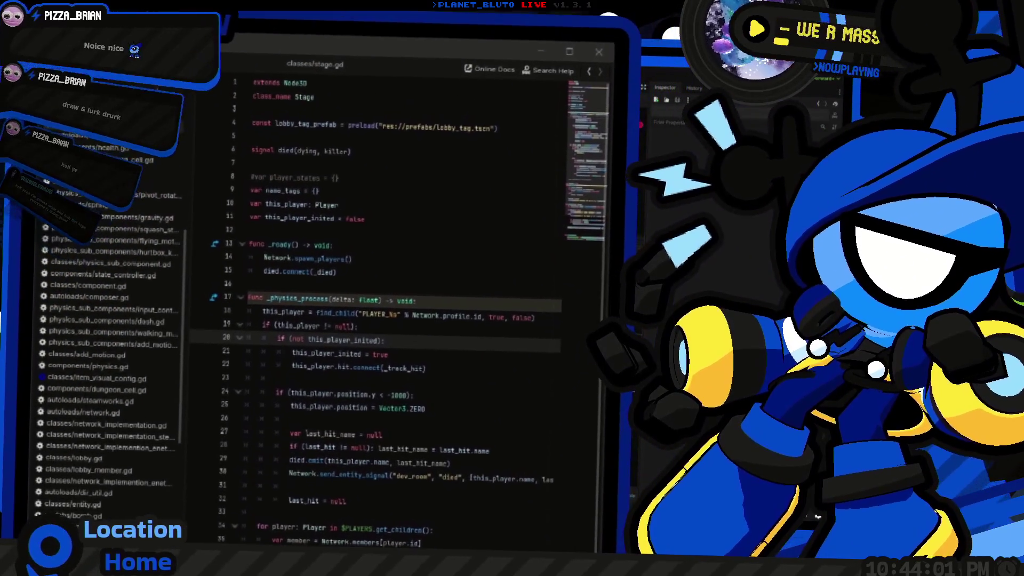
# Check the dead_end preload on line 79, then jump to the next use of PATHS.
pyautogui.scroll(-10, 406, 278)
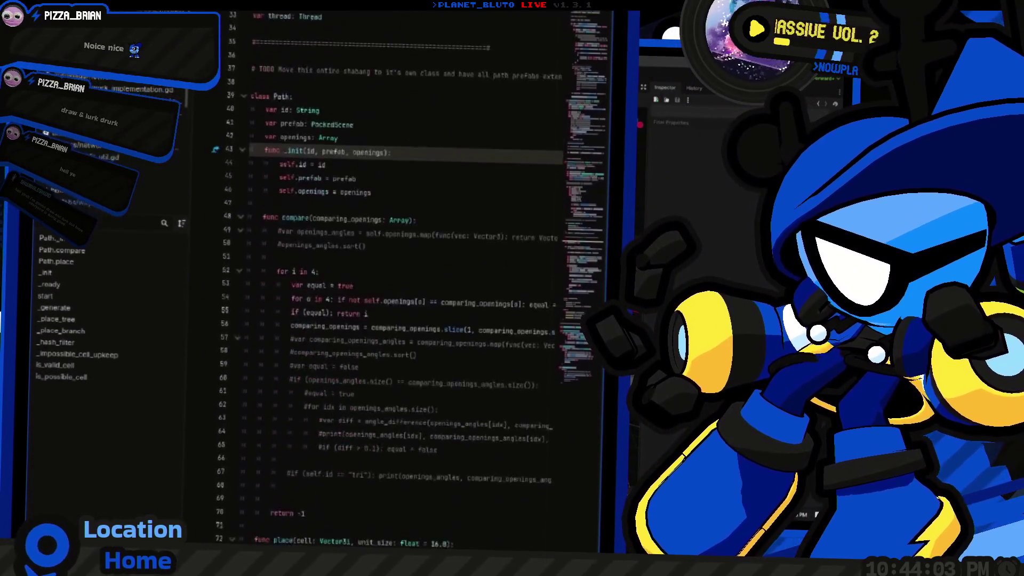
pyautogui.scroll(-10, 406, 278)
pyautogui.scroll(1, 395, 278)
pyautogui.click(451, 245)
pyautogui.doubleClick(459, 245)
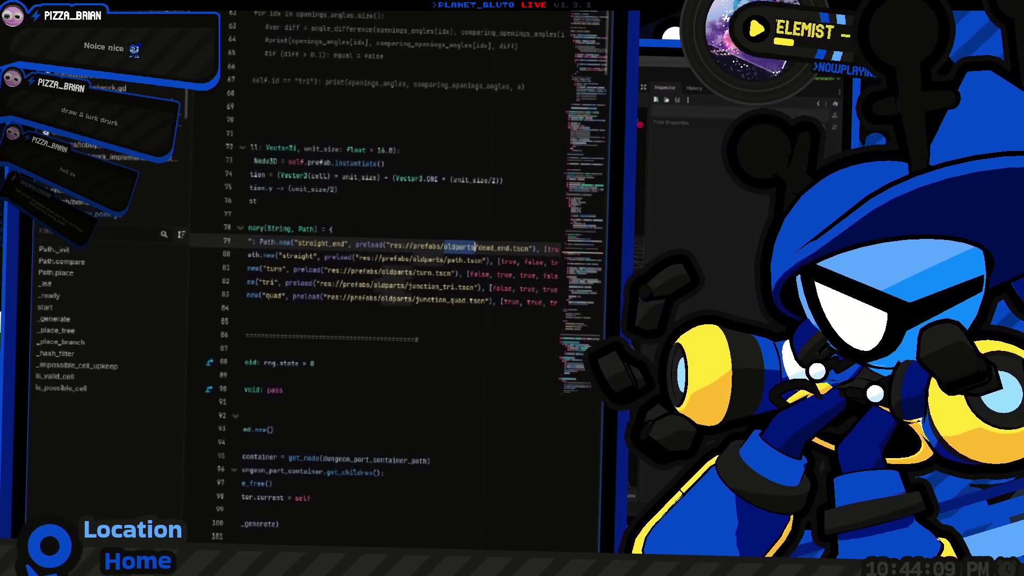
pyautogui.write('d')
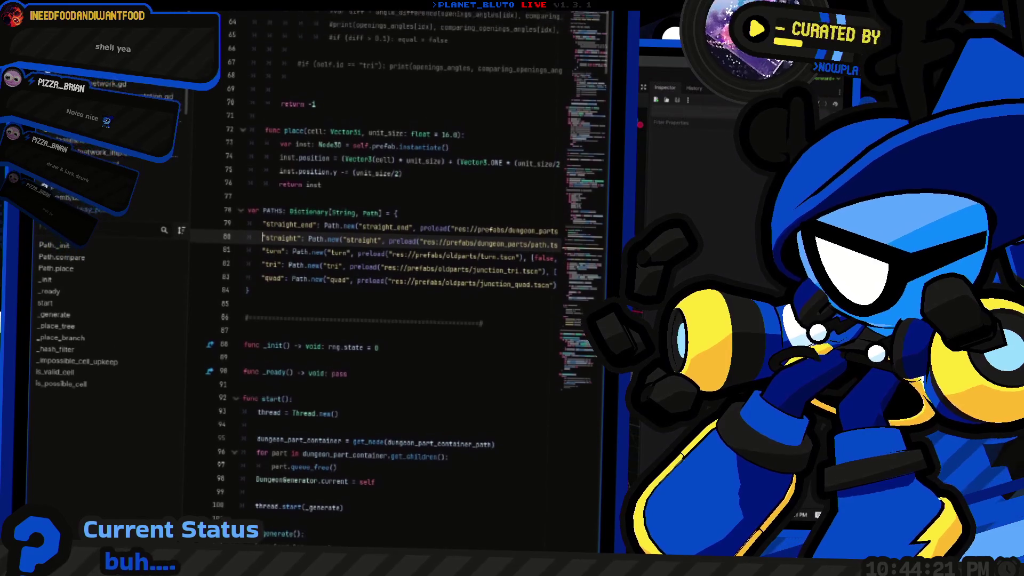
pyautogui.doubleClick(272, 230)
pyautogui.press('F3')
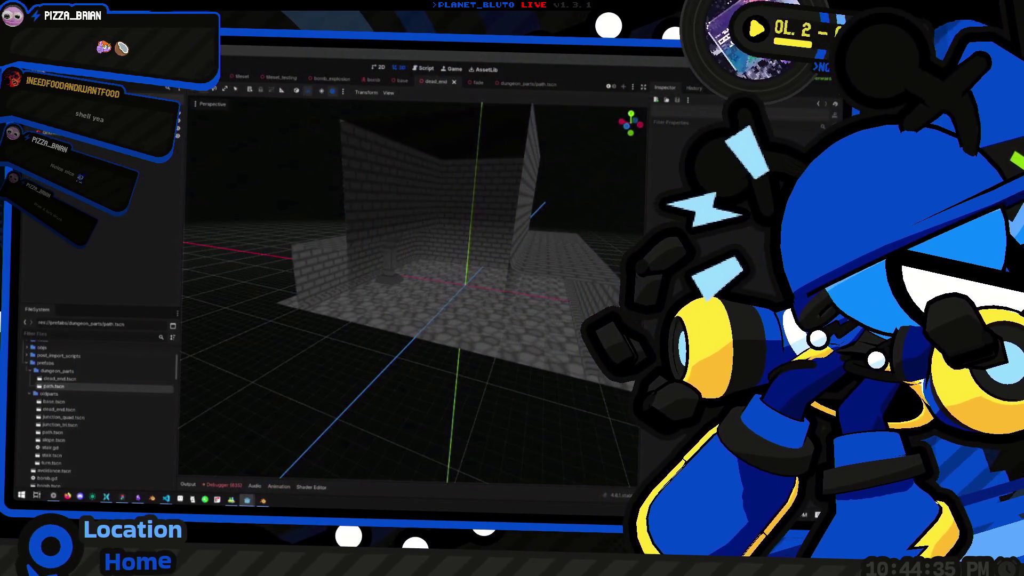
# Check the path piece's Transform in the Inspector, then return to the generator script.
pyautogui.click(534, 216)
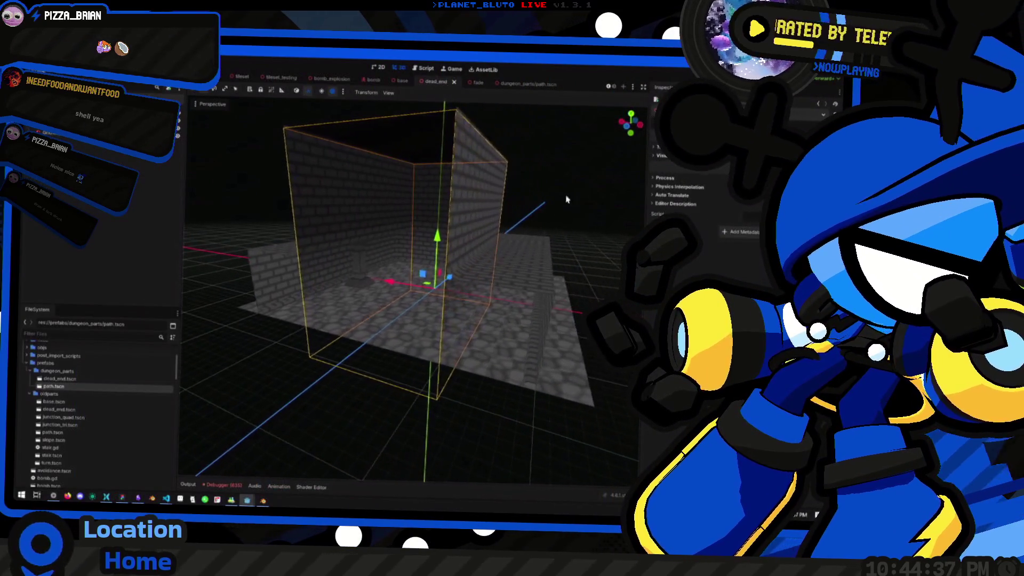
pyautogui.click(674, 147)
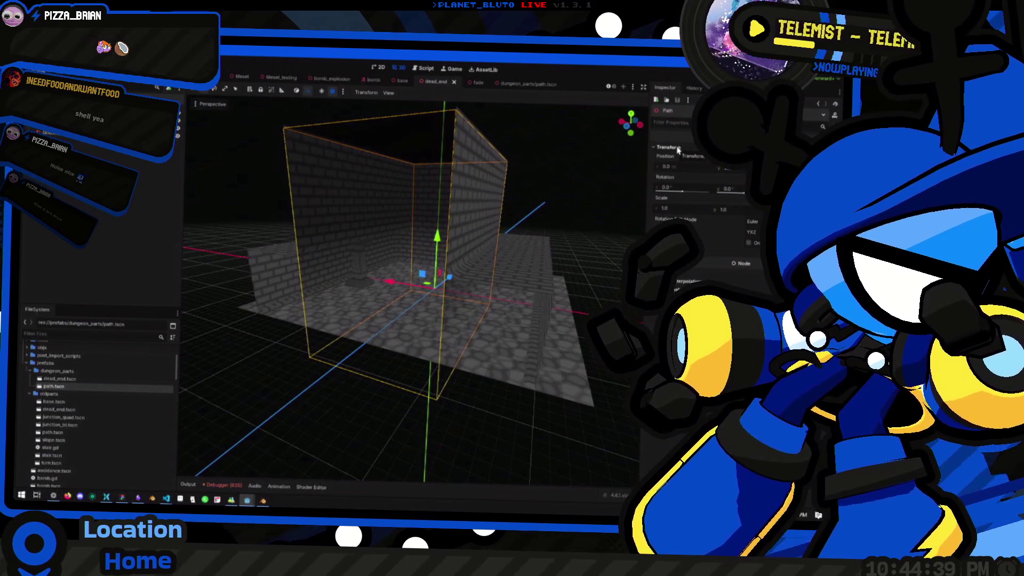
pyautogui.click(670, 147)
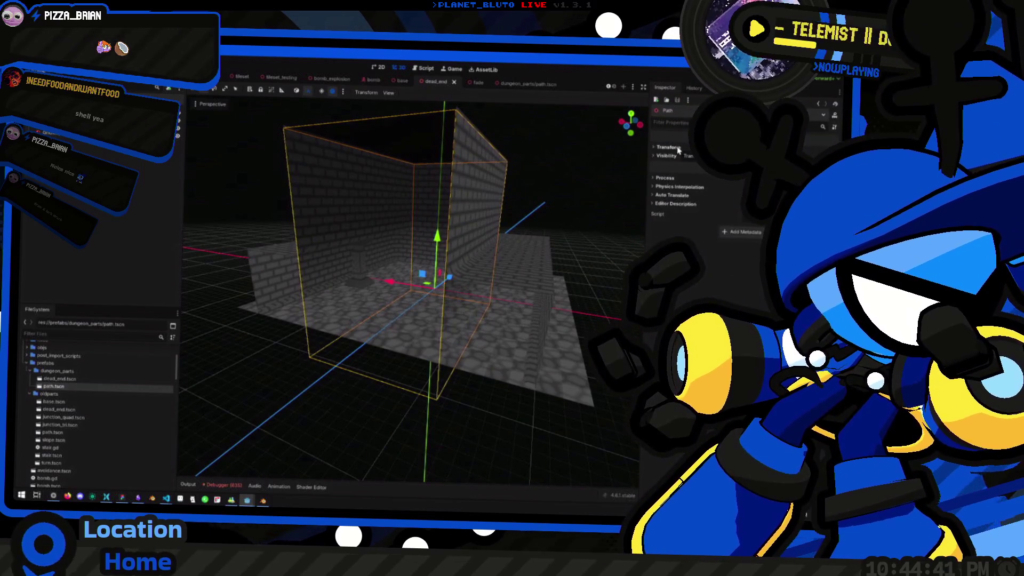
pyautogui.hotkey('ctrl', 'F3')
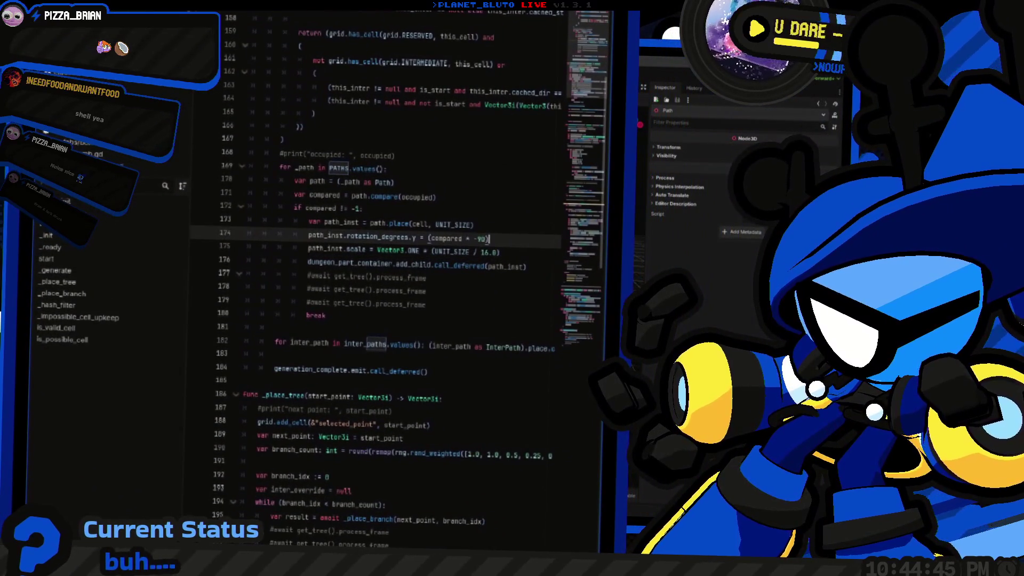
# Locate the rotation line in the path placement loop of the generator script.
pyautogui.scroll(4, 373, 267)
pyautogui.doubleClick(335, 343)
pyautogui.scroll(-4, 374, 266)
pyautogui.click(489, 239)
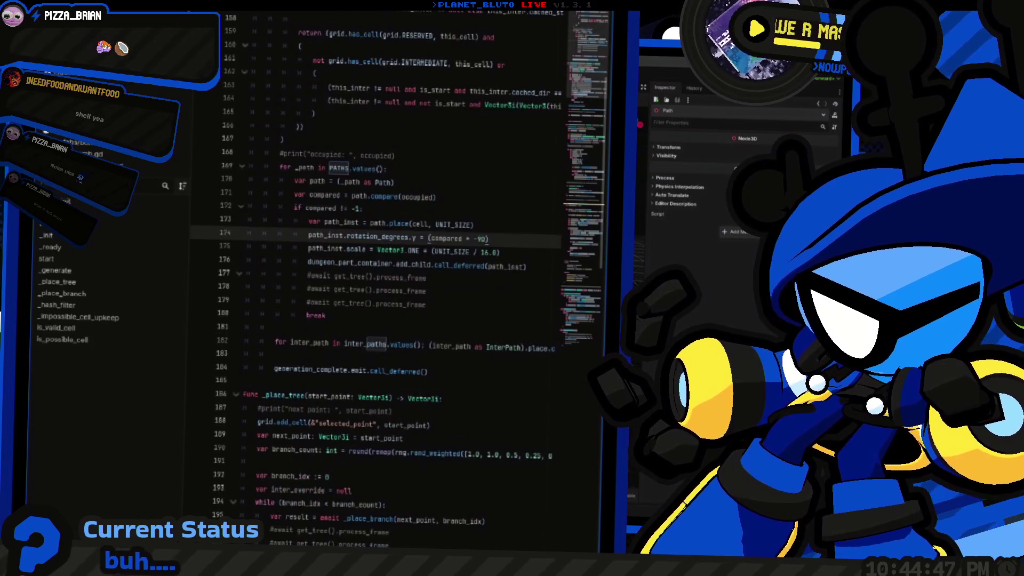
pyautogui.scroll(15, 373, 267)
pyautogui.doubleClick(293, 302)
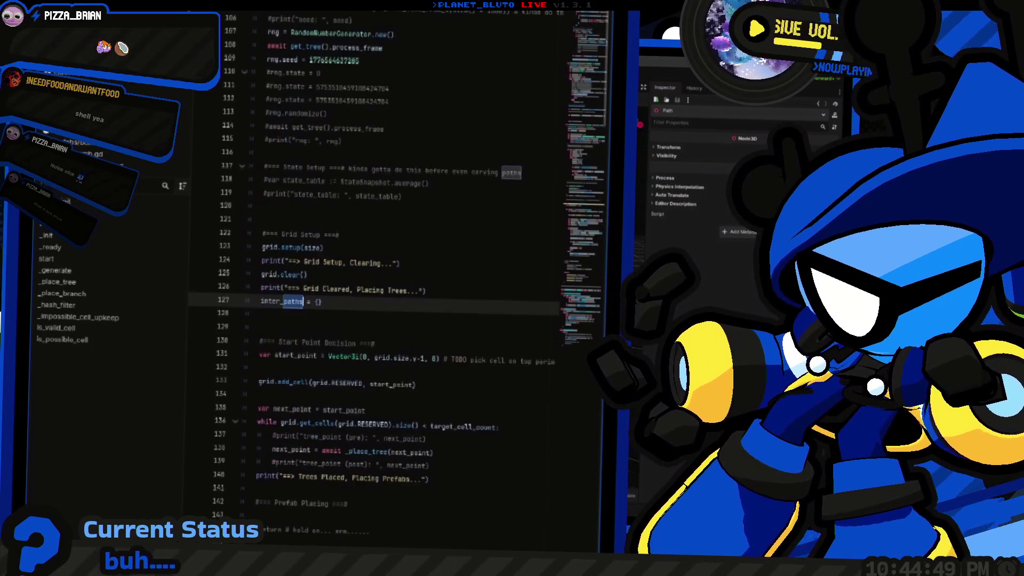
pyautogui.hotkey('alt', 'Left')
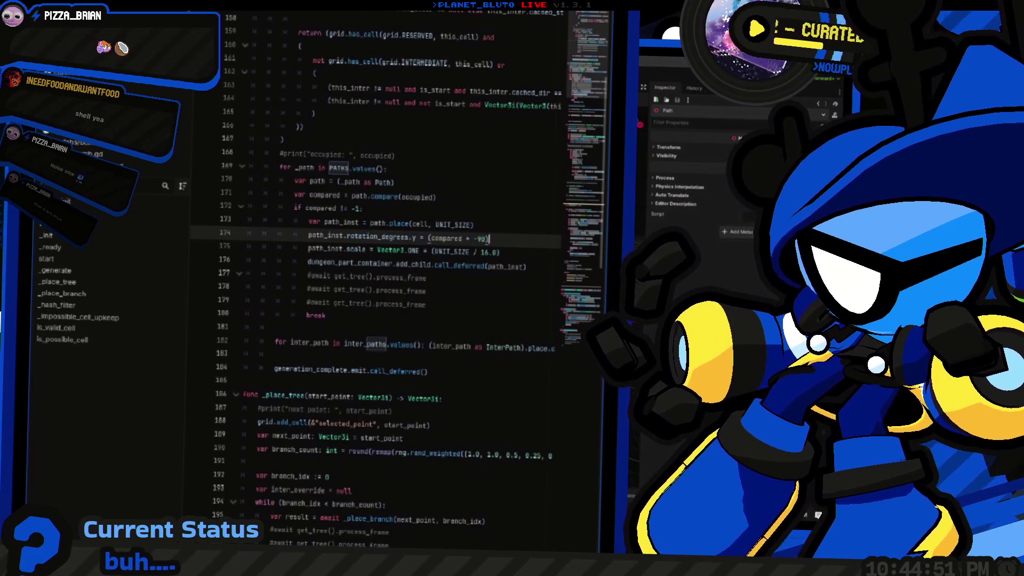
# Add a path_inst.has_meta("new") check above the rotation line and start a scale_base variable.
pyautogui.hotkey('ctrl', 'shift', 'Return')
pyautogui.write('path_inst')
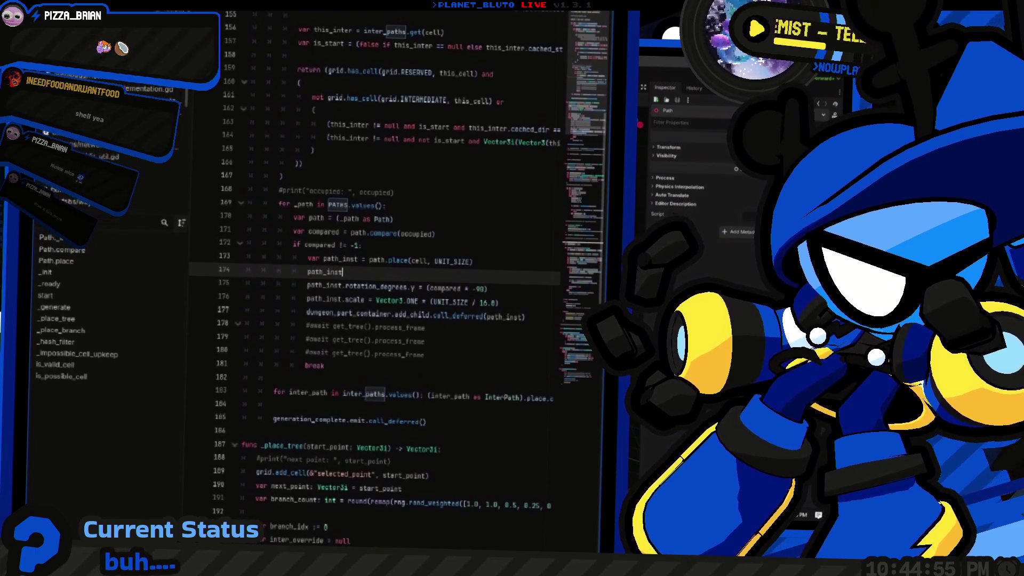
pyautogui.write('.')
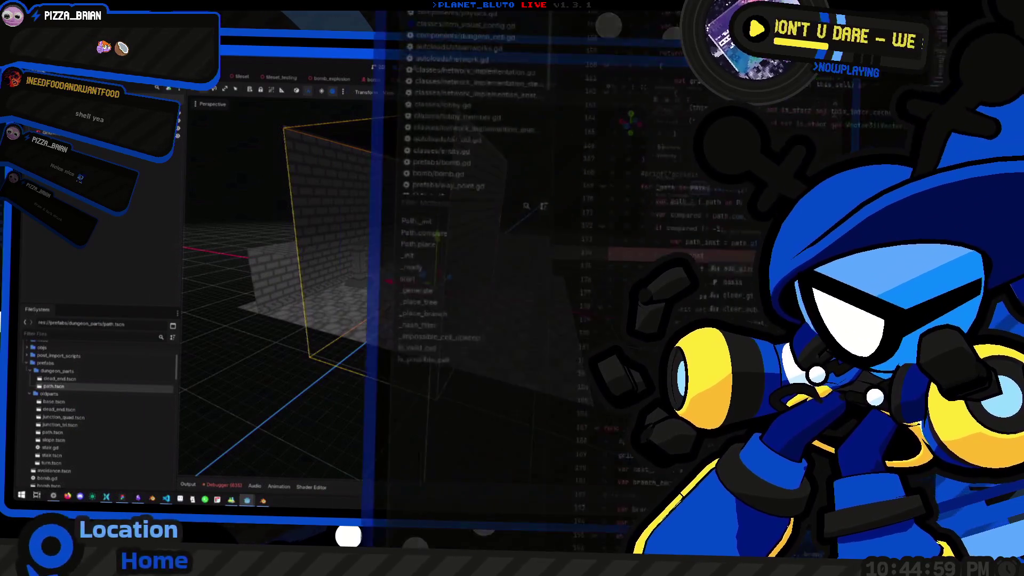
pyautogui.write('has')
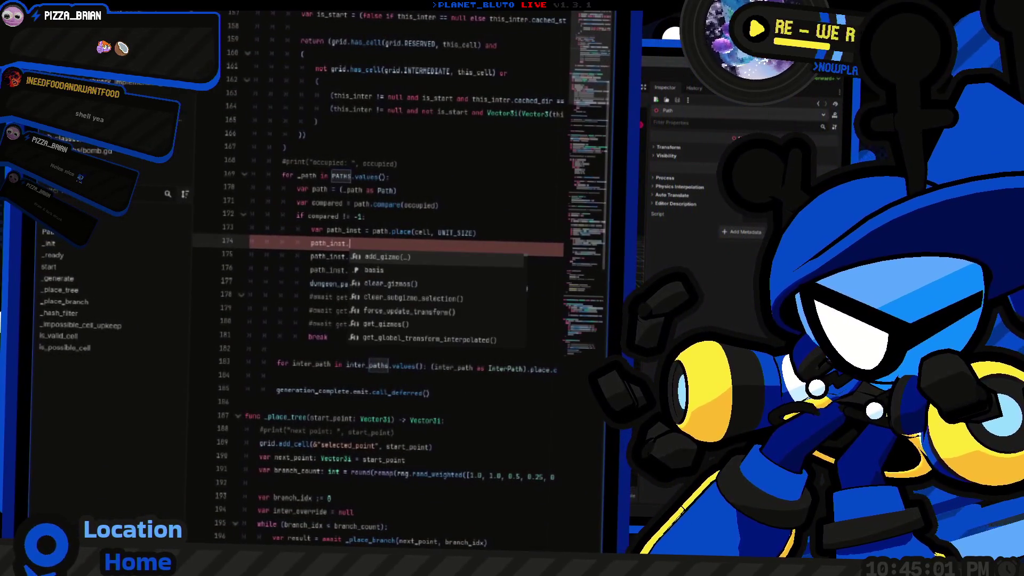
pyautogui.write('(')
pyautogui.write('met')
pyautogui.press('Return')
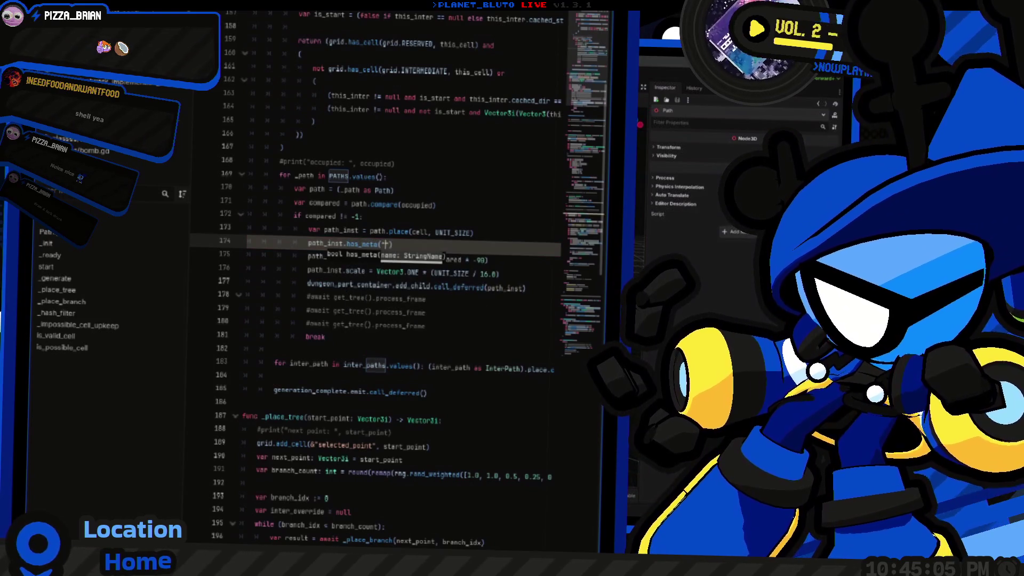
pyautogui.write('"')
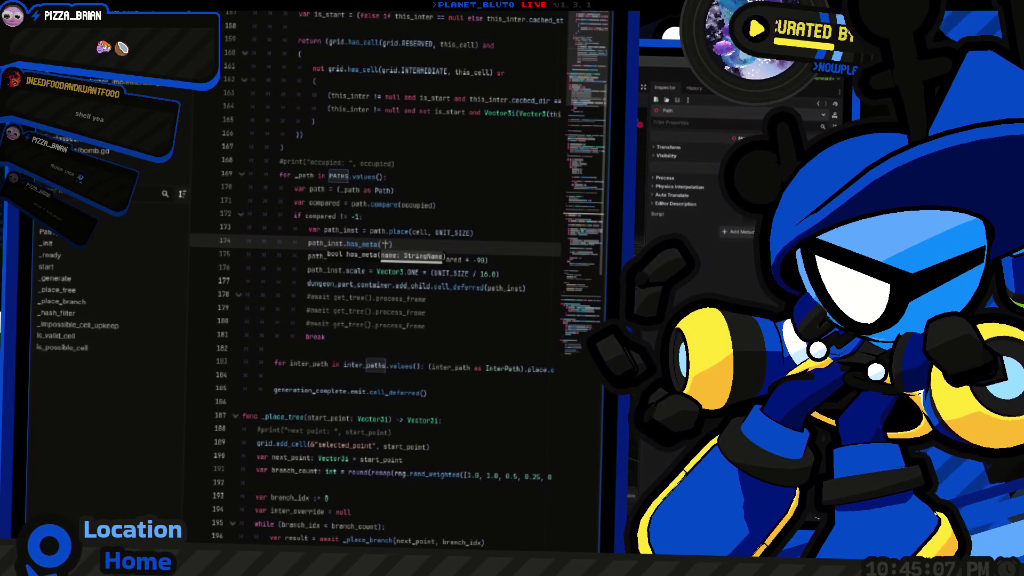
pyautogui.press('End')
pyautogui.hotkey('shift', 'Home')
pyautogui.hotkey('ctrl', 'x')
pyautogui.write('if (')
pyautogui.hotkey('ctrl', 'v')
pyautogui.hotkey('ctrl', 'shift', 'Return')
pyautogui.write('v')
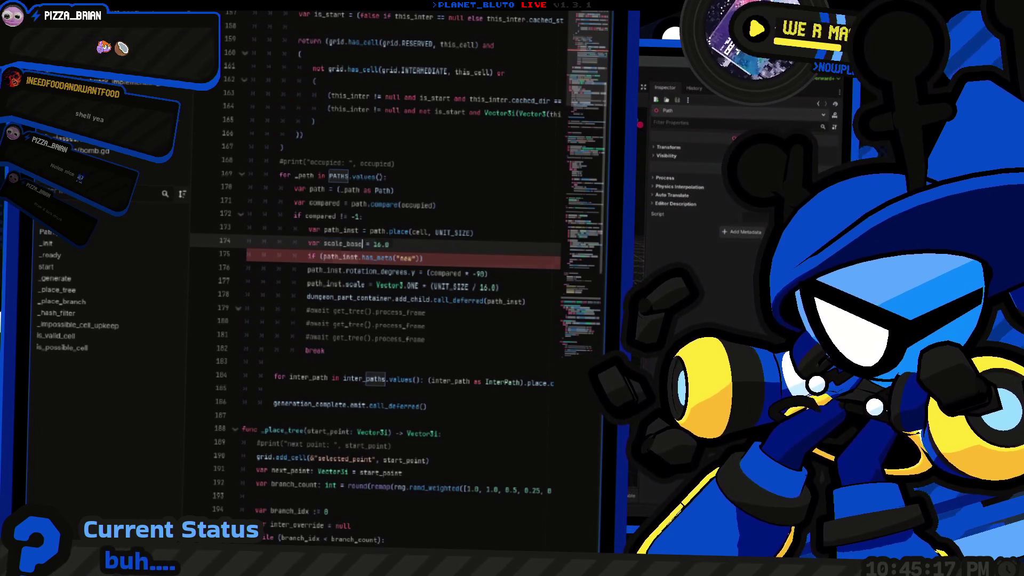
# Write var scale_base = (16.0 if not path_inst.has_meta("new") else 40.0).
pyautogui.click(424, 258)
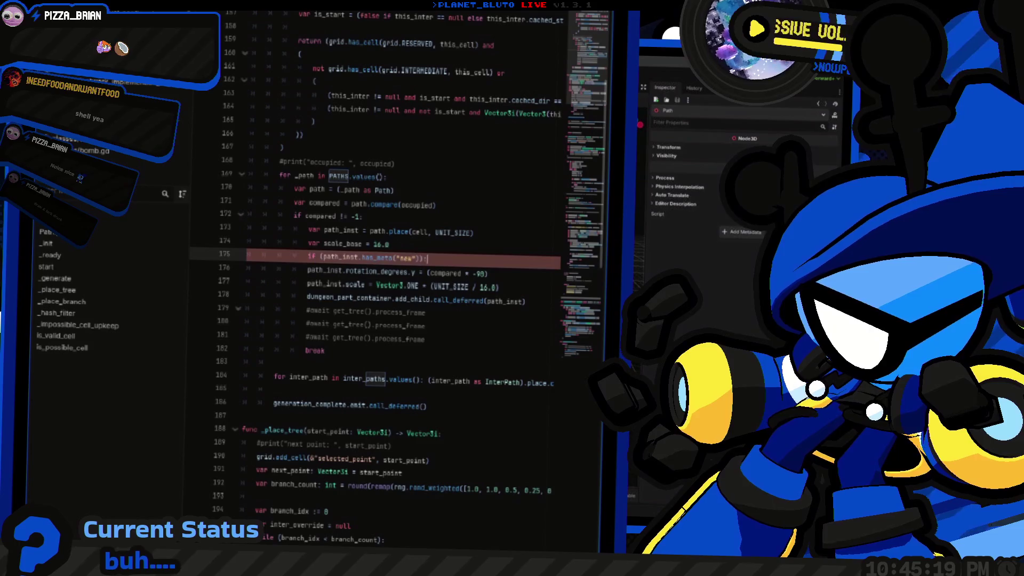
pyautogui.press('Up')
pyautogui.hotkey('shift', 'Left')
pyautogui.hotkey('shift', 'Left')
pyautogui.hotkey('shift', 'Left')
pyautogui.write('(16.0')
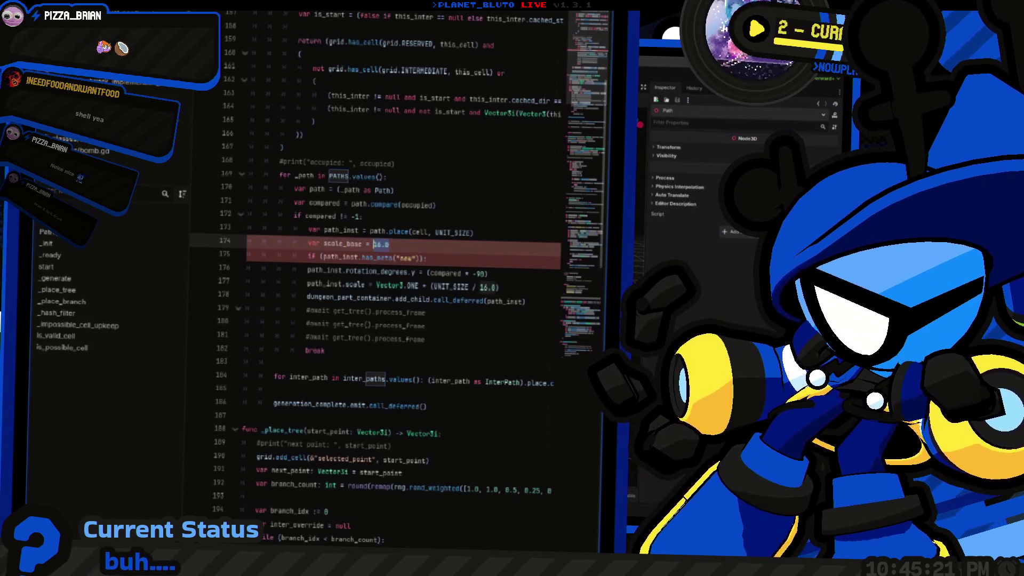
pyautogui.click(424, 258)
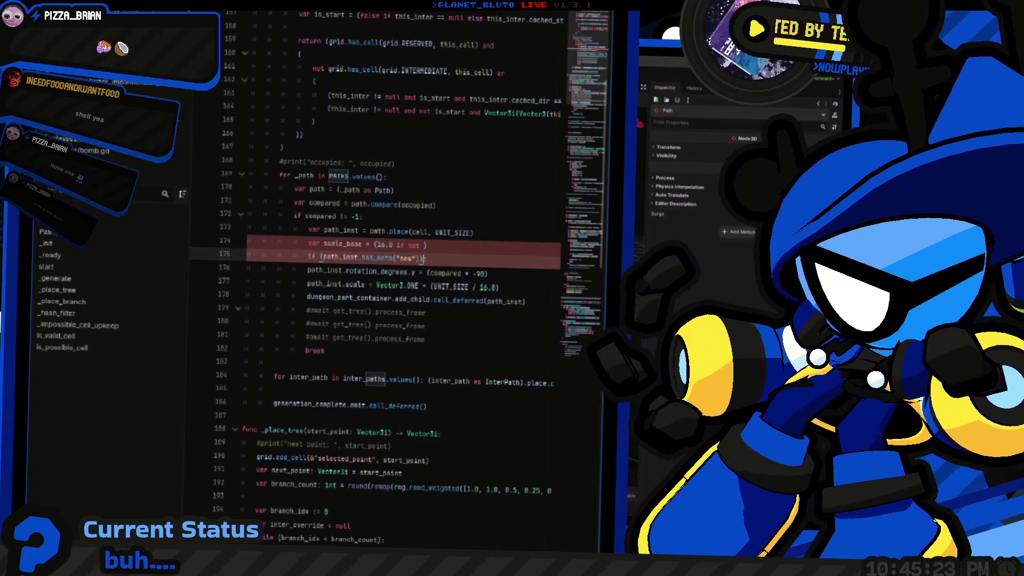
pyautogui.hotkey('shift', 'Home')
pyautogui.hotkey('ctrl', 'x')
pyautogui.hotkey('ctrl', 'shift', 'k')
pyautogui.hotkey('ctrl', 'v')
pyautogui.write('else')
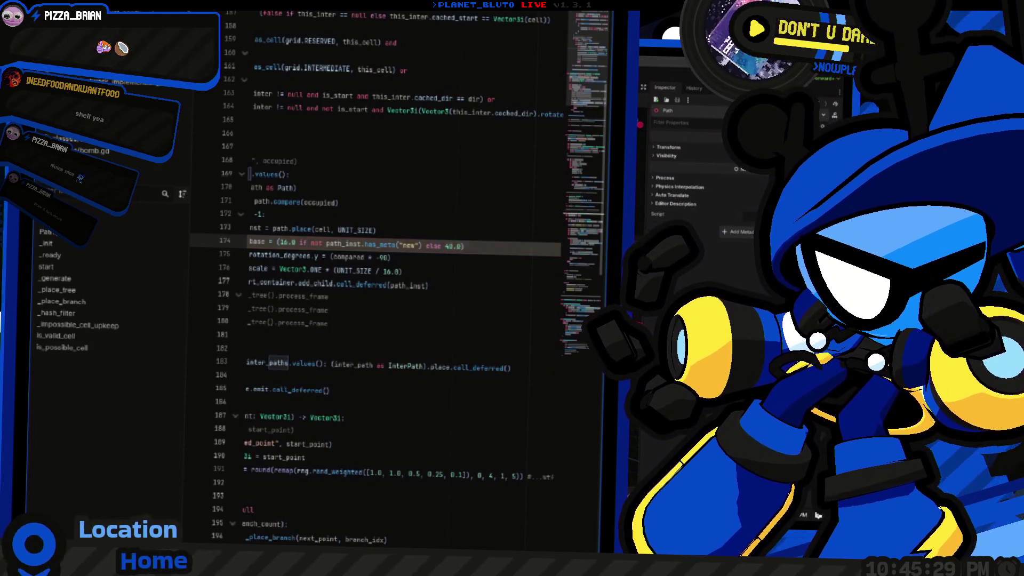
# Replace the 16.0 divisor in the scale formula with scale_base.
pyautogui.click(259, 242)
pyautogui.press('Down')
pyautogui.press('Down')
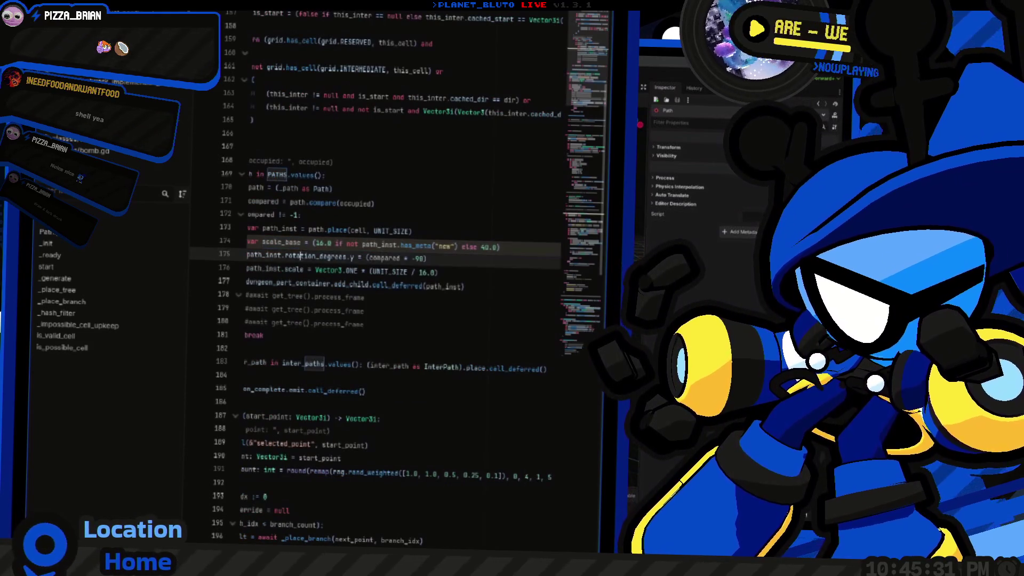
pyautogui.press('End')
pyautogui.hotkey('ctrl', 'shift', 'Left')
pyautogui.write('scale_base')
pyautogui.press('Home')
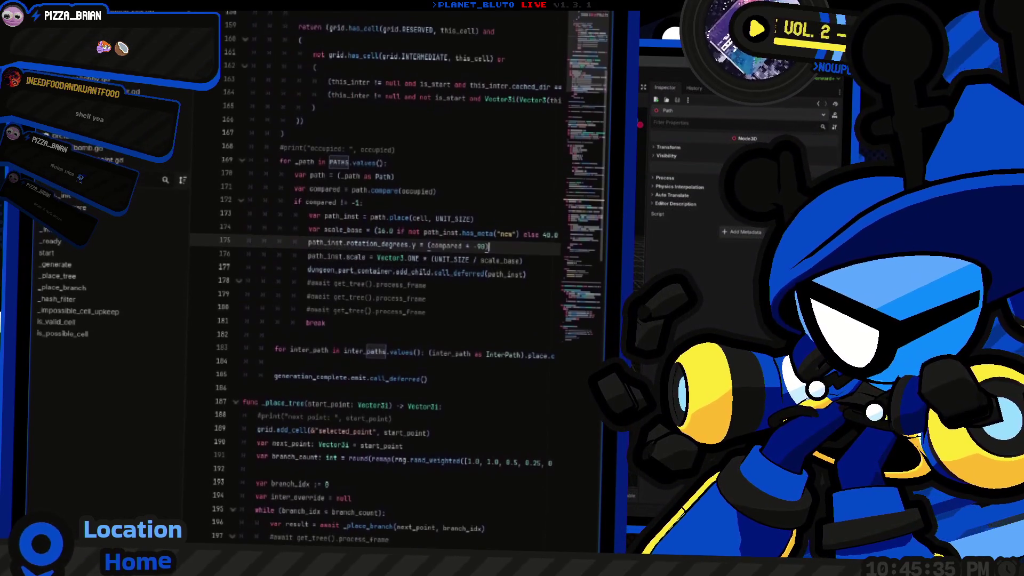
pyautogui.hotkey('alt', 'Tab')
pyautogui.moveTo(502, 317)
pyautogui.mouseDown()
pyautogui.moveTo(443, 318)
pyautogui.moveTo(517, 373)
pyautogui.moveTo(442, 361)
pyautogui.mouseUp()
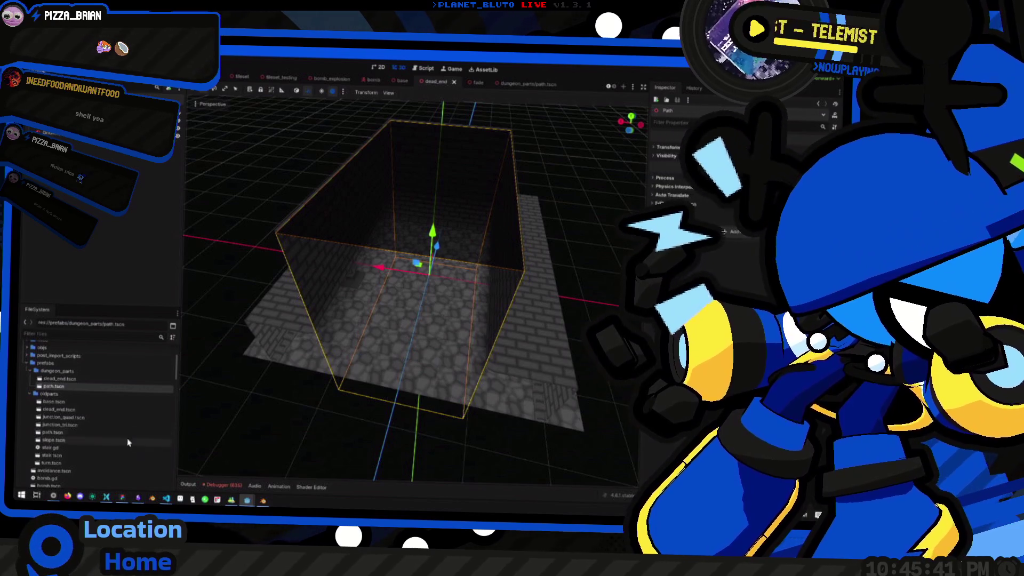
# Open oldparts/dead_end.tscn and orbit around the old stone dead-end box.
pyautogui.doubleClick(80, 409)
pyautogui.scroll(-5, 401, 283)
pyautogui.moveTo(488, 283)
pyautogui.mouseDown()
pyautogui.moveTo(258, 283)
pyautogui.moveTo(191, 267)
pyautogui.mouseUp()
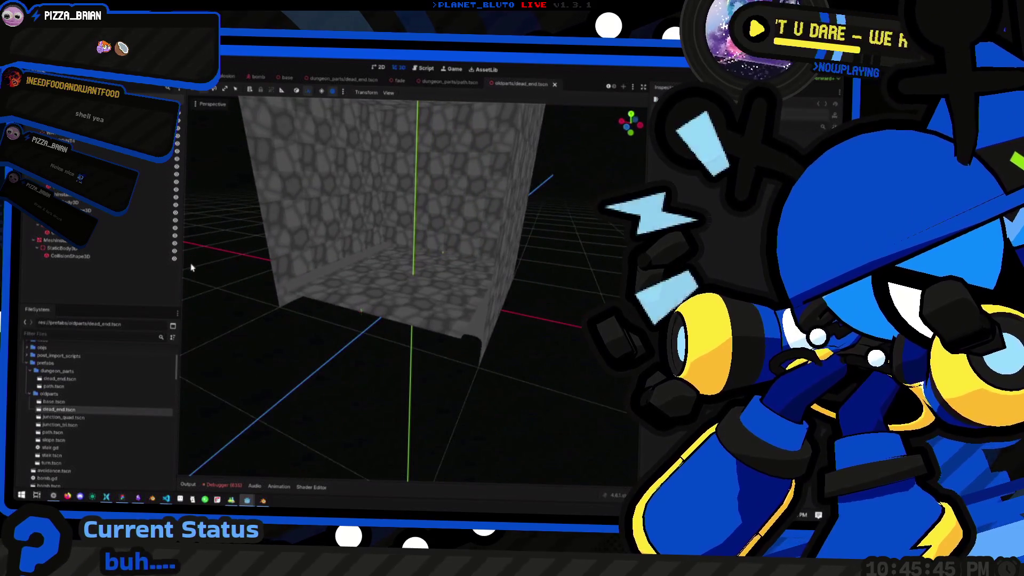
pyautogui.moveTo(611, 166); pyautogui.dragTo(384, 196)
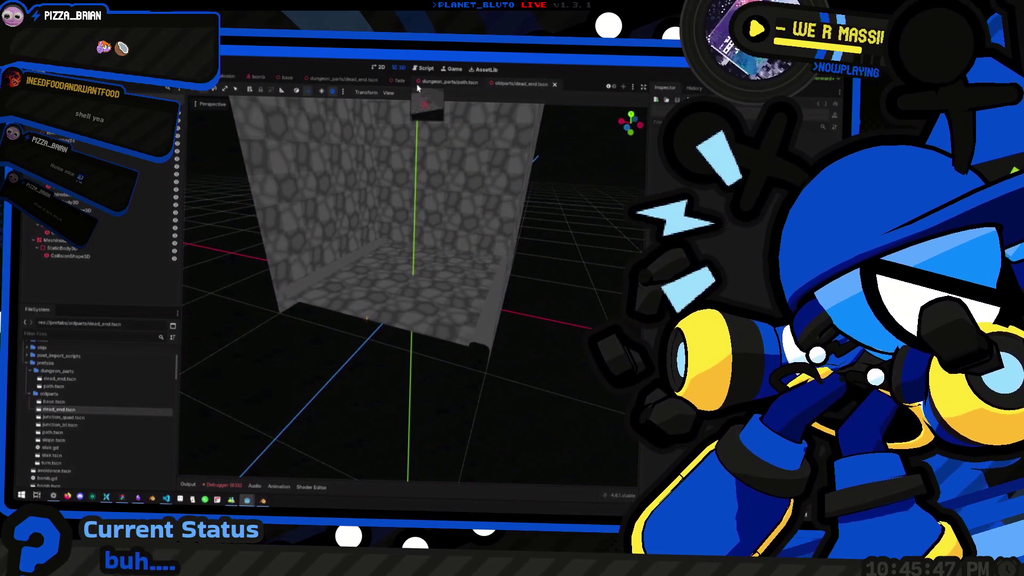
# Compare it with the dungeon_parts dead_end scene, glance at the script, then run the game.
pyautogui.click(328, 80)
pyautogui.moveTo(330, 104)
pyautogui.mouseDown()
pyautogui.moveTo(429, 240)
pyautogui.moveTo(423, 128)
pyautogui.mouseUp()
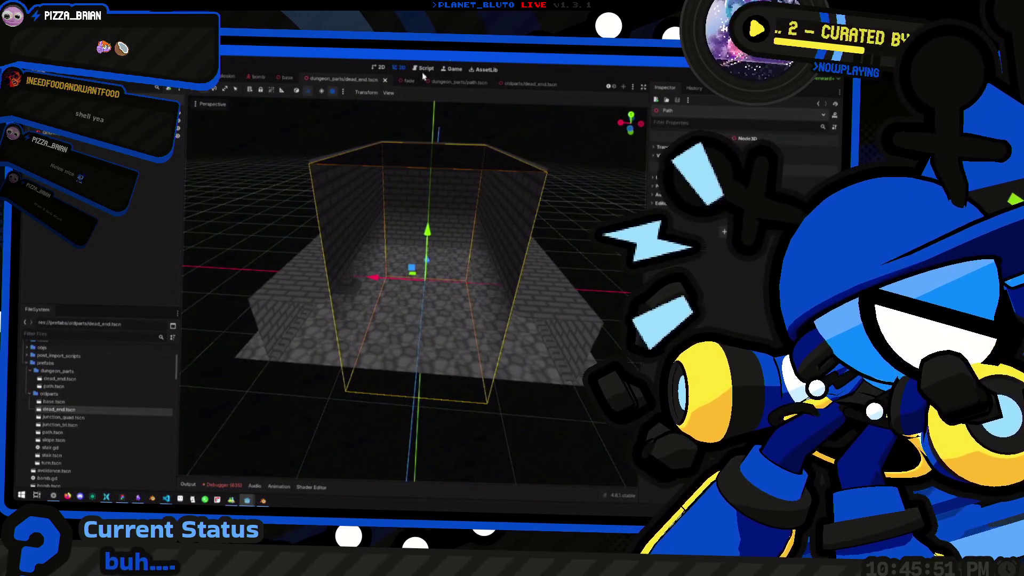
pyautogui.hotkey('ctrl', 'F3')
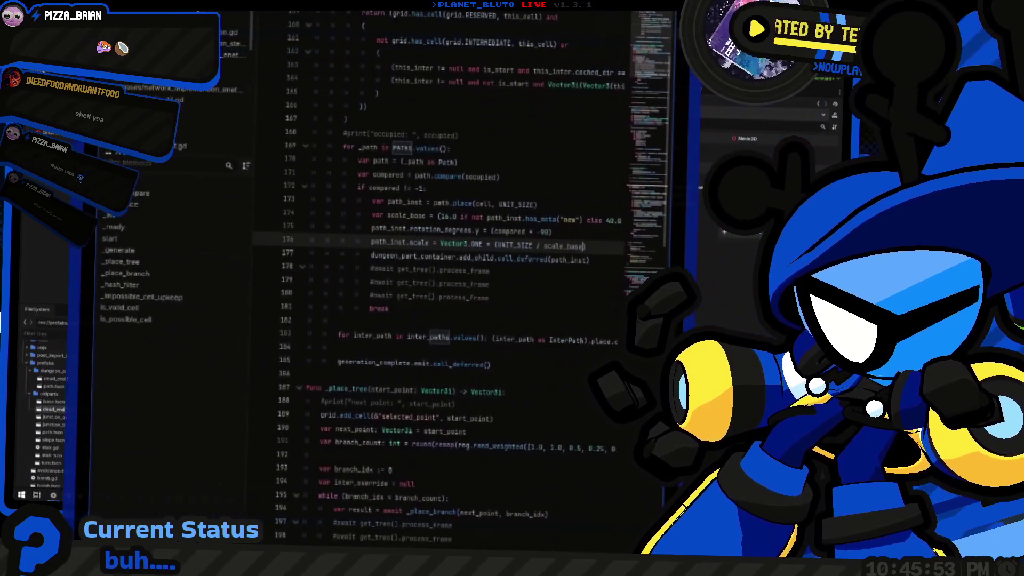
pyautogui.hotkey('ctrl', 'F2')
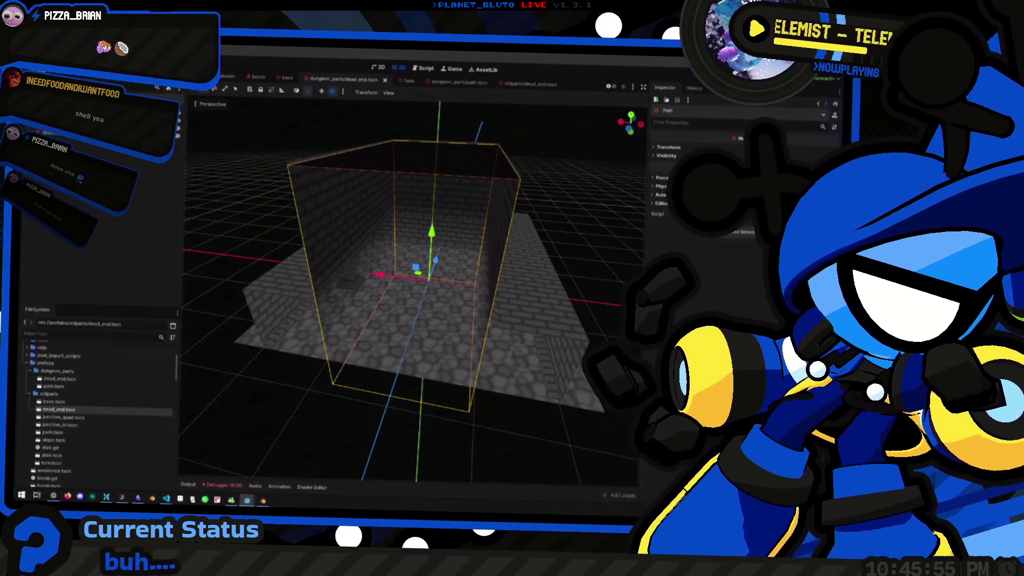
pyautogui.press('F5')
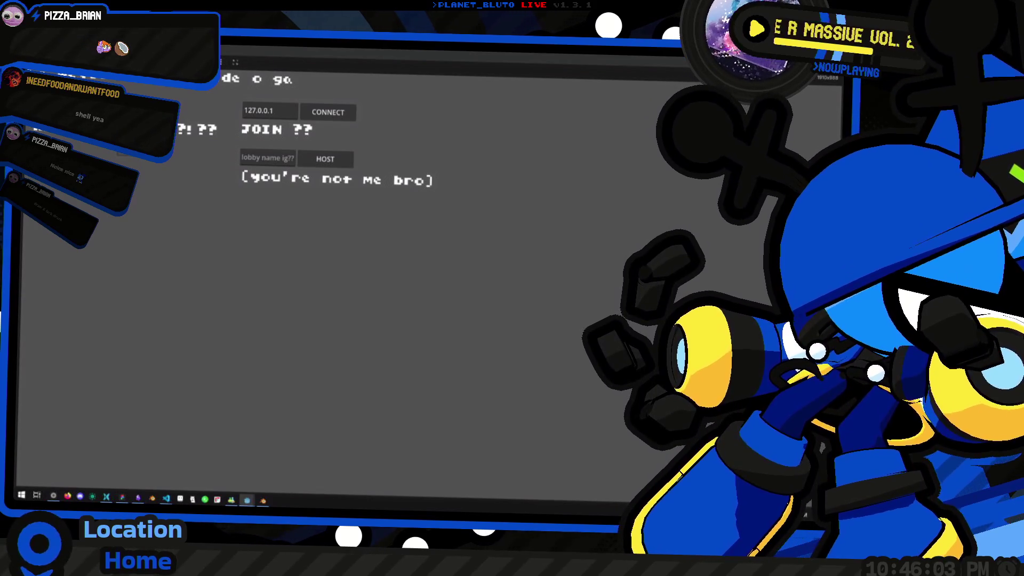
# Host a game and walk along the brick wall into the blue-lit corridor.
pyautogui.click(300, 154)
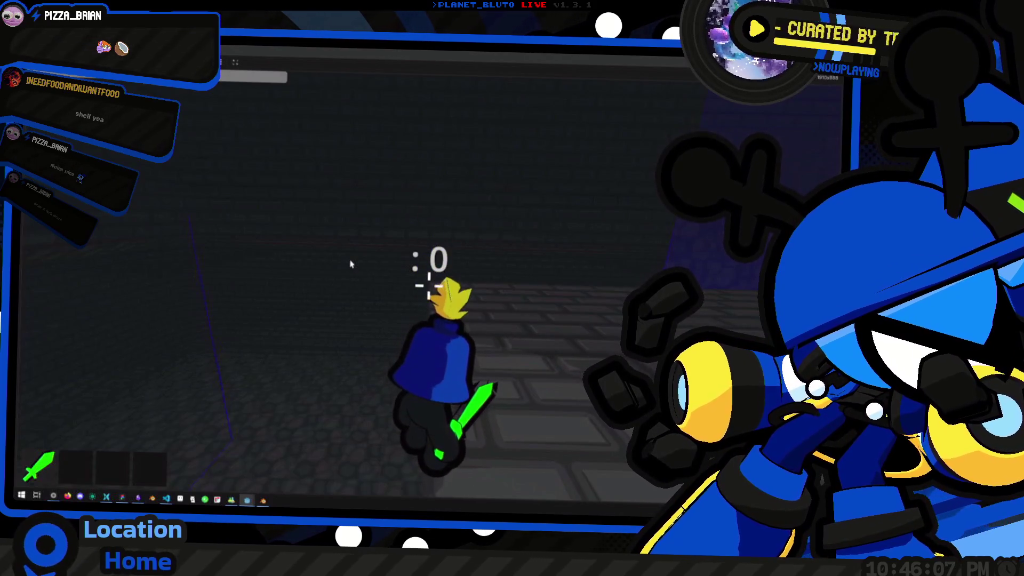
pyautogui.click(352, 279)
pyautogui.press('w')
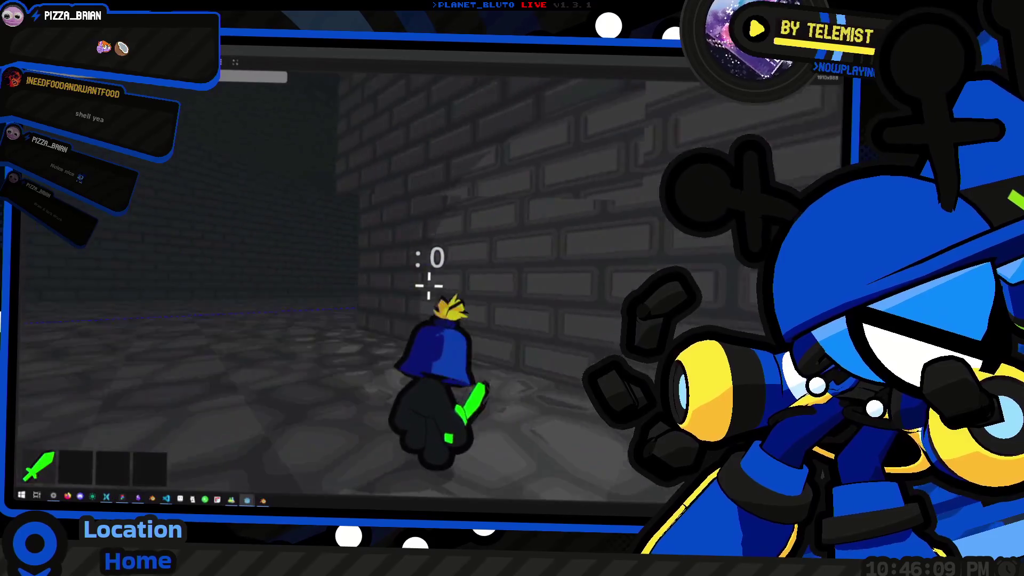
pyautogui.press('a')
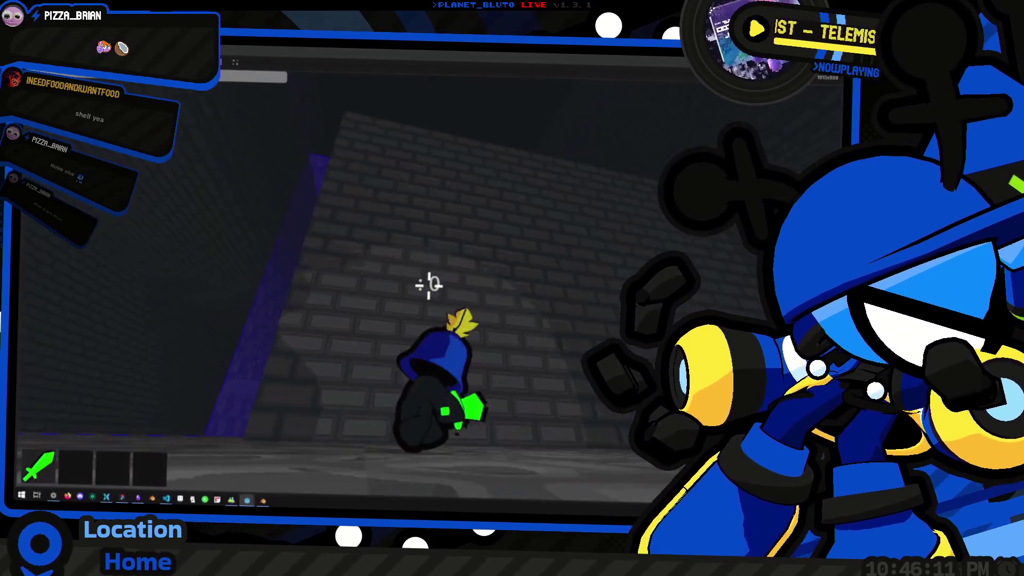
pyautogui.press('w')
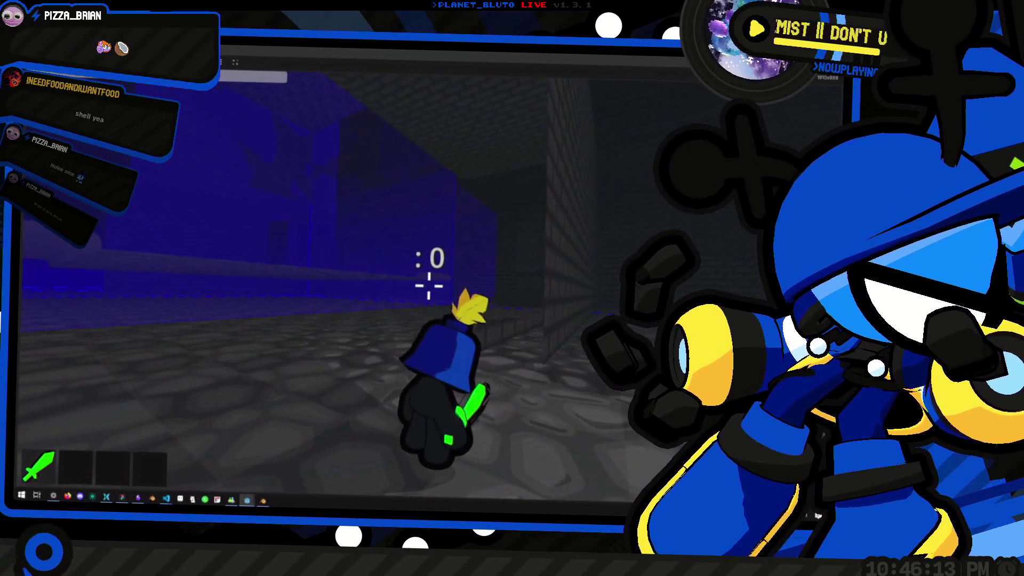
pyautogui.press('w')
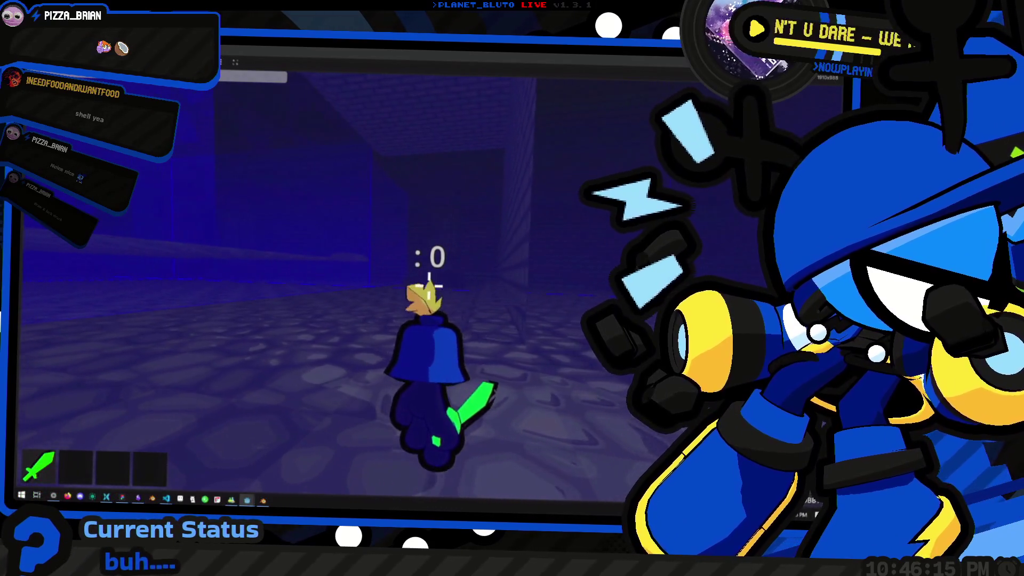
# Peek at the editor, then walk over grey stone into the blue brick room before returning.
pyautogui.press('F8')
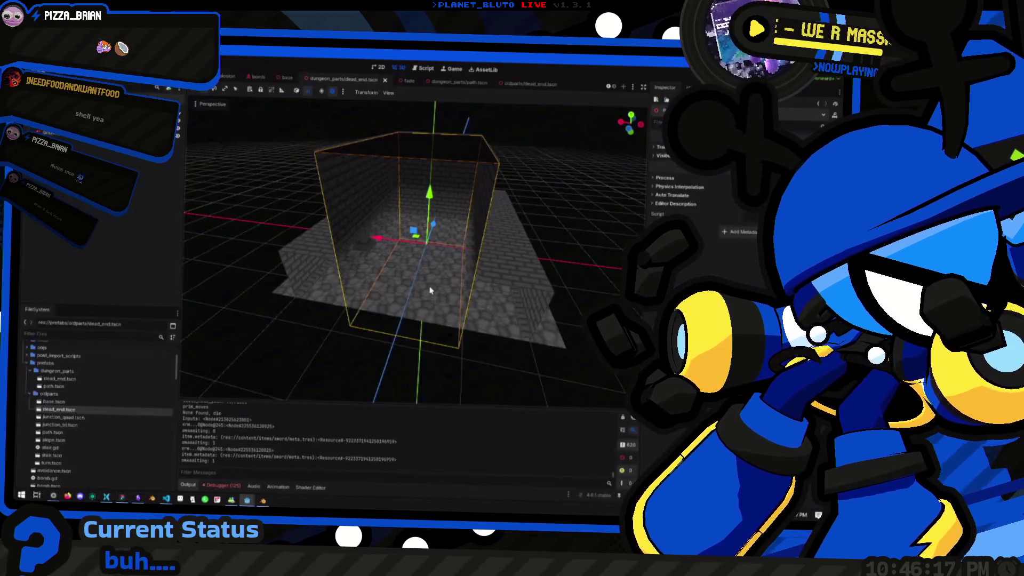
pyautogui.press('F5')
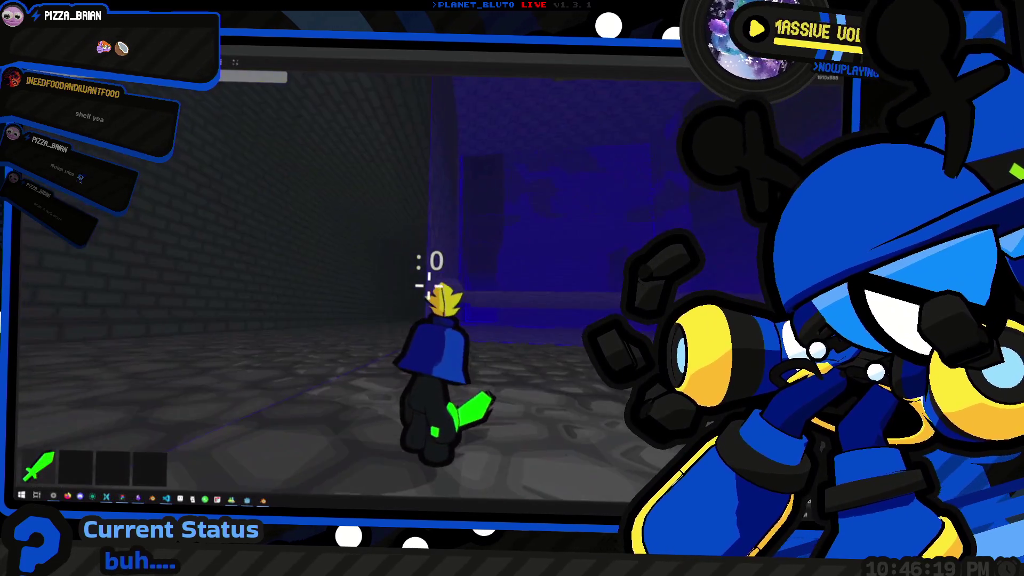
pyautogui.press('w')
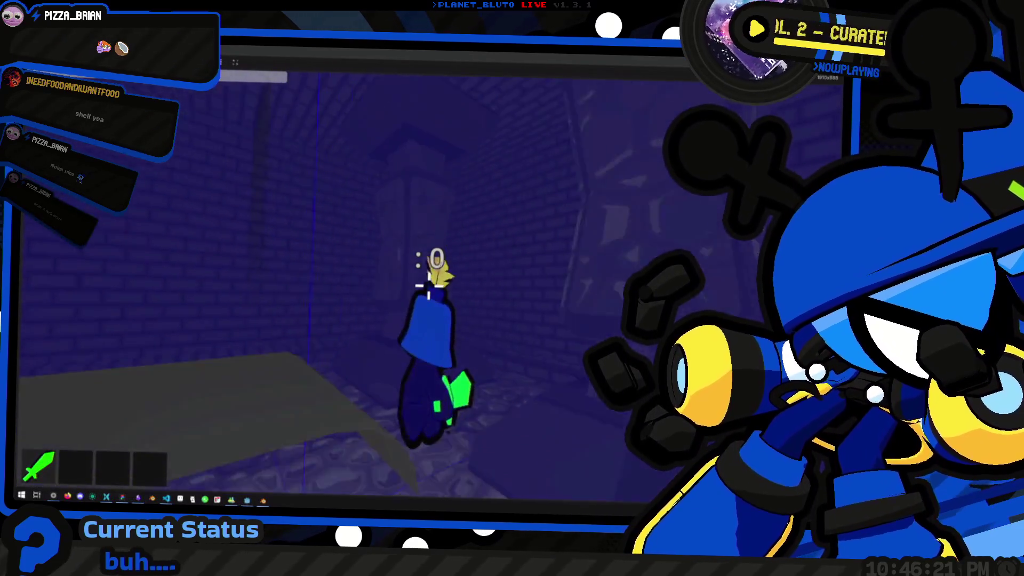
pyautogui.press('w')
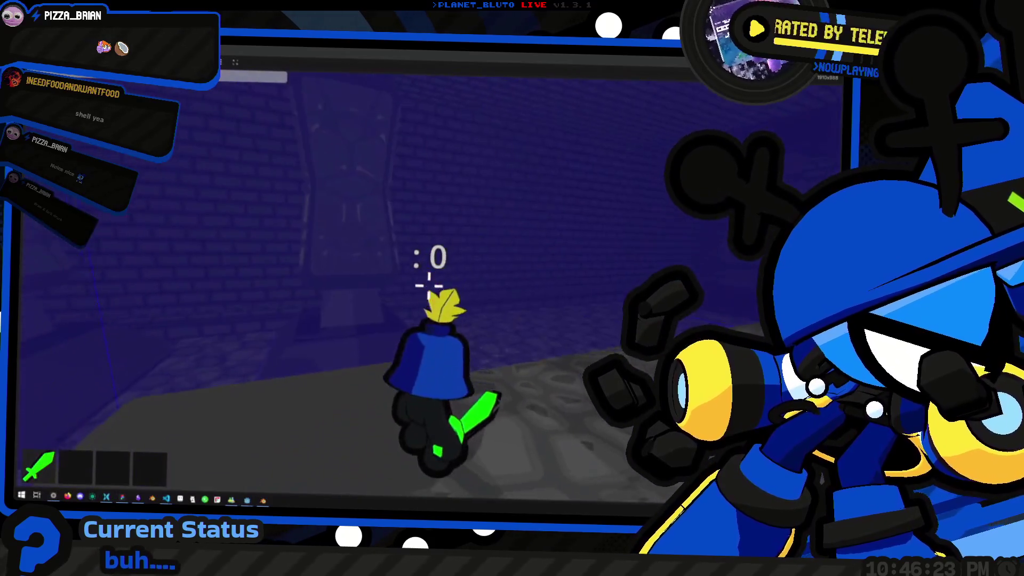
pyautogui.press('w')
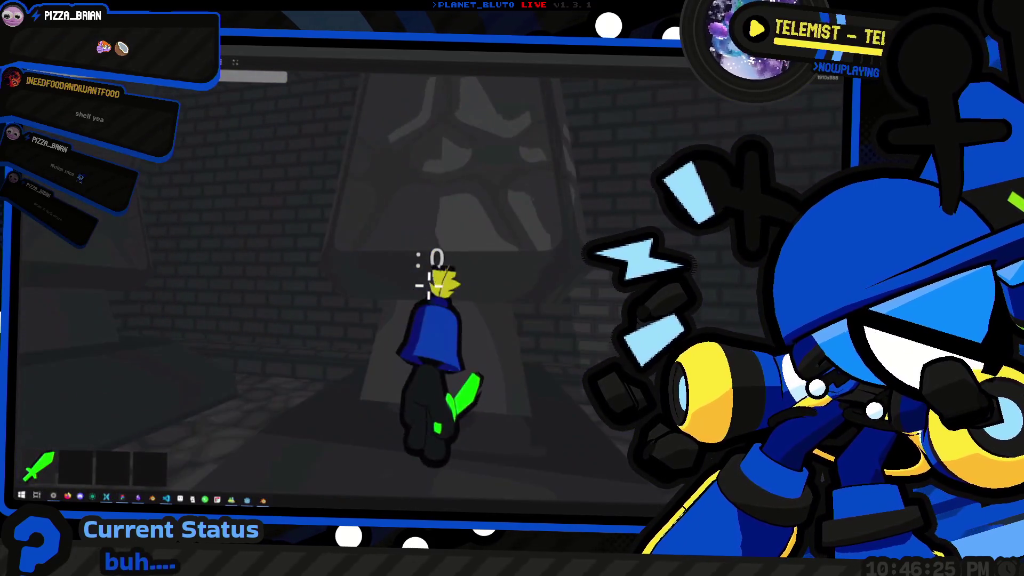
pyautogui.press('w')
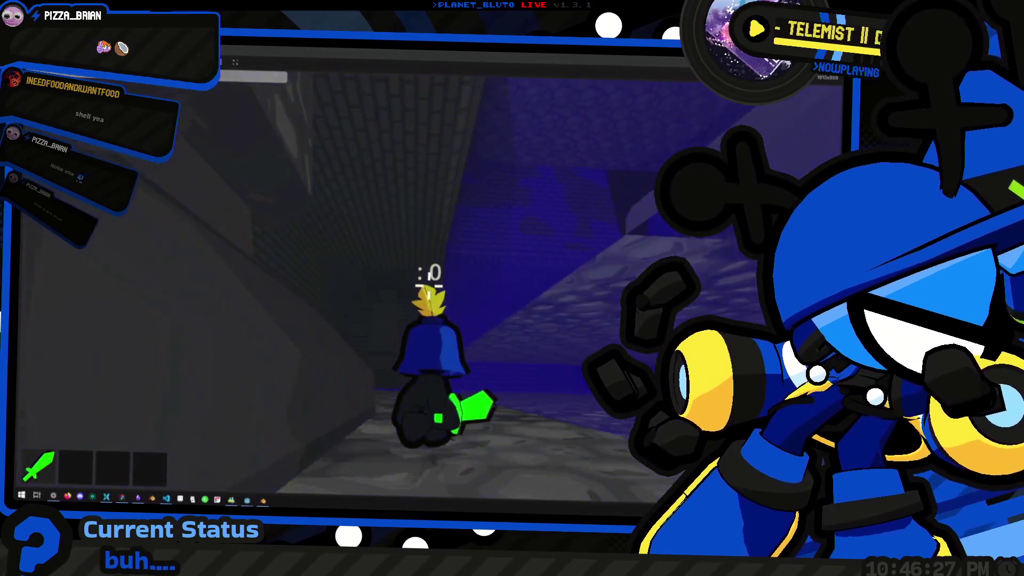
pyautogui.press('w')
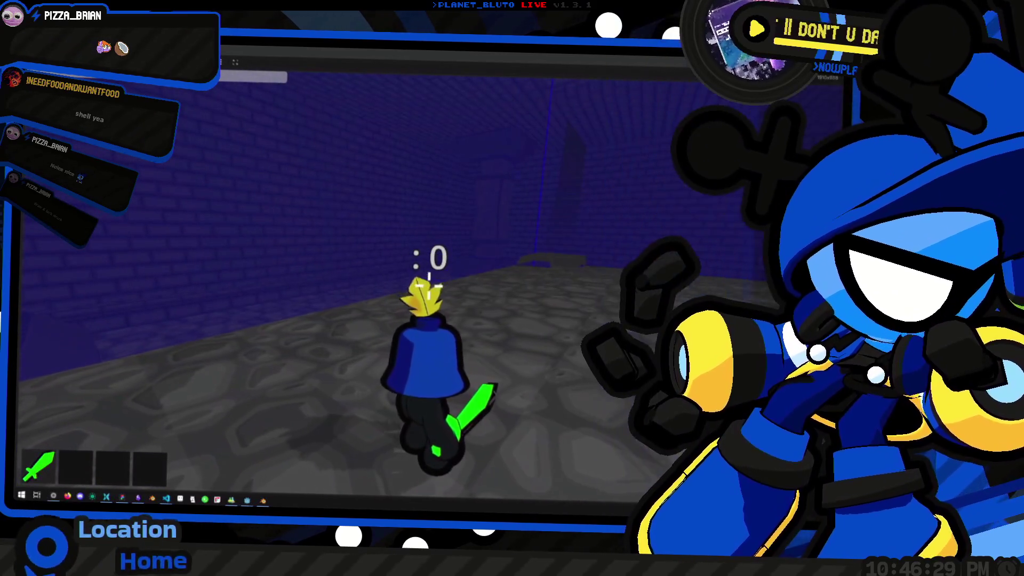
pyautogui.hotkey('alt', 'Tab')
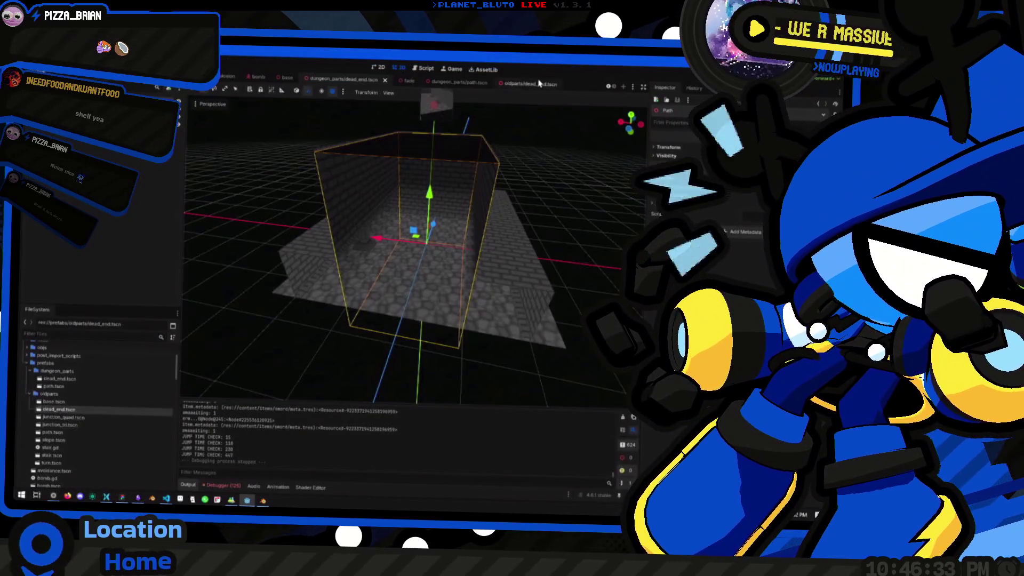
# In the dungeon_parts dead_end scene, add a bool metadata entry named 'new' to Path.
pyautogui.click(524, 84)
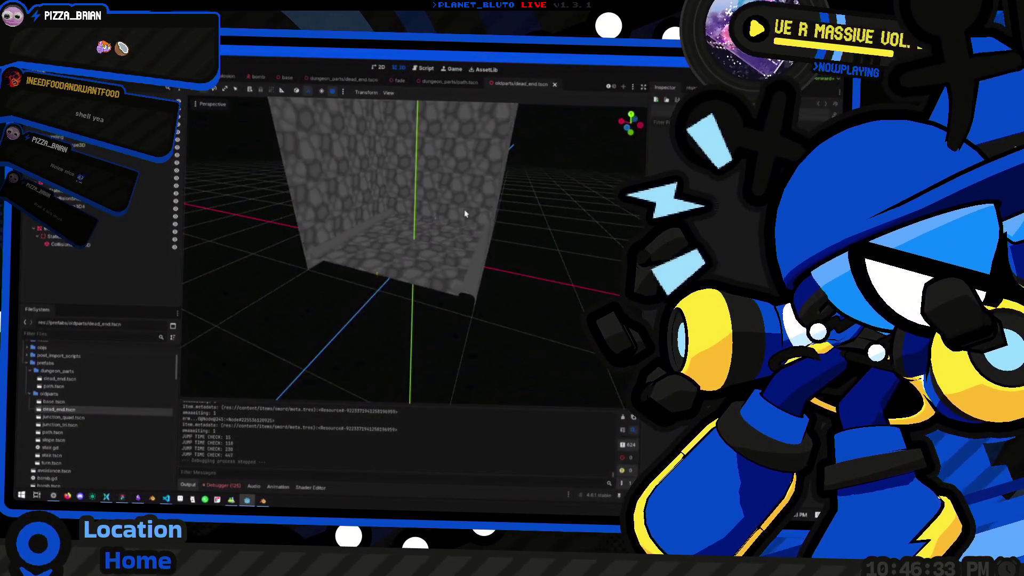
pyautogui.click(344, 79)
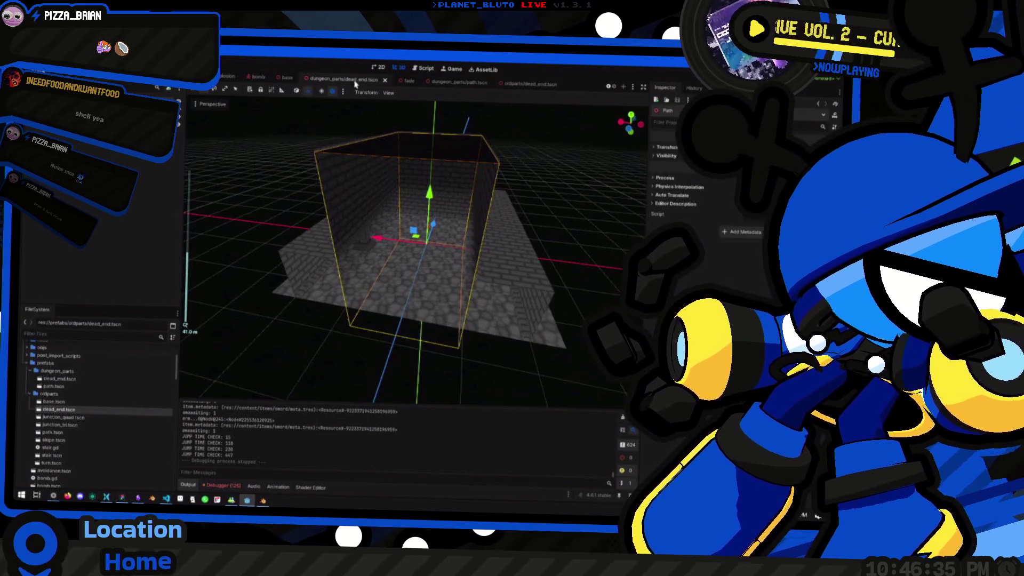
pyautogui.moveTo(473, 322)
pyautogui.mouseDown()
pyautogui.moveTo(457, 267)
pyautogui.moveTo(481, 283)
pyautogui.moveTo(472, 309)
pyautogui.mouseUp()
pyautogui.scroll(5, 472, 309)
pyautogui.moveTo(429, 250)
pyautogui.mouseDown()
pyautogui.moveTo(419, 254)
pyautogui.moveTo(443, 280)
pyautogui.mouseUp()
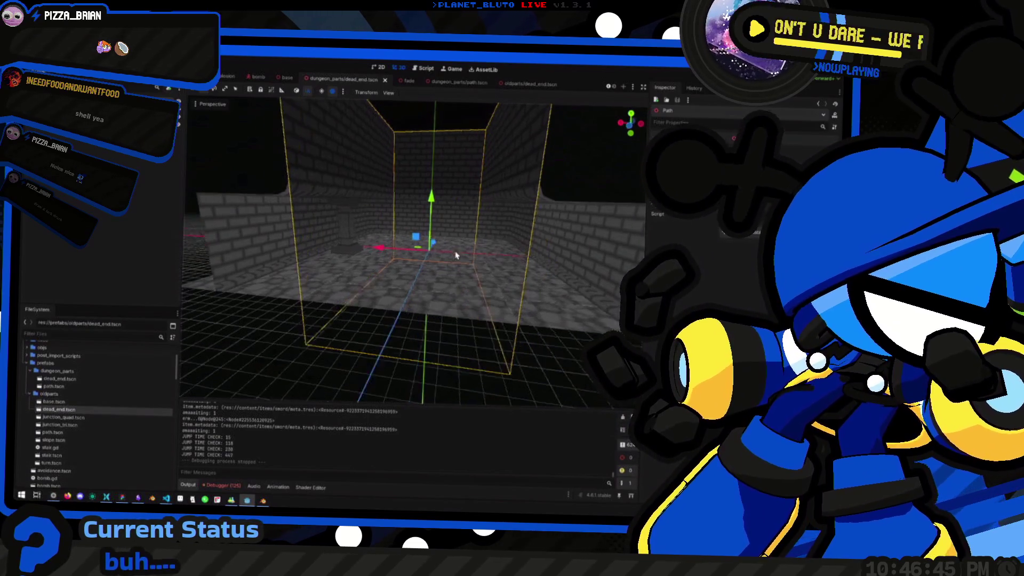
pyautogui.click(723, 233)
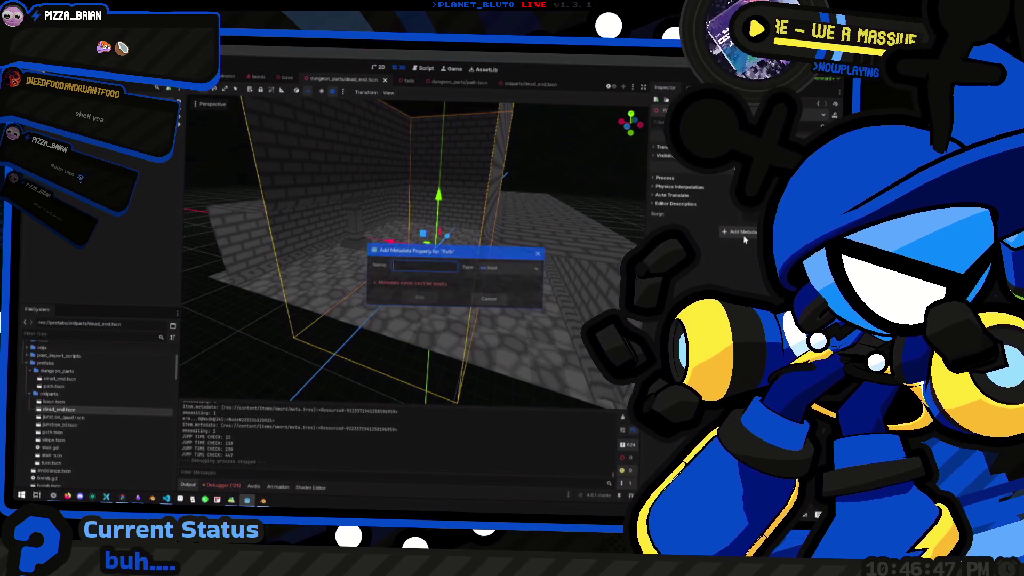
pyautogui.write('new')
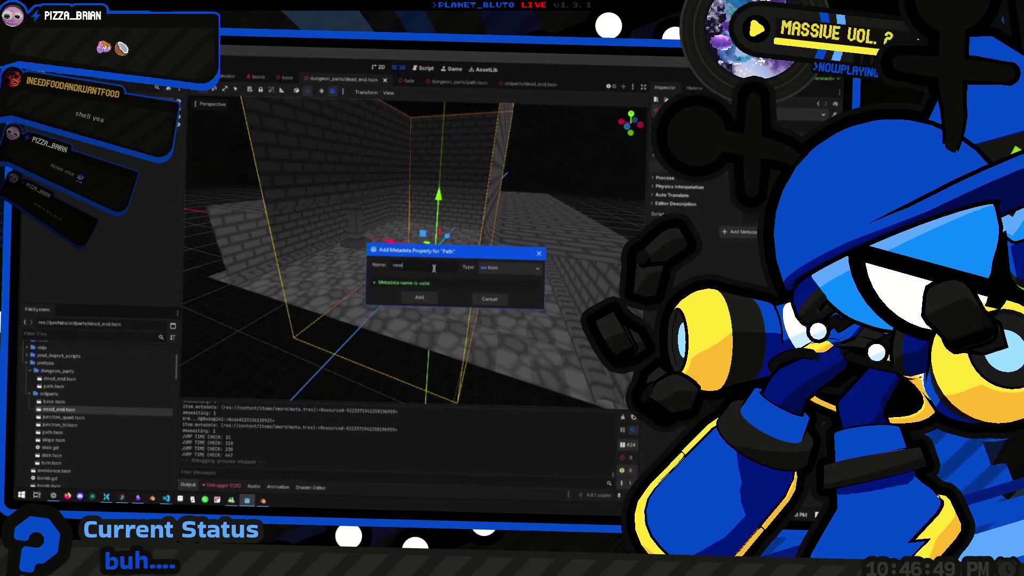
pyautogui.click(419, 297)
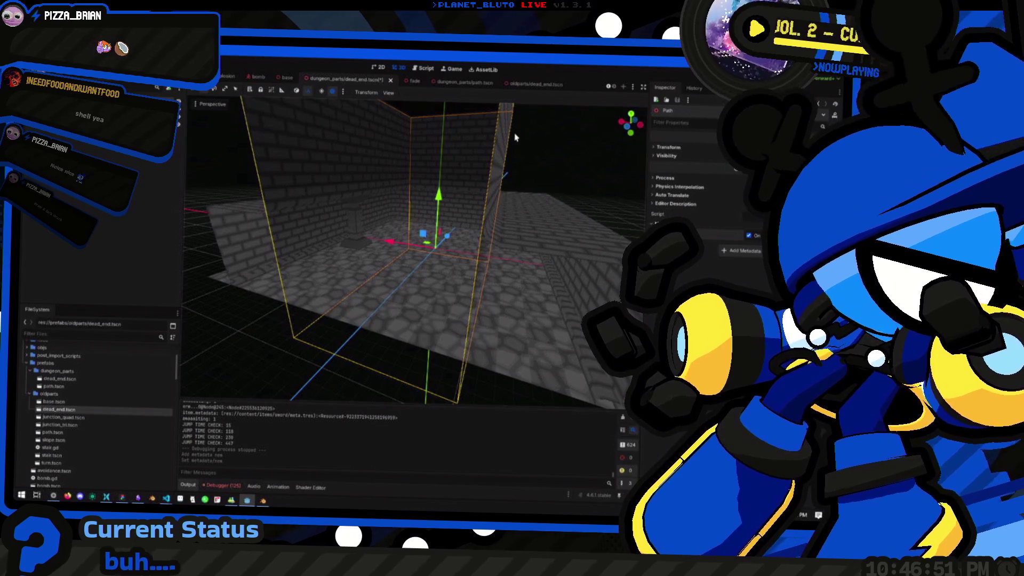
# In path.tscn, give the Path root a bool 'new' metadata, save, and launch the game.
pyautogui.click(464, 83)
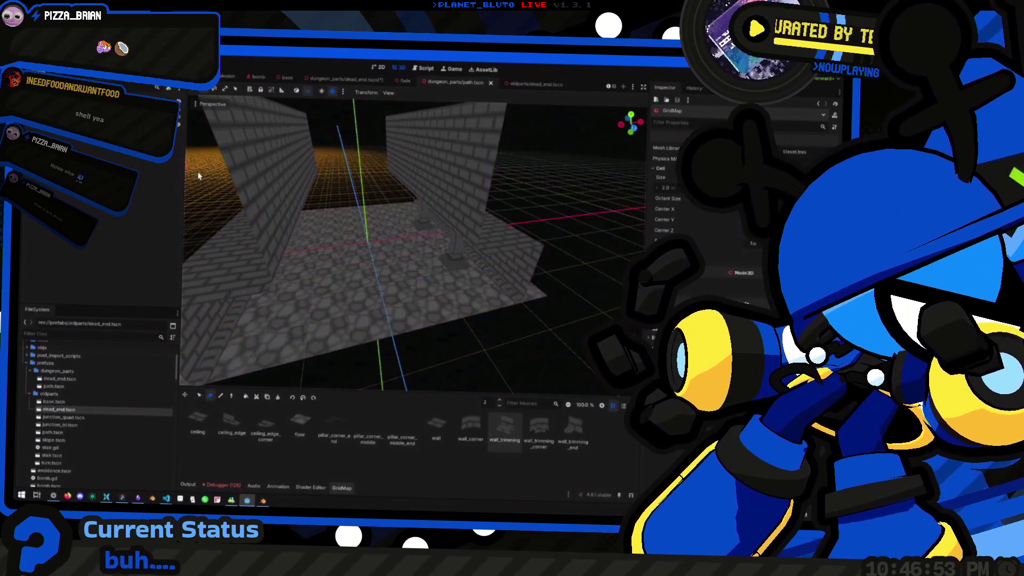
pyautogui.doubleClick(48, 107)
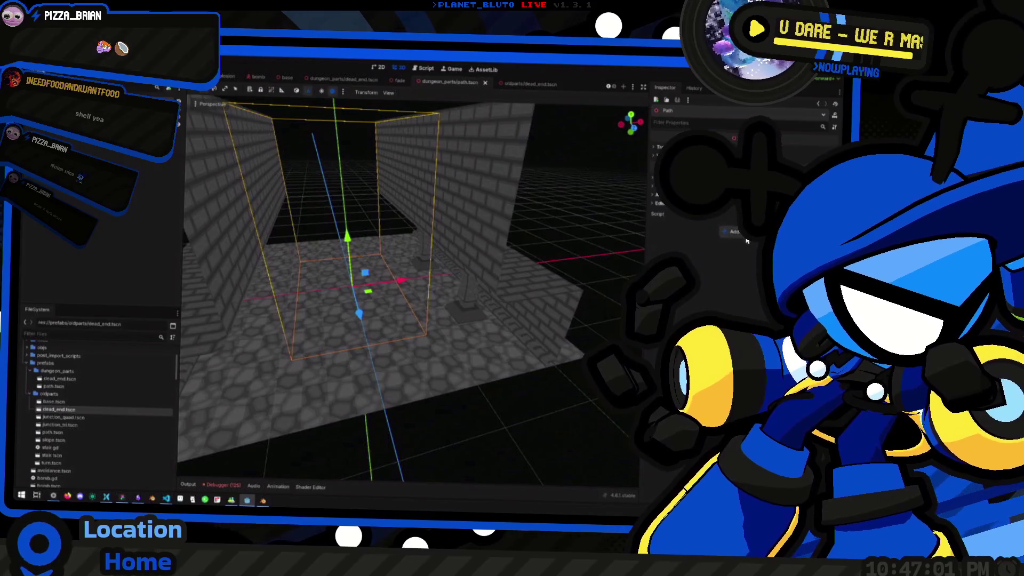
pyautogui.click(731, 232)
pyautogui.write('new')
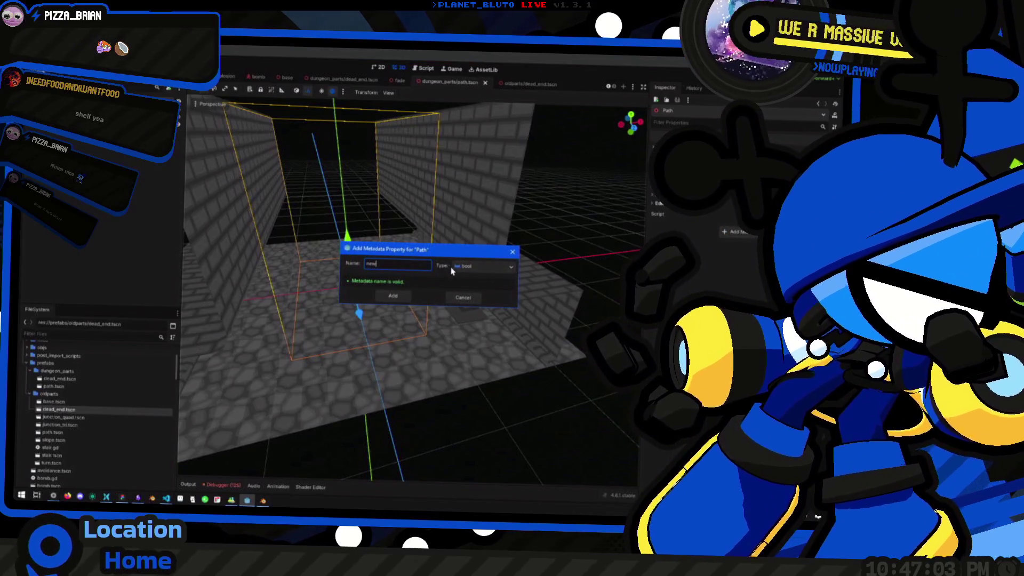
pyautogui.click(477, 266)
pyautogui.click(485, 278)
pyautogui.click(393, 296)
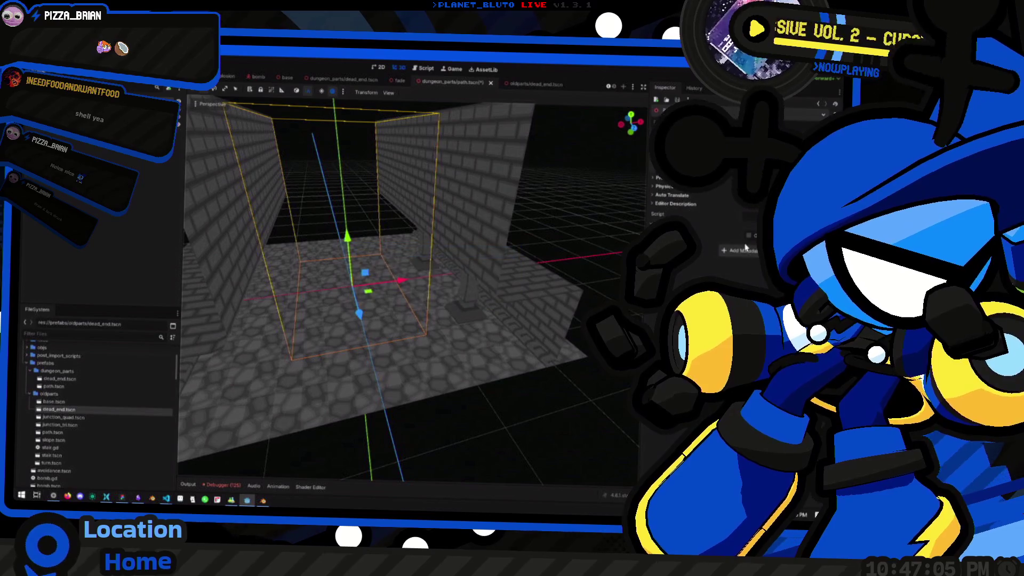
pyautogui.hotkey('ctrl', 's')
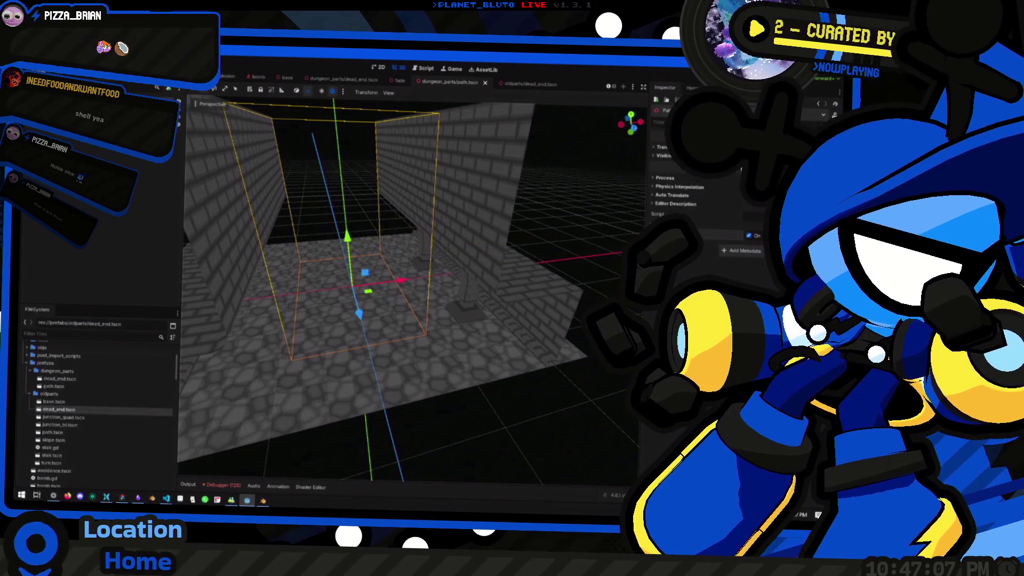
pyautogui.press('F5')
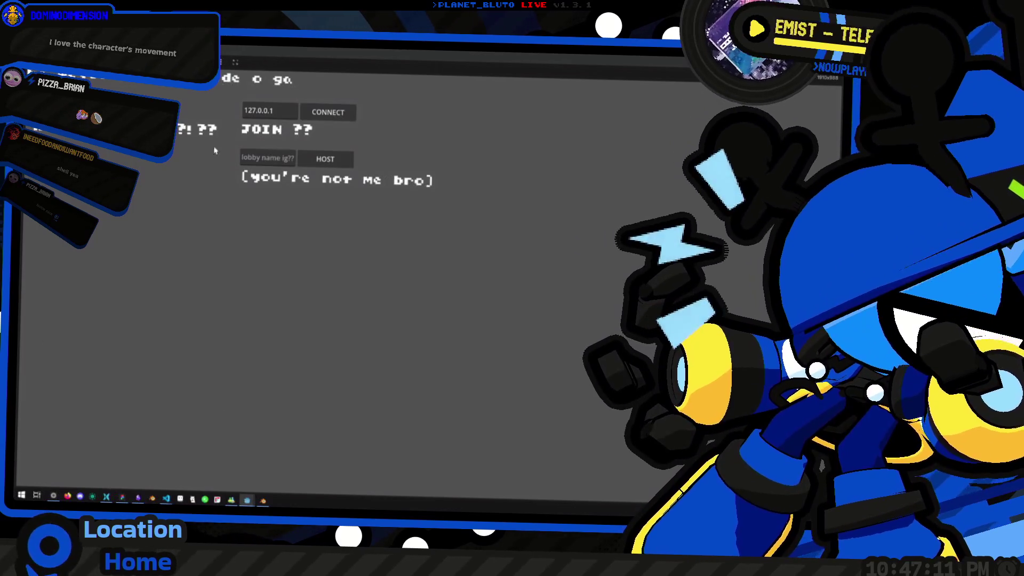
# Host a session, run through the grey and dark brick corridors, and open the DungeonConsole with Escape.
pyautogui.click(309, 158)
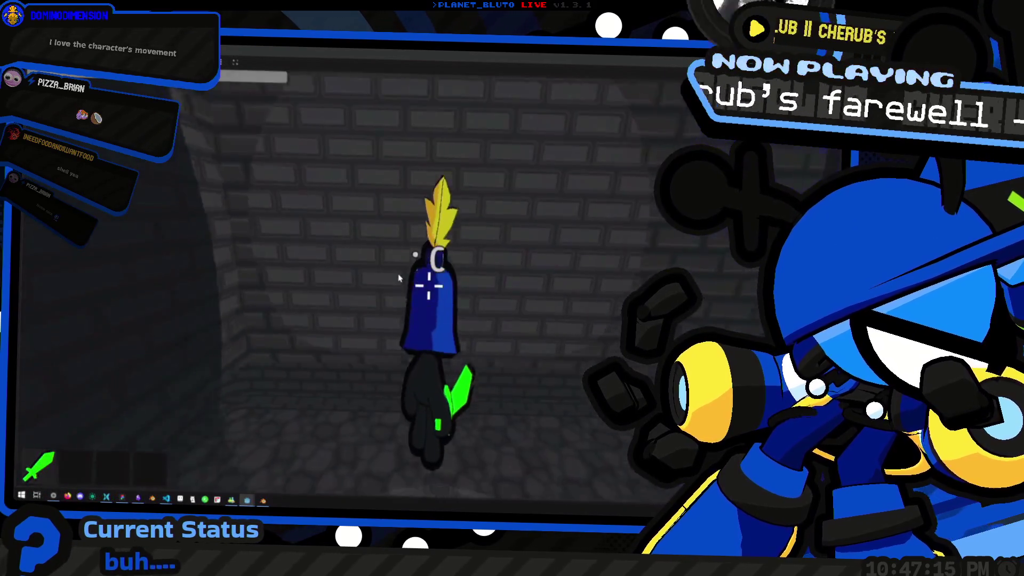
pyautogui.press('w')
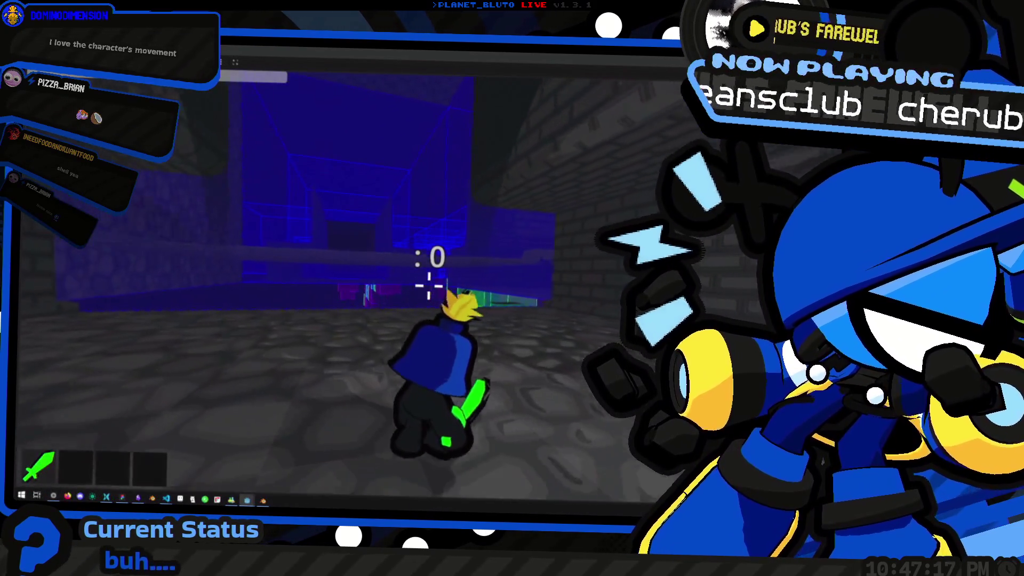
pyautogui.press('w')
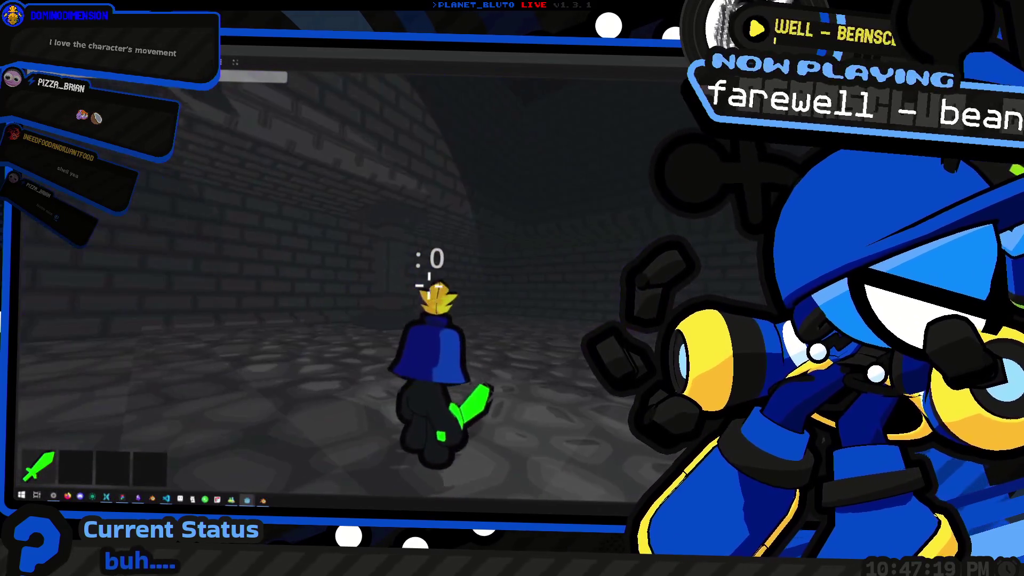
pyautogui.press('w')
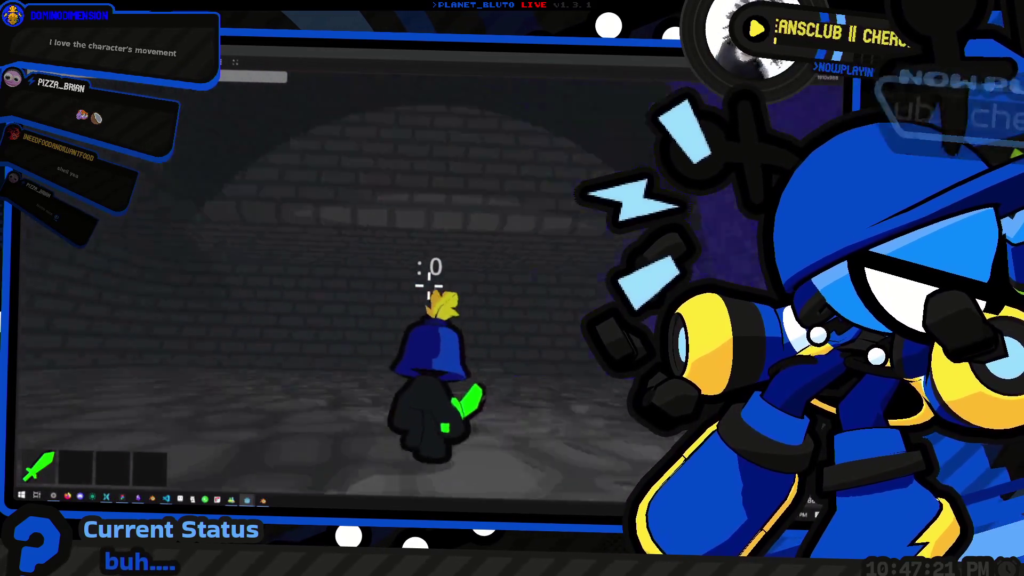
pyautogui.press('w')
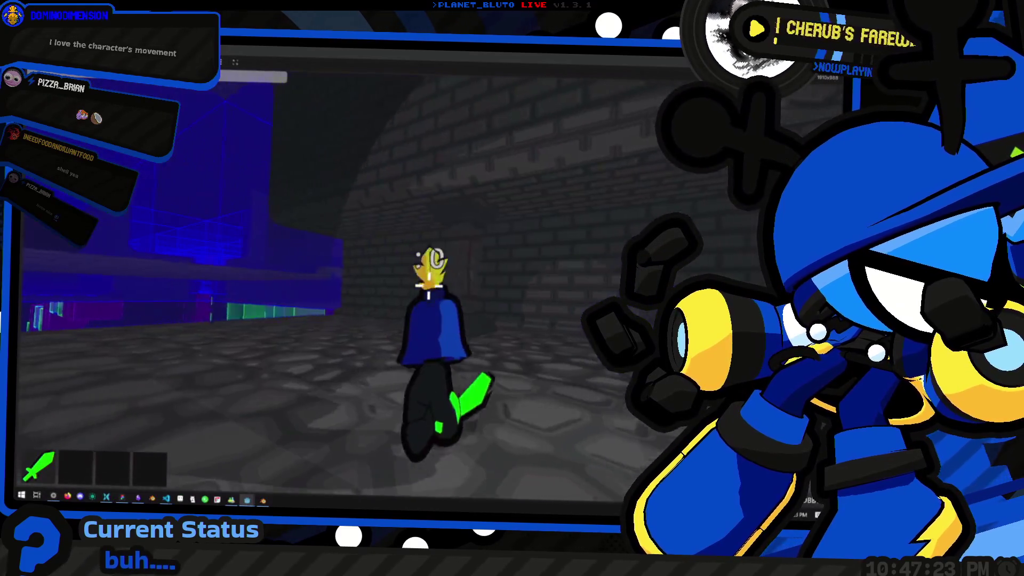
pyautogui.press('w')
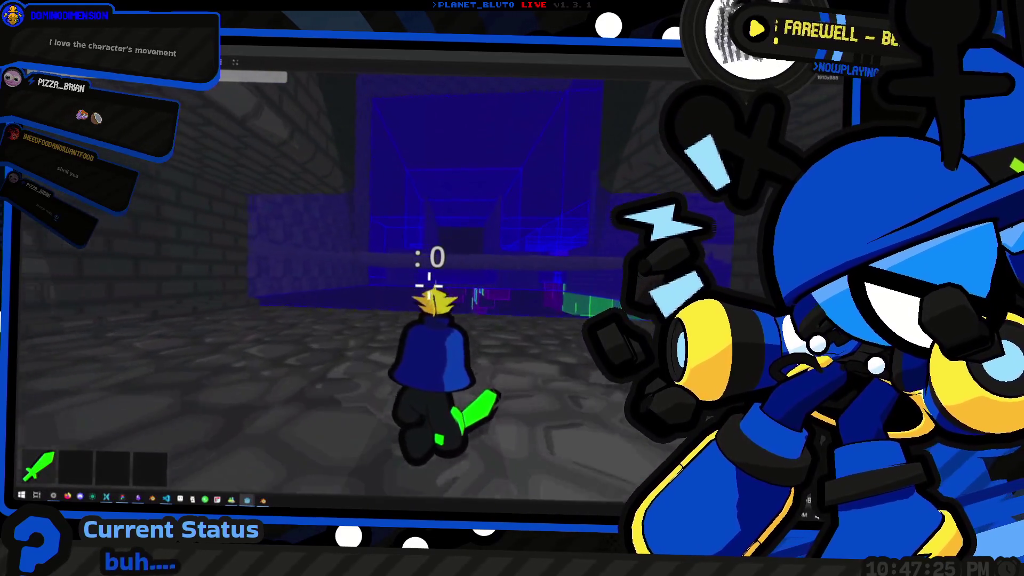
pyautogui.press('w')
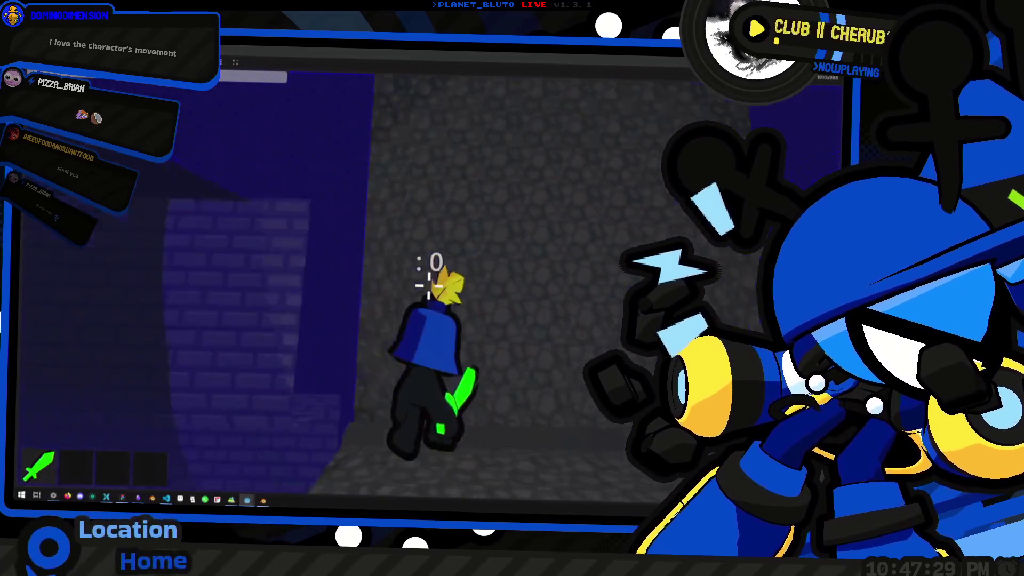
pyautogui.press('w')
pyautogui.press('Escape')
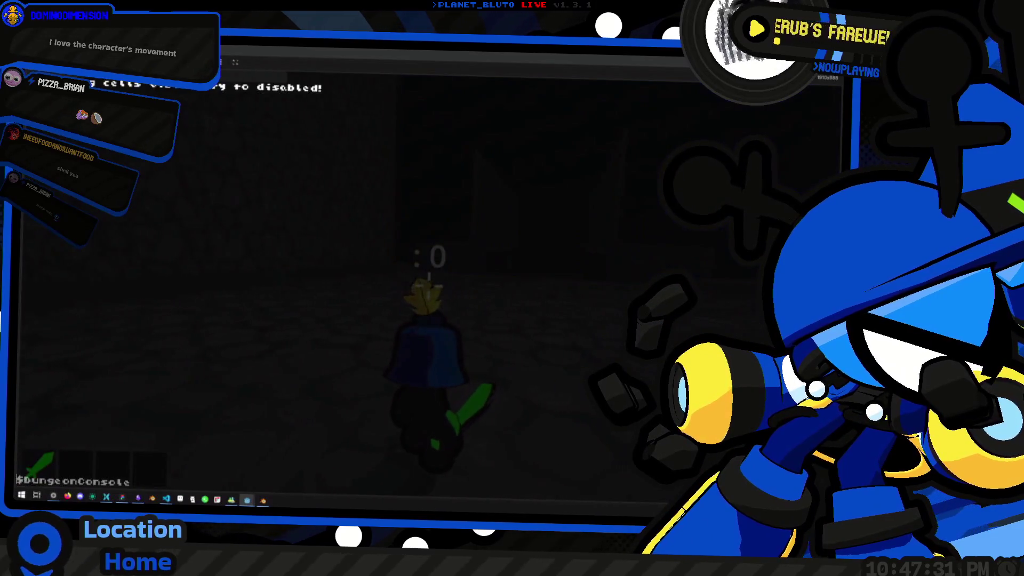
# Close the console and walk the character through the brick corridors to the stone doorway.
pyautogui.press('Escape')
pyautogui.press('w')
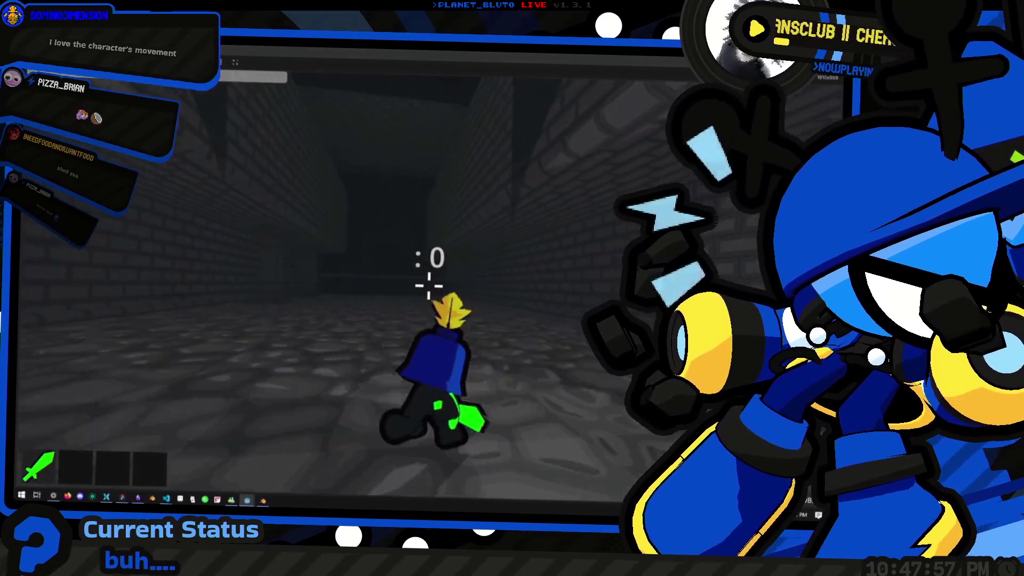
pyautogui.press('w')
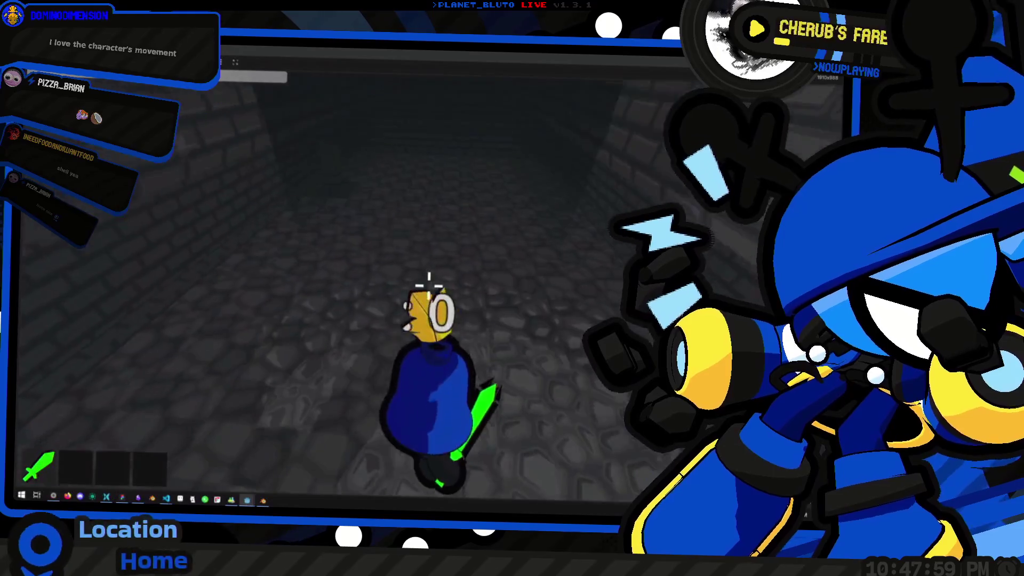
pyautogui.press('w')
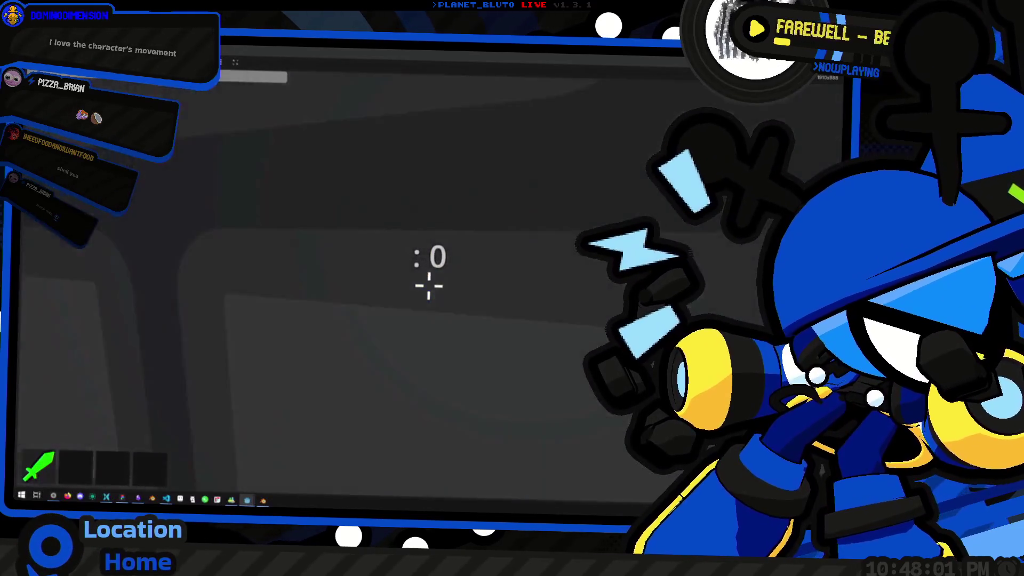
pyautogui.press('w')
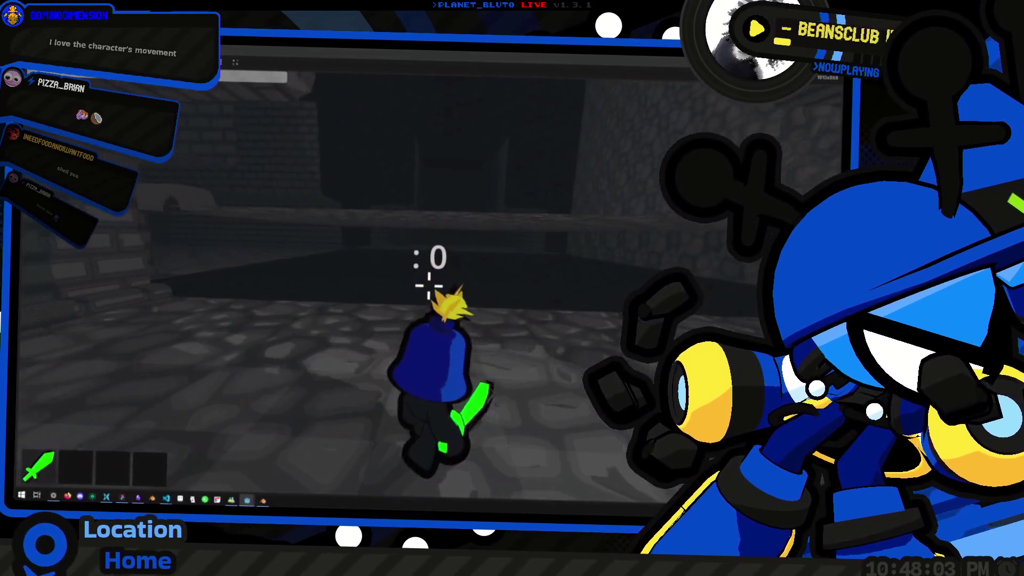
pyautogui.press('w')
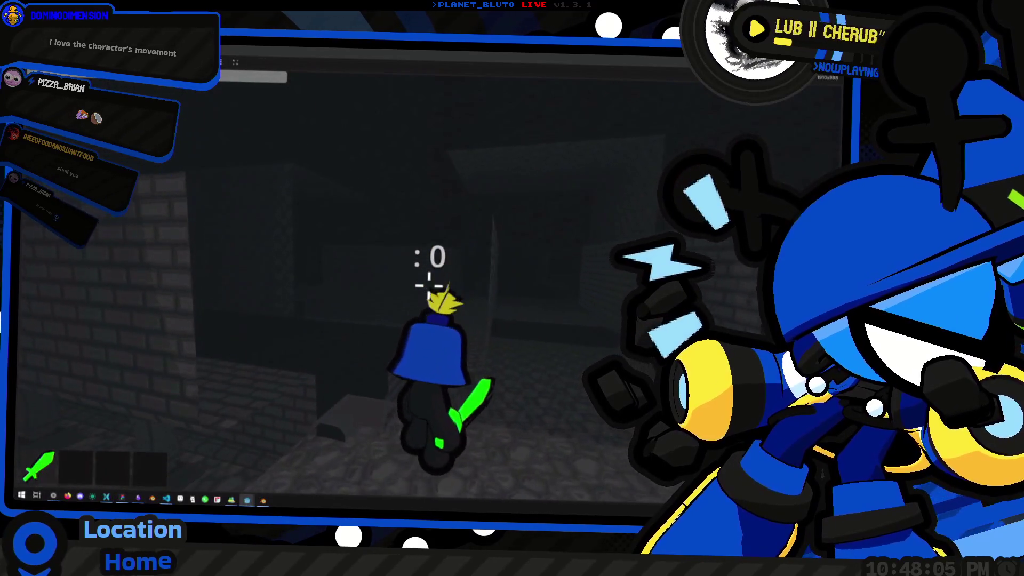
pyautogui.press('w')
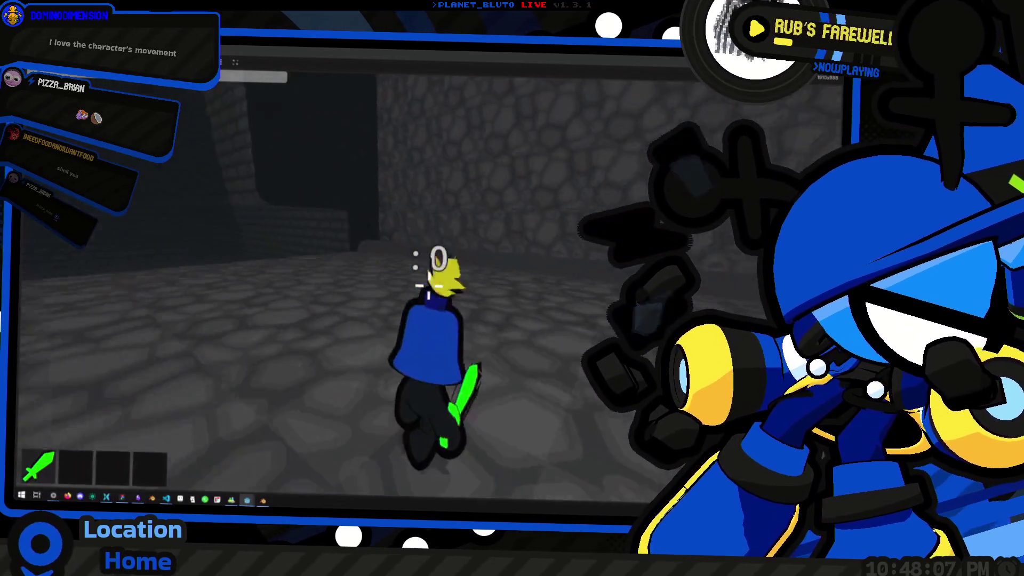
pyautogui.press('w')
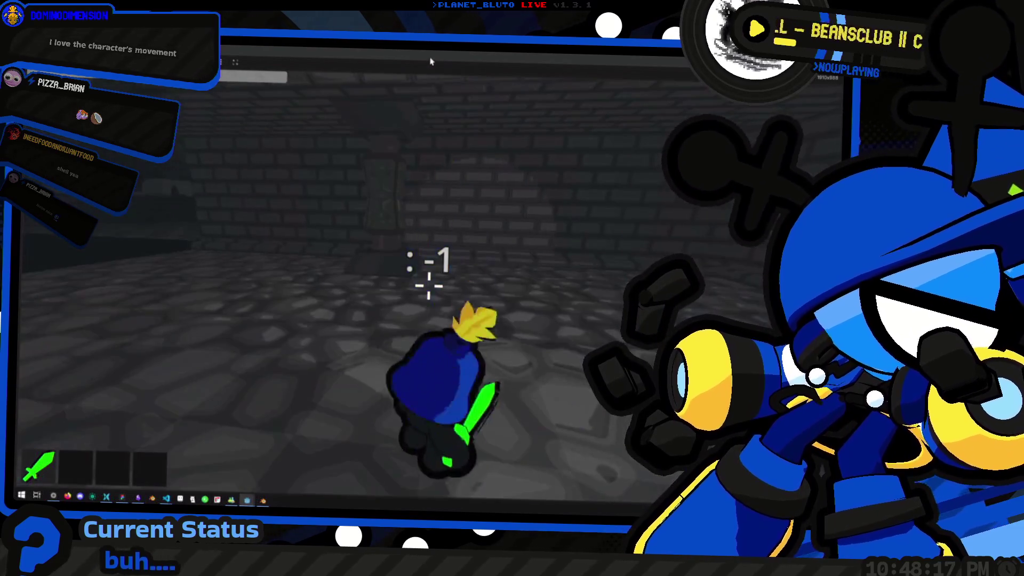
pyautogui.press('w')
pyautogui.press('w')
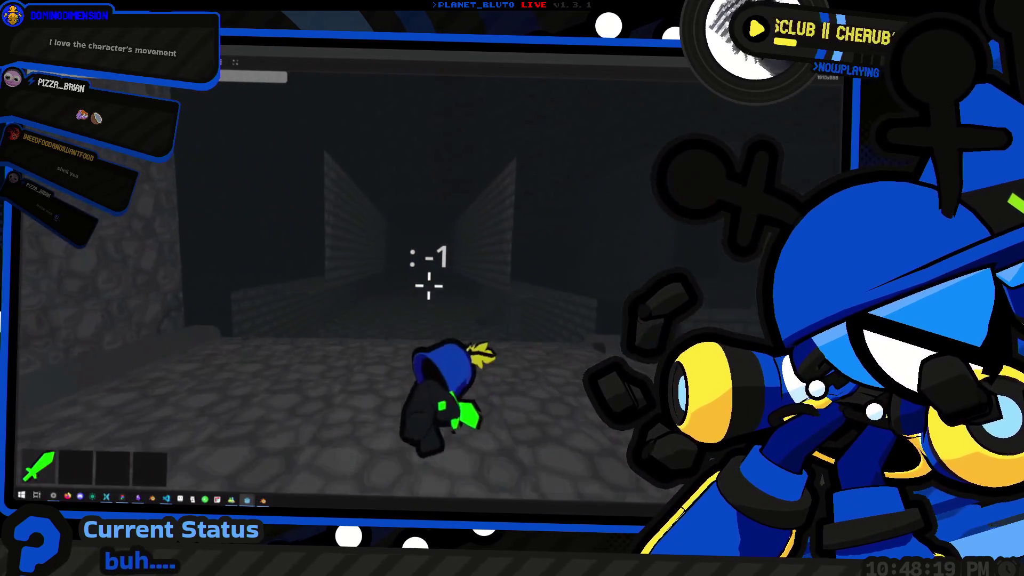
pyautogui.press('w')
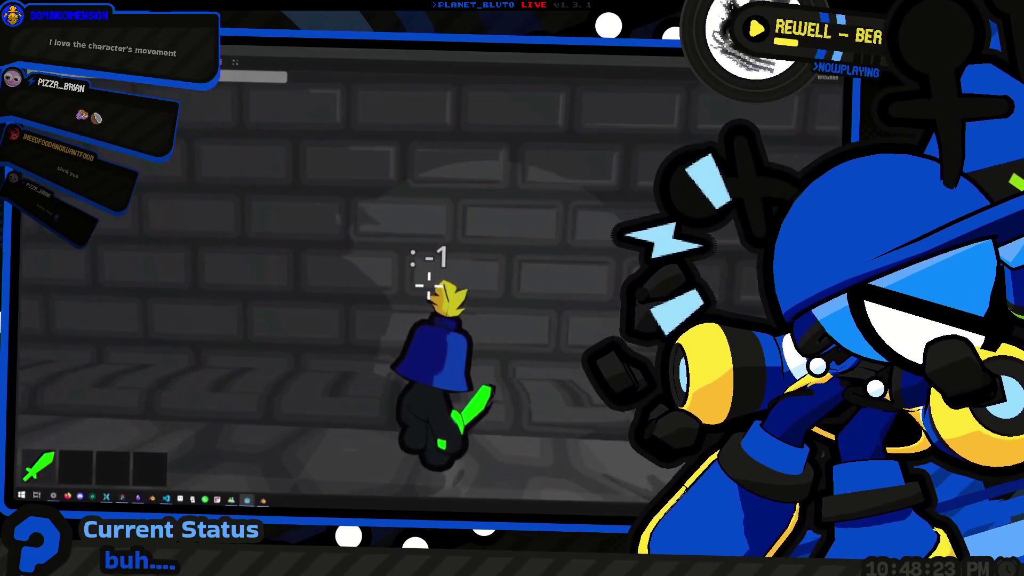
pyautogui.press('w')
pyautogui.press('w')
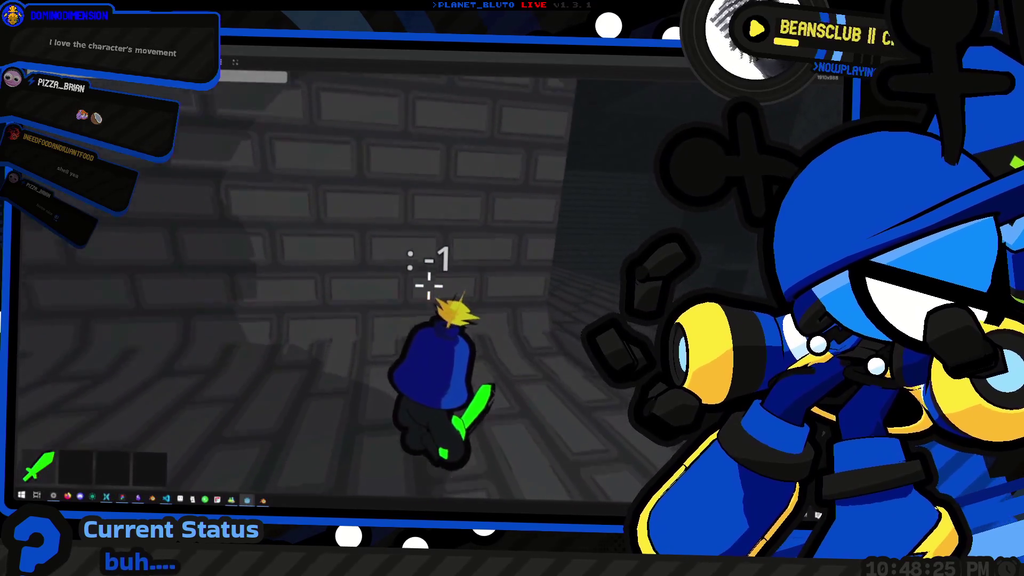
pyautogui.press('w')
pyautogui.press('w')
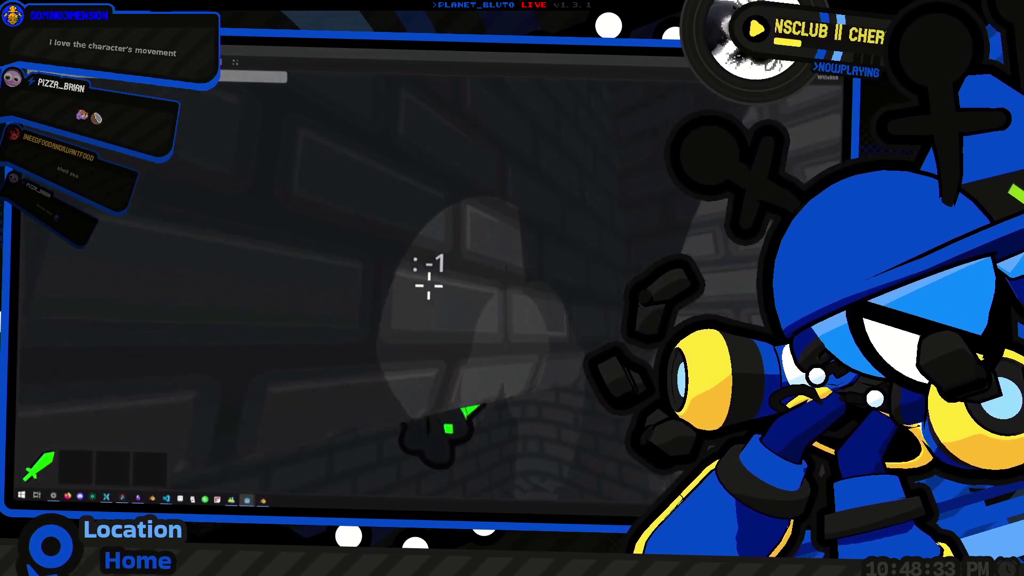
# Walk into the brick tunnel, jump beneath its ceiling, keep going, then leave the game.
pyautogui.press('w')
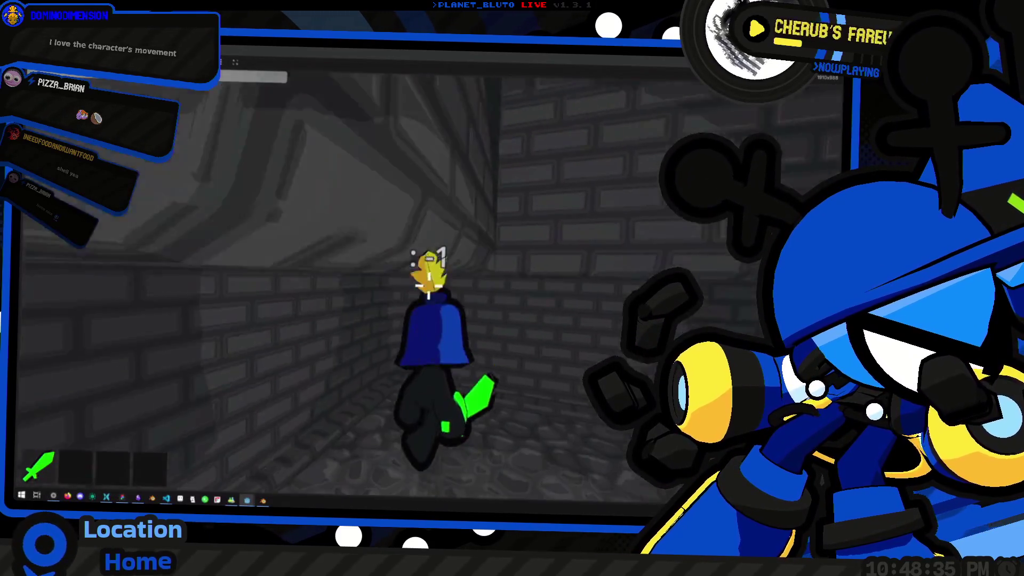
pyautogui.press('w')
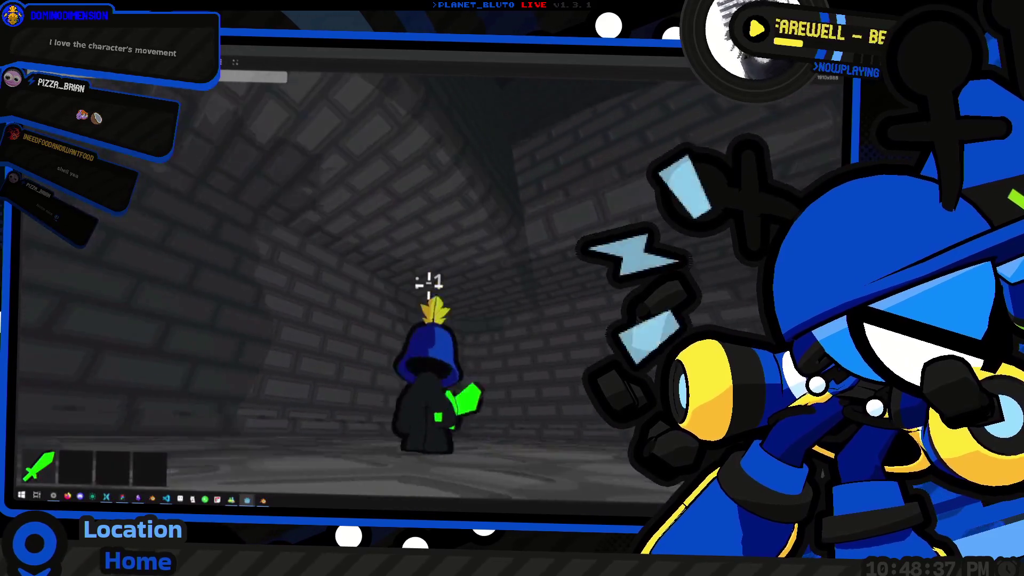
pyautogui.press('w')
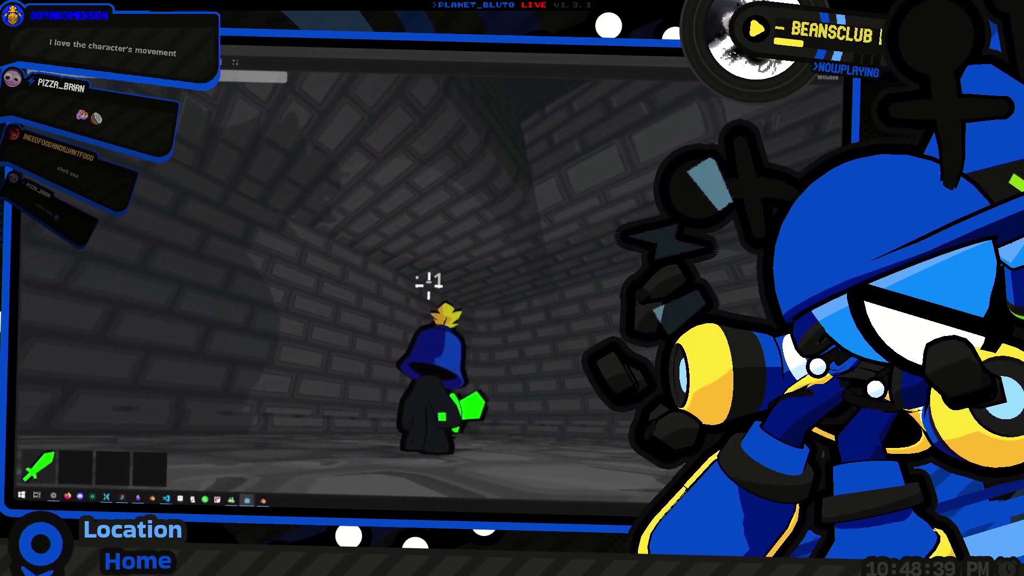
pyautogui.press('space')
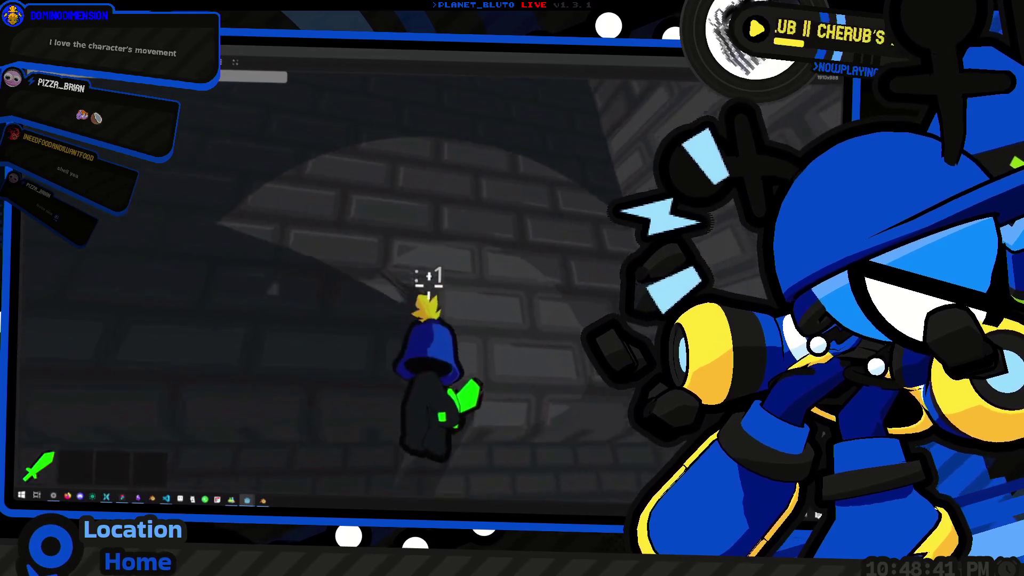
pyautogui.press('w')
pyautogui.press('w')
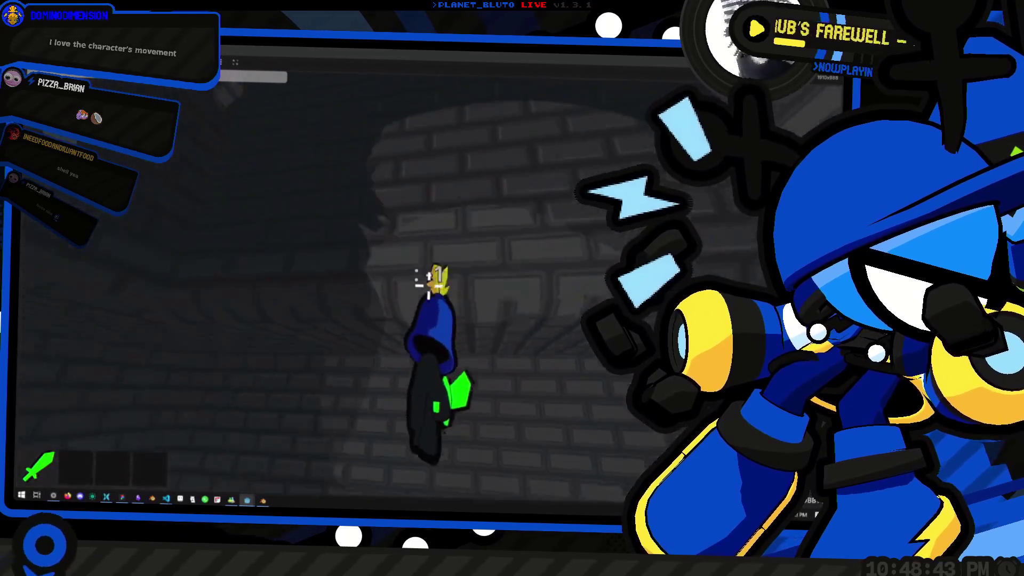
pyautogui.press('w')
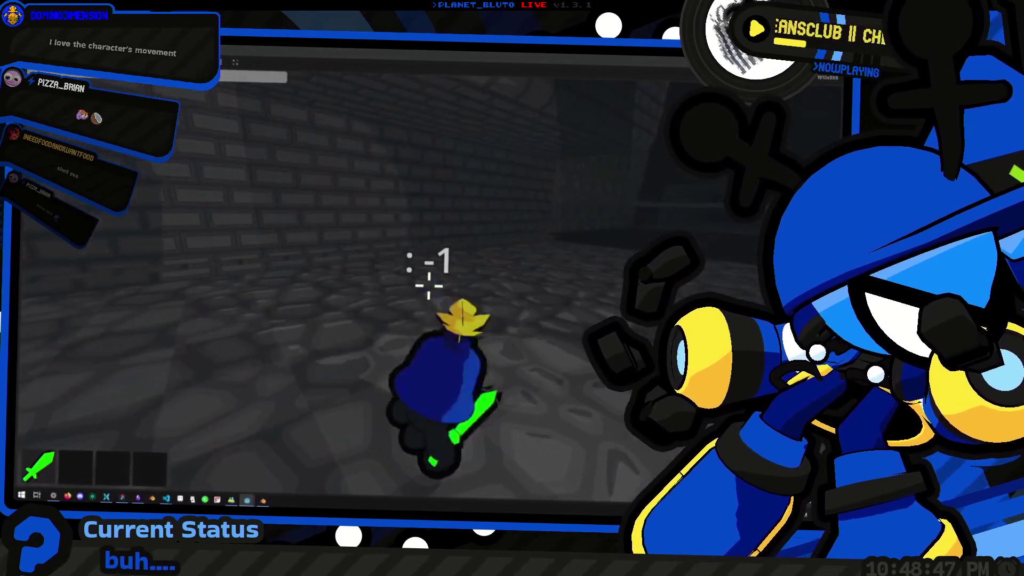
pyautogui.hotkey('alt', 'Tab')
# Orbit the tunnel scene and cycle the selection to the GridMap node.
pyautogui.moveTo(430, 291); pyautogui.dragTo(405, 299)
pyautogui.press('Up')
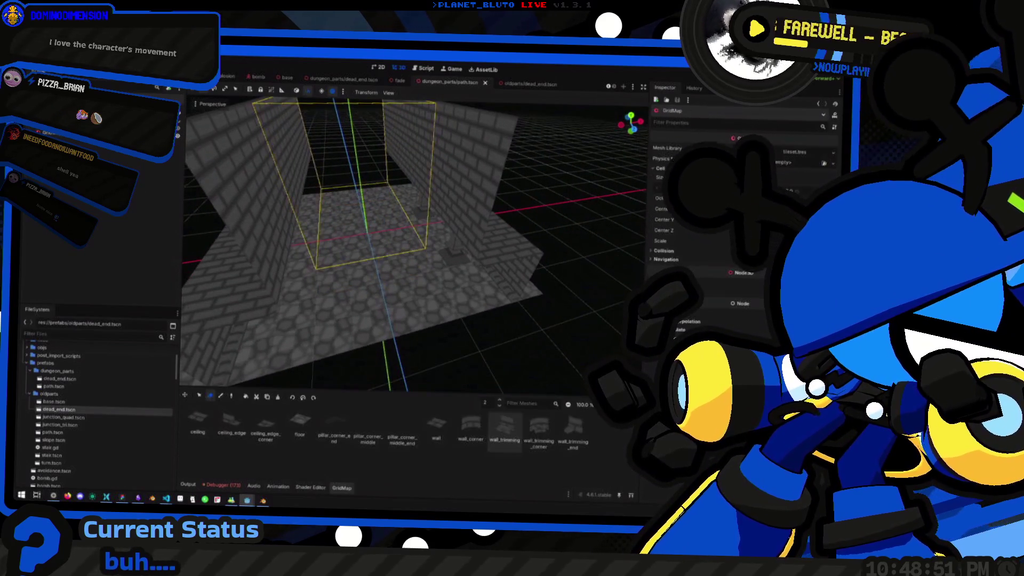
pyautogui.press('Down')
pyautogui.press('Up')
pyautogui.scroll(2, 333, 79)
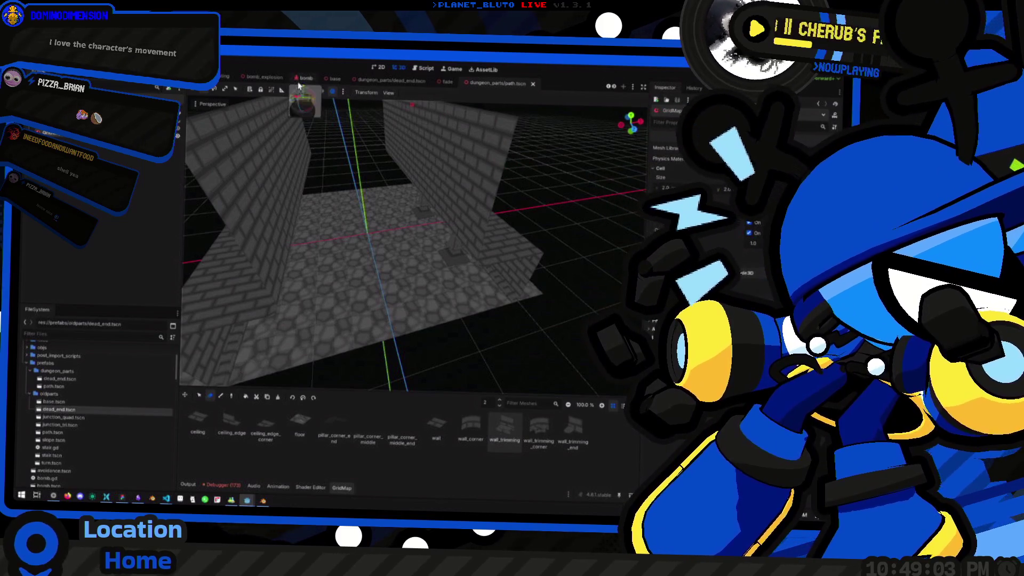
# Close the first scene tab and bring up the tileset scene tab.
pyautogui.click(229, 76)
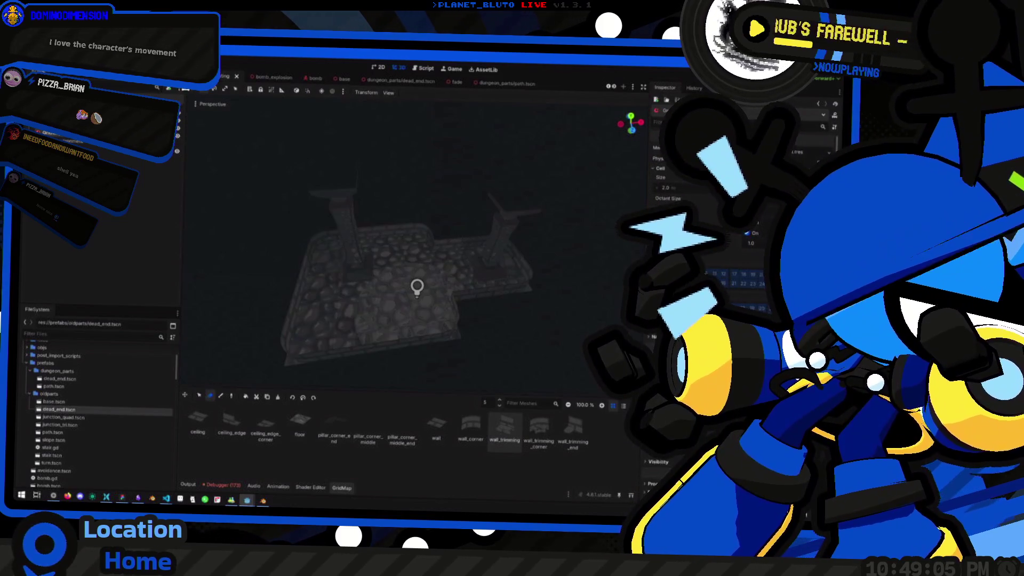
pyautogui.click(235, 77)
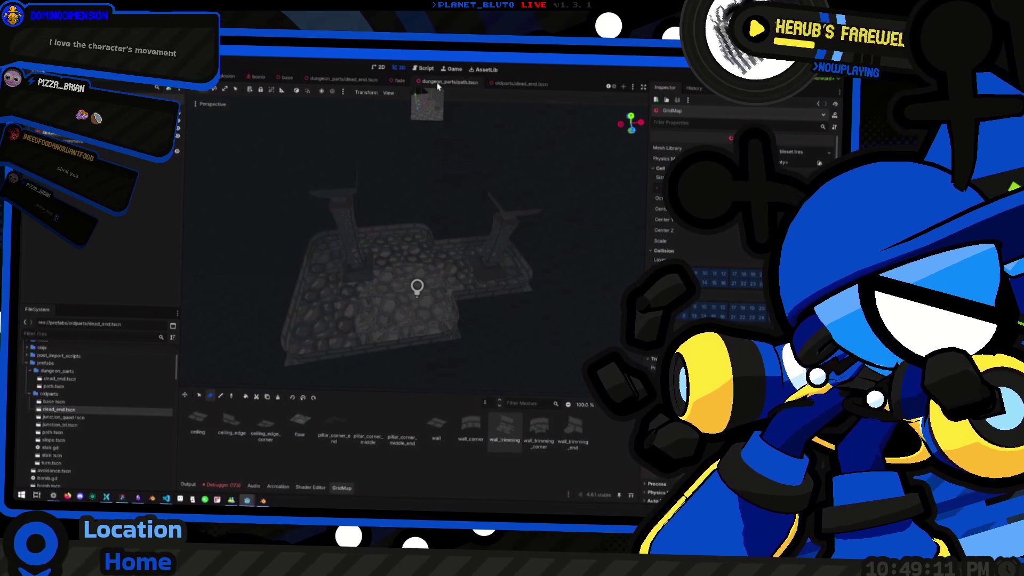
pyautogui.scroll(3, 437, 85)
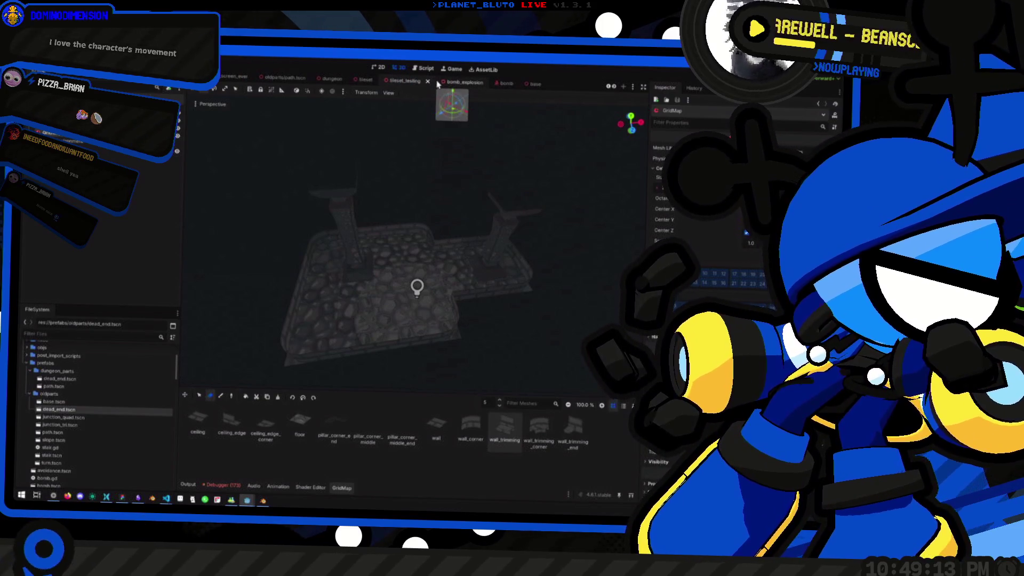
pyautogui.scroll(2, 438, 86)
pyautogui.click(423, 81)
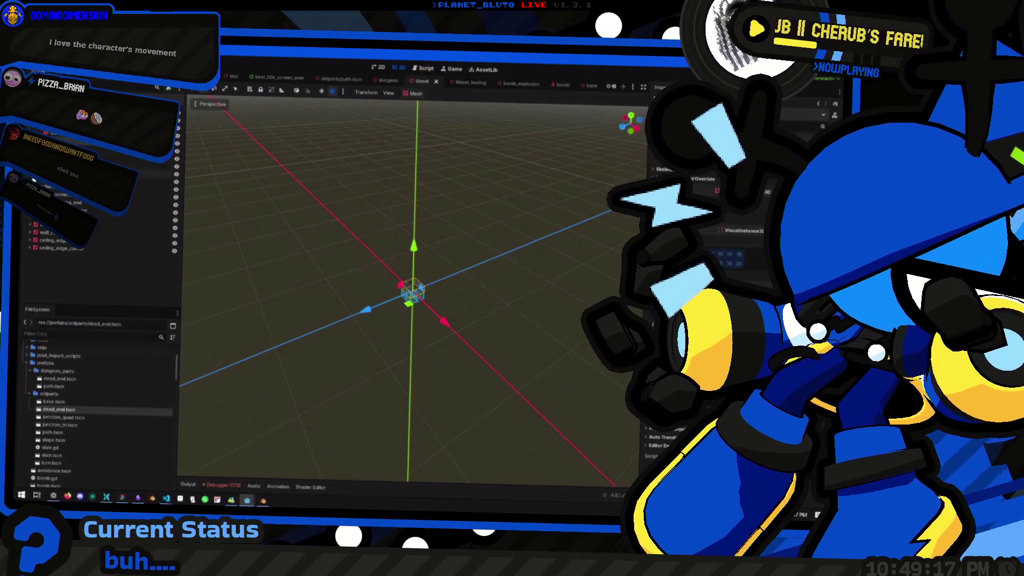
# Expand the wall_trimming, wall and wall_corner nodes and inspect the ceiling_edge_corner collision shape resource.
pyautogui.click(31, 243)
pyautogui.click(29, 272)
pyautogui.click(30, 288)
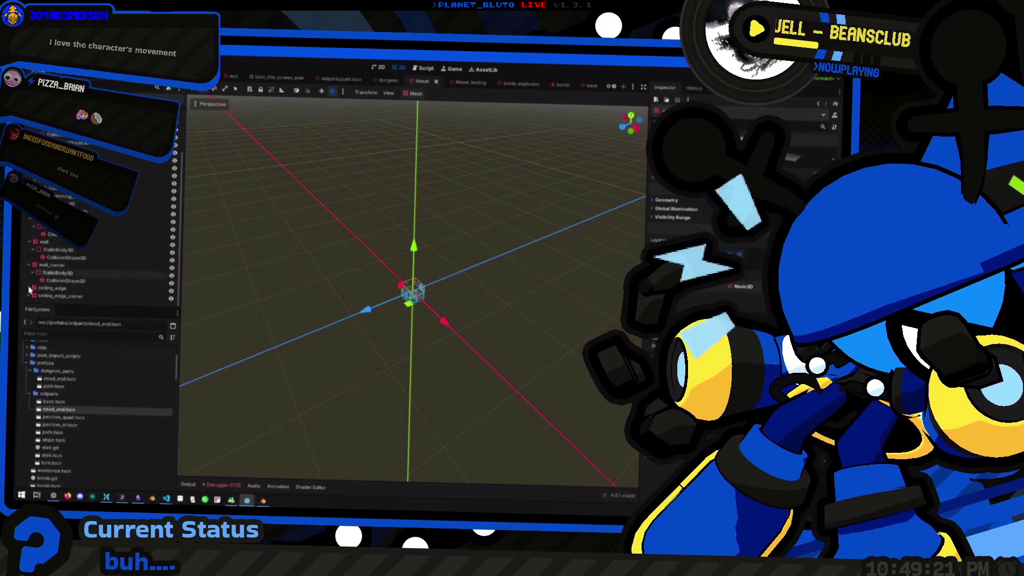
pyautogui.scroll(-3, 32, 290)
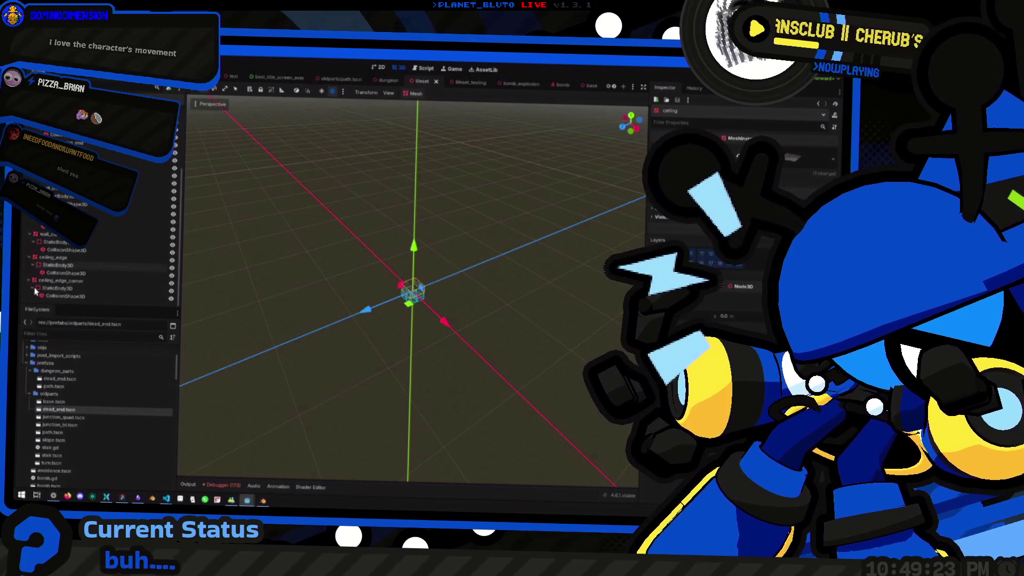
pyautogui.click(63, 296)
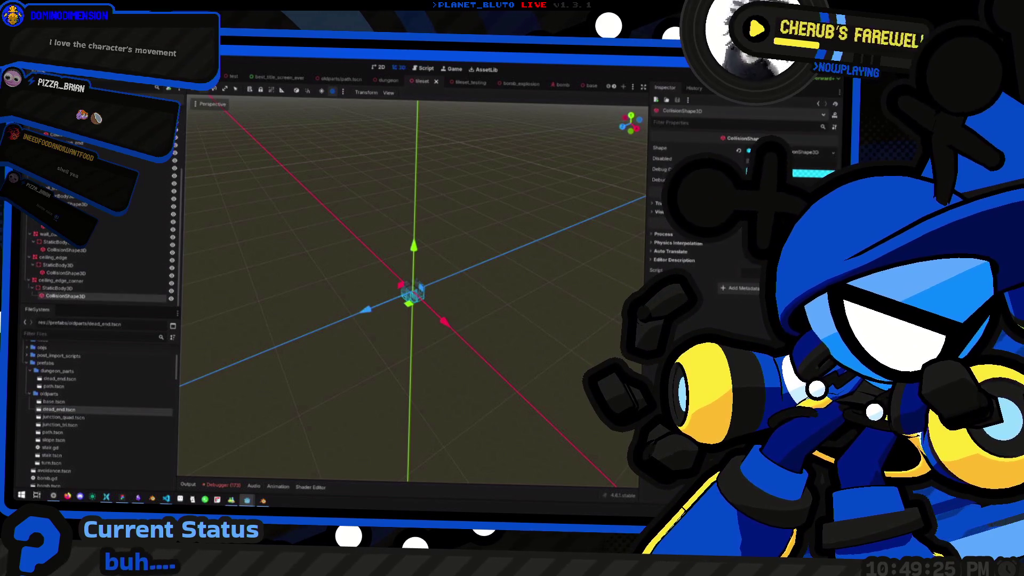
pyautogui.click(796, 154)
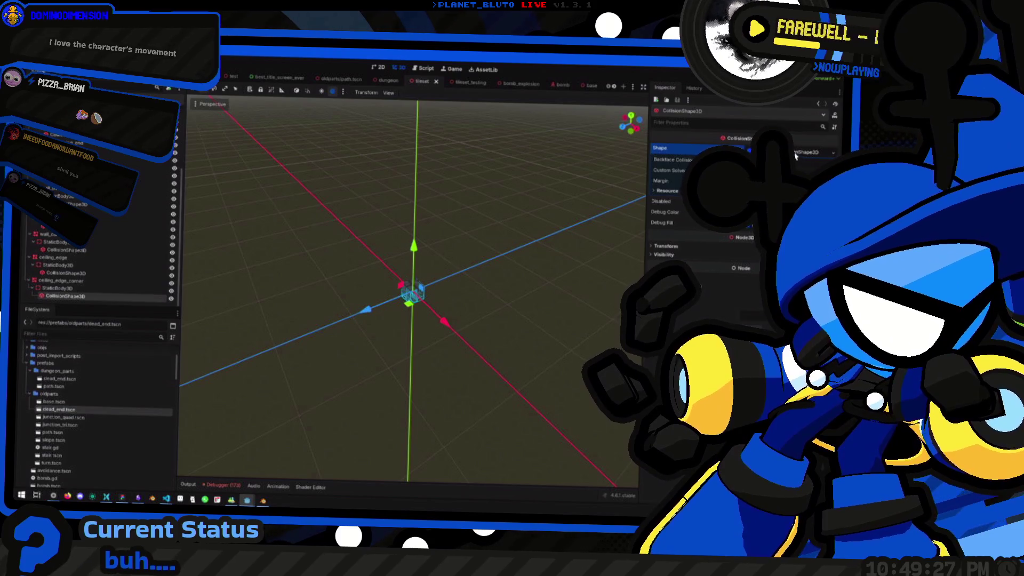
# Try multi-selecting CollisionShape3D nodes, then settle on a single collision shape in the Inspector.
pyautogui.click(83, 274)
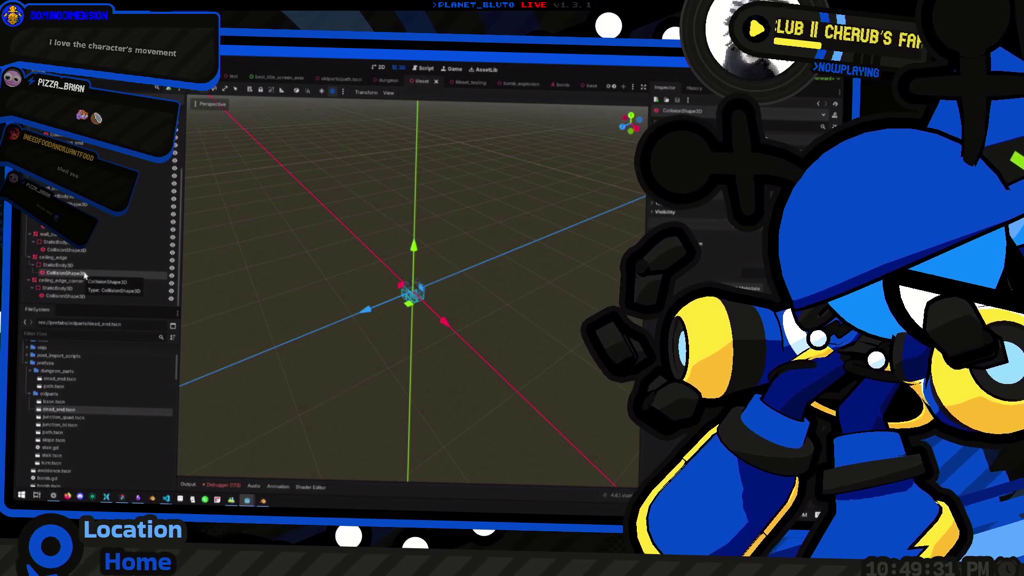
pyautogui.keyDown('ctrl'); pyautogui.click(65, 296); pyautogui.keyUp('ctrl')
pyautogui.keyDown('ctrl'); pyautogui.click(66, 250); pyautogui.keyUp('ctrl')
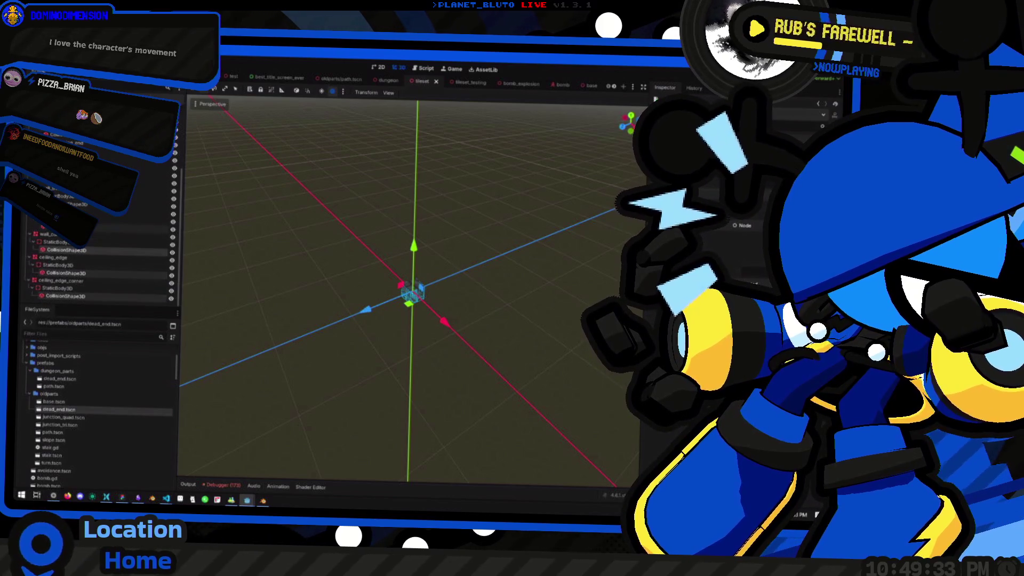
pyautogui.keyDown('ctrl'); pyautogui.click(82, 206); pyautogui.keyUp('ctrl')
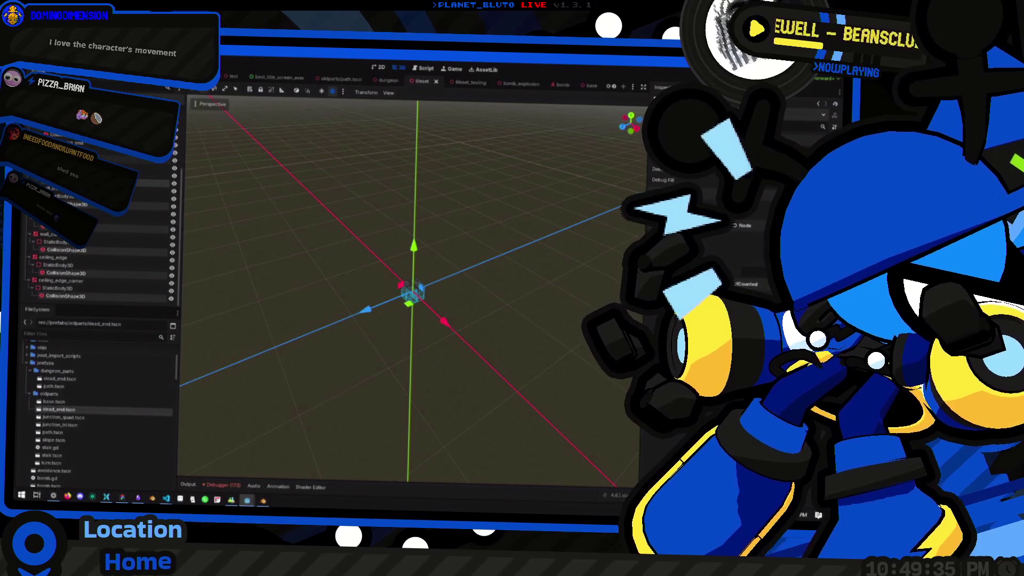
pyautogui.scroll(-3, 96, 240)
pyautogui.click(107, 205)
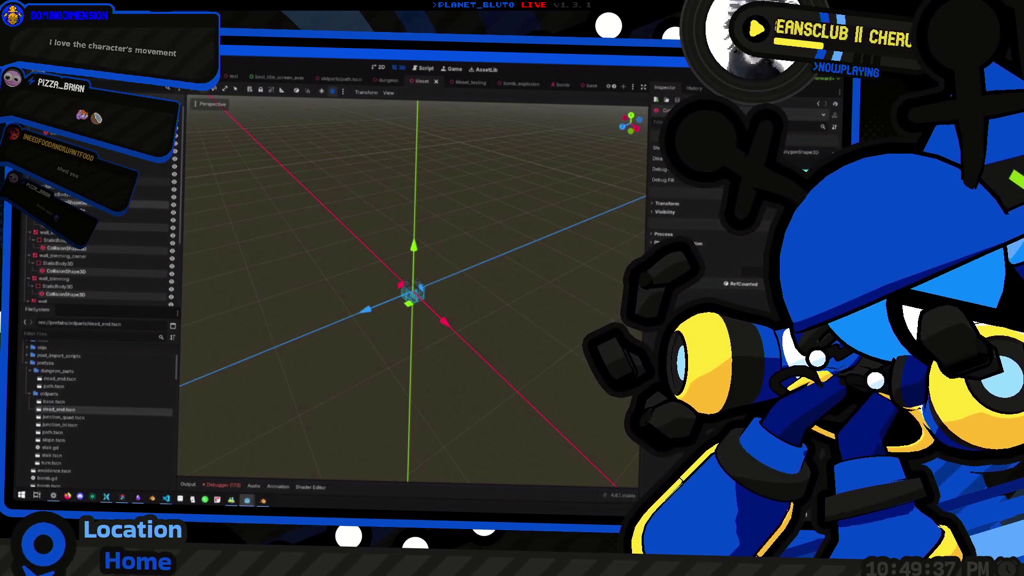
pyautogui.scroll(3, 107, 242)
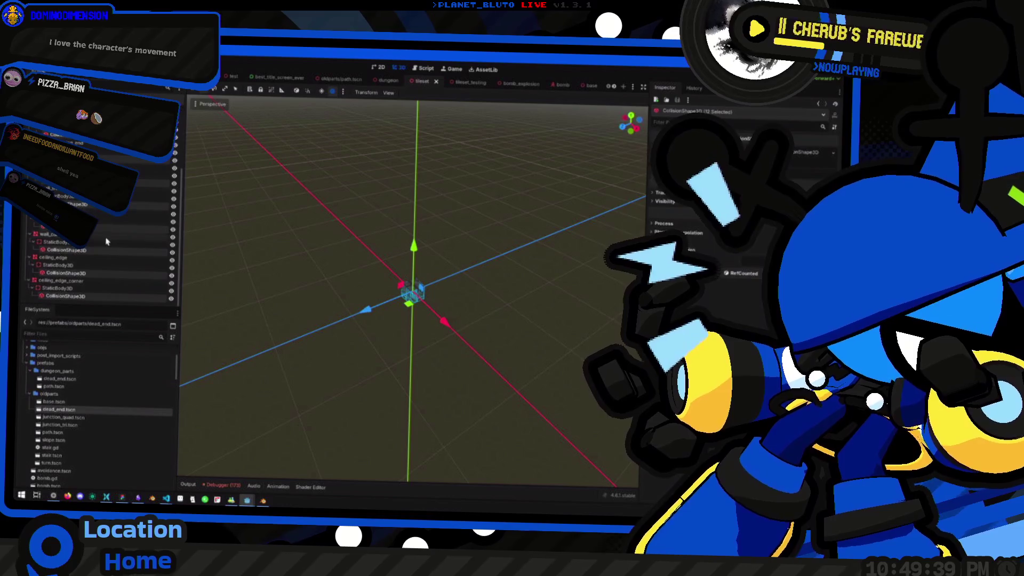
pyautogui.scroll(-3, 77, 253)
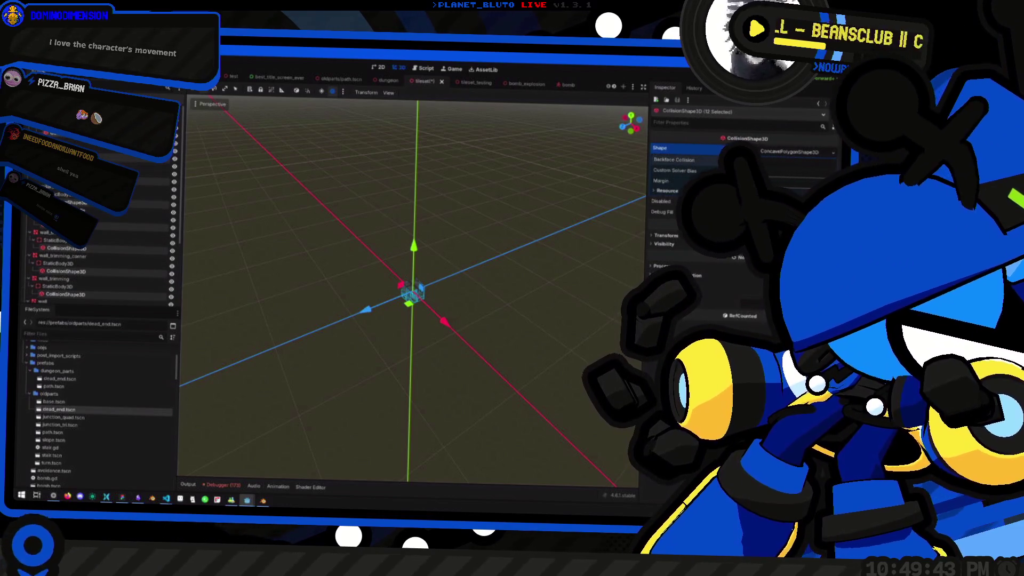
pyautogui.click(64, 248)
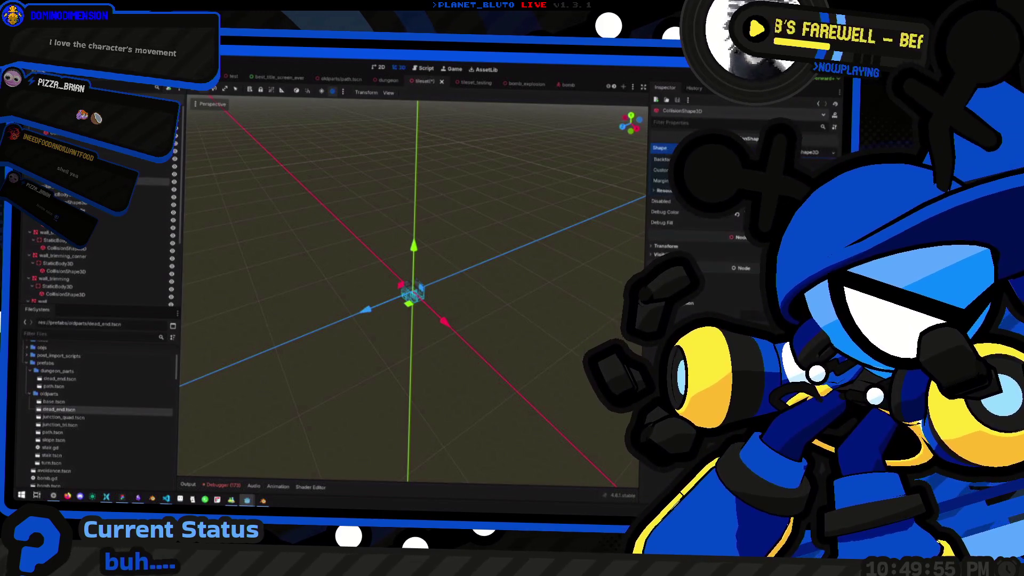
# Check the tileset nodes' properties, ending with the ceiling_edge and ceiling_edge_corner collision shapes.
pyautogui.click(92, 207)
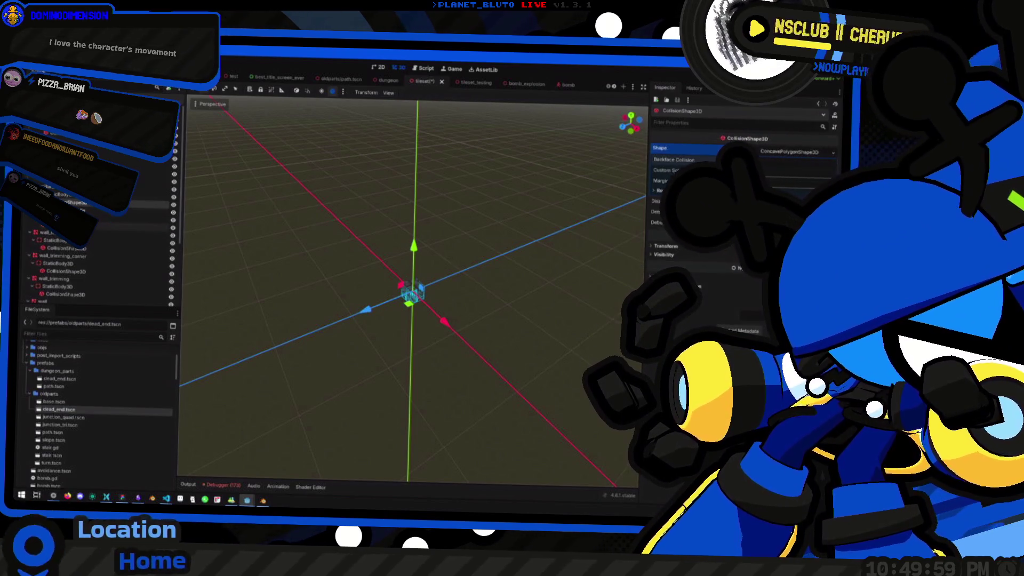
pyautogui.click(107, 227)
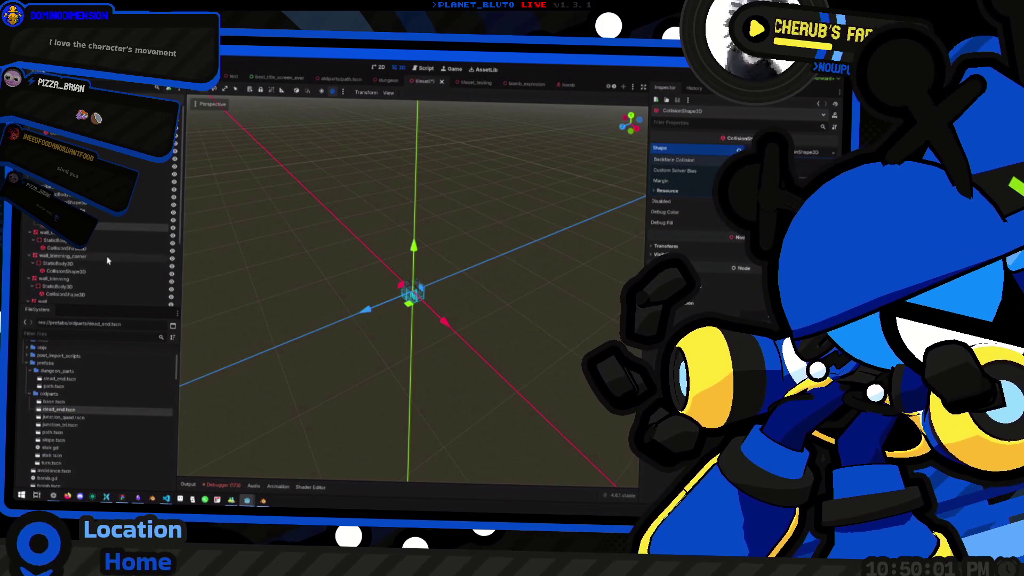
pyautogui.scroll(-1, 120, 263)
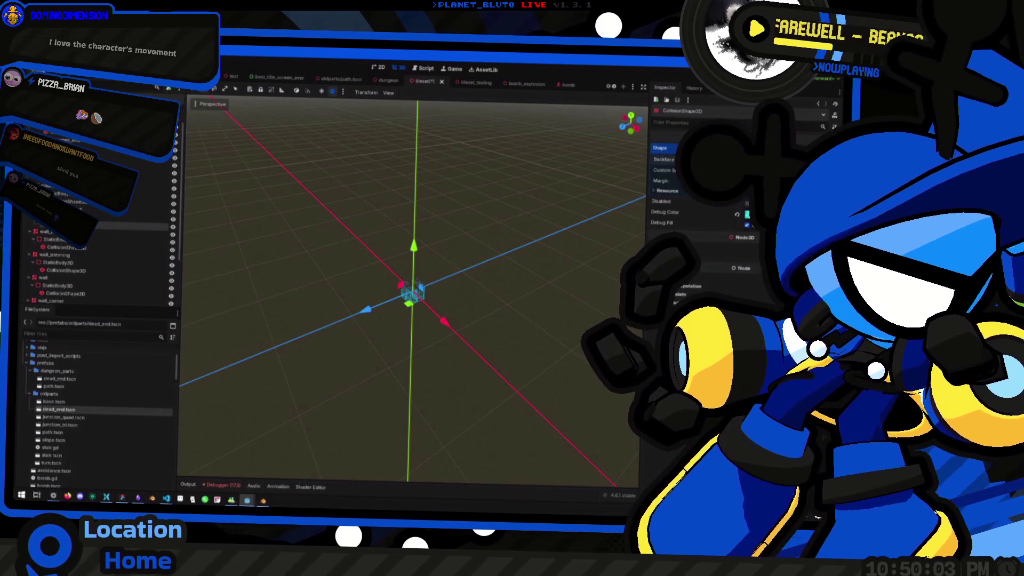
pyautogui.scroll(-3, 52, 277)
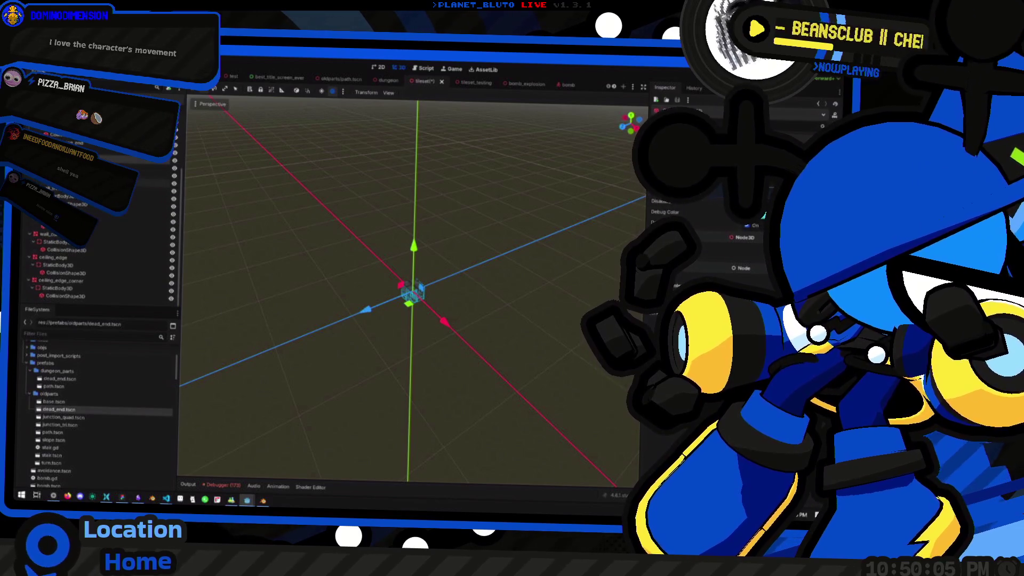
pyautogui.click(155, 183)
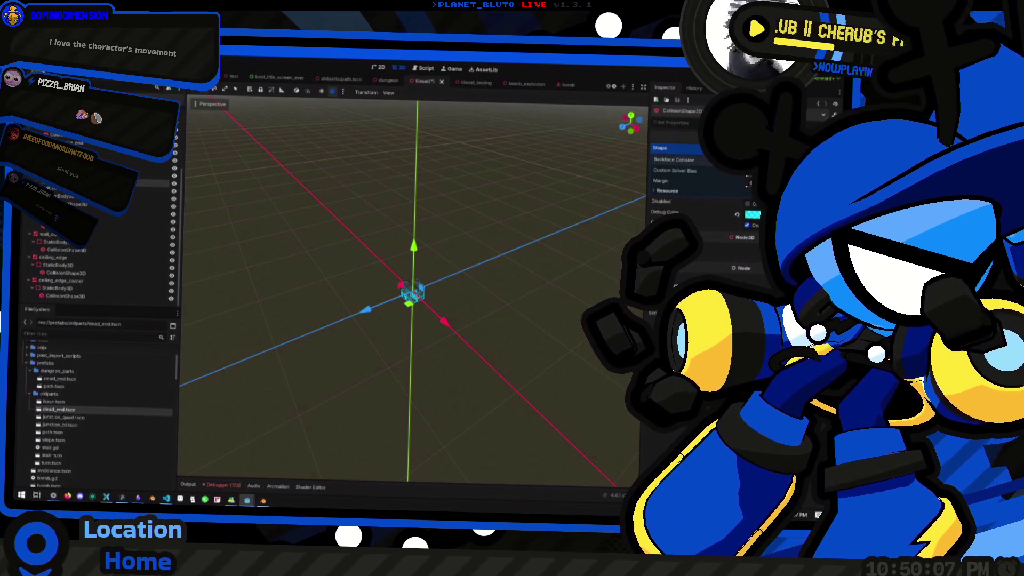
pyautogui.click(152, 205)
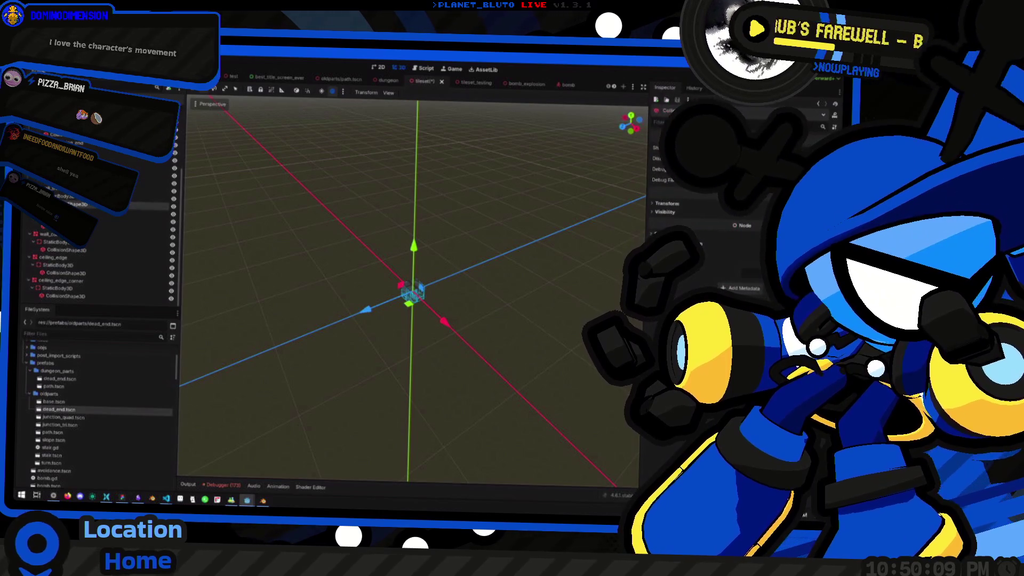
pyautogui.click(105, 229)
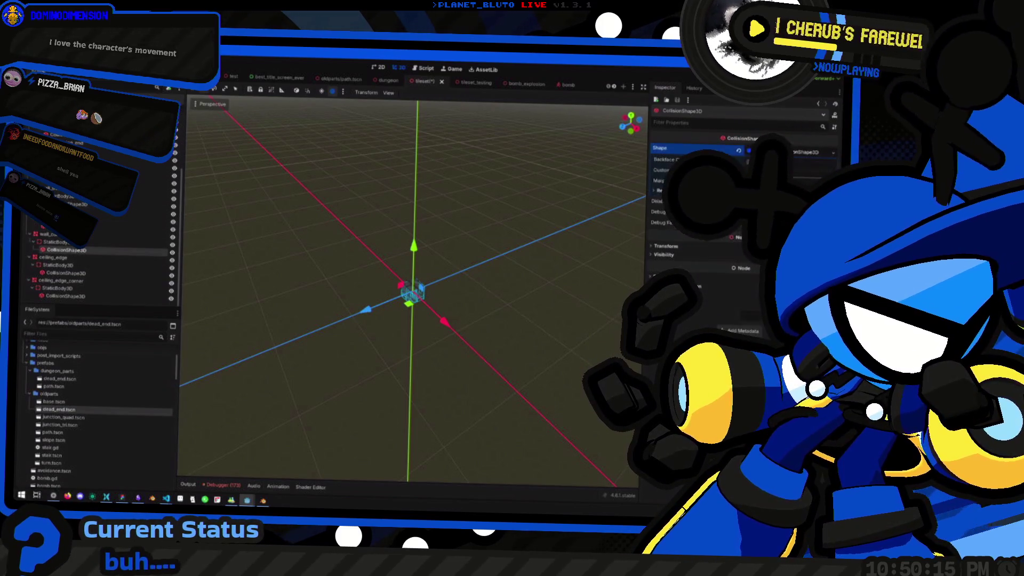
pyautogui.click(54, 274)
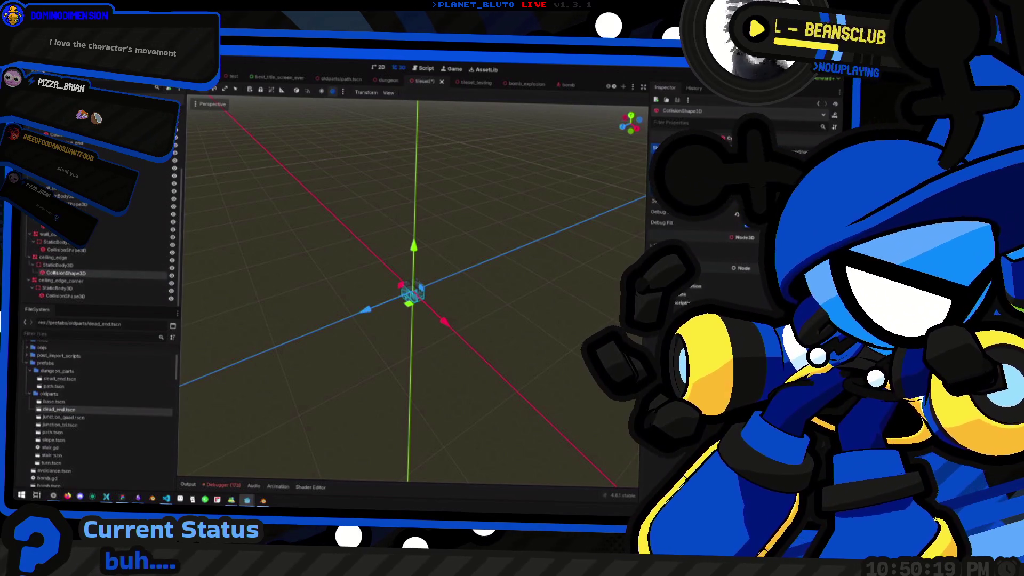
pyautogui.click(63, 297)
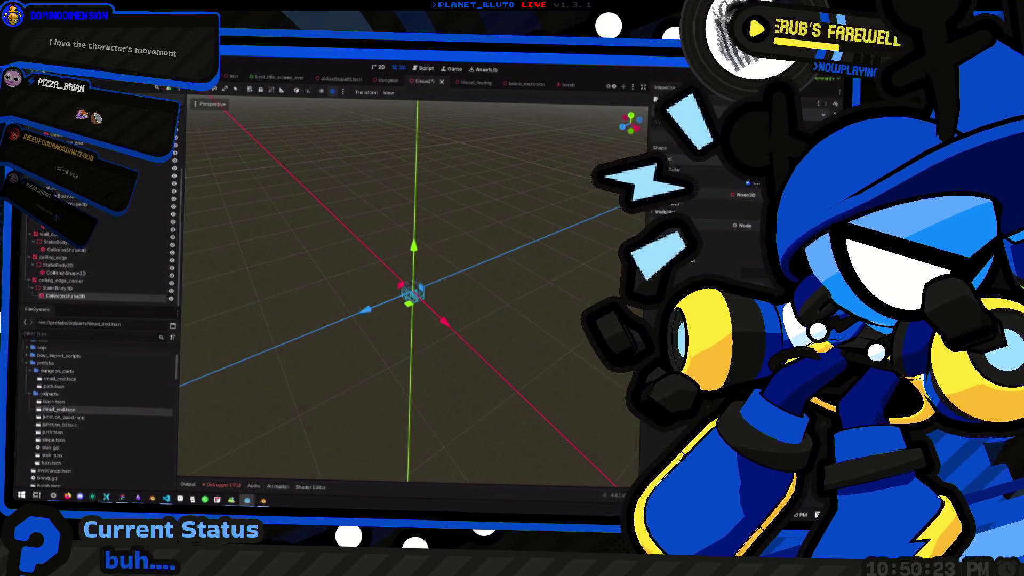
# Save the tileset scene and export it as a MeshLibrary targeting tileset.tres.
pyautogui.hotkey('ctrl', 's')
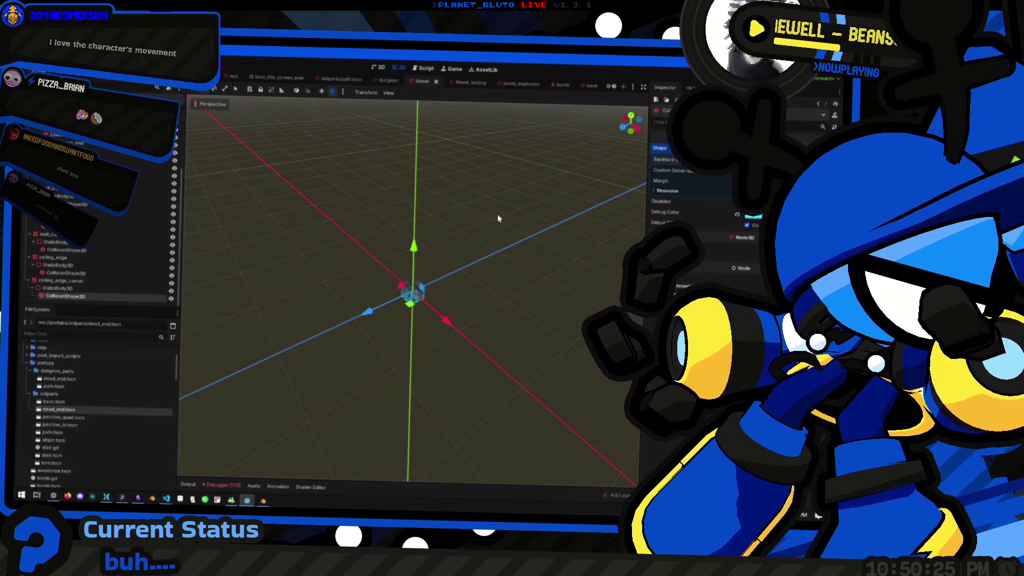
pyautogui.click(26, 73)
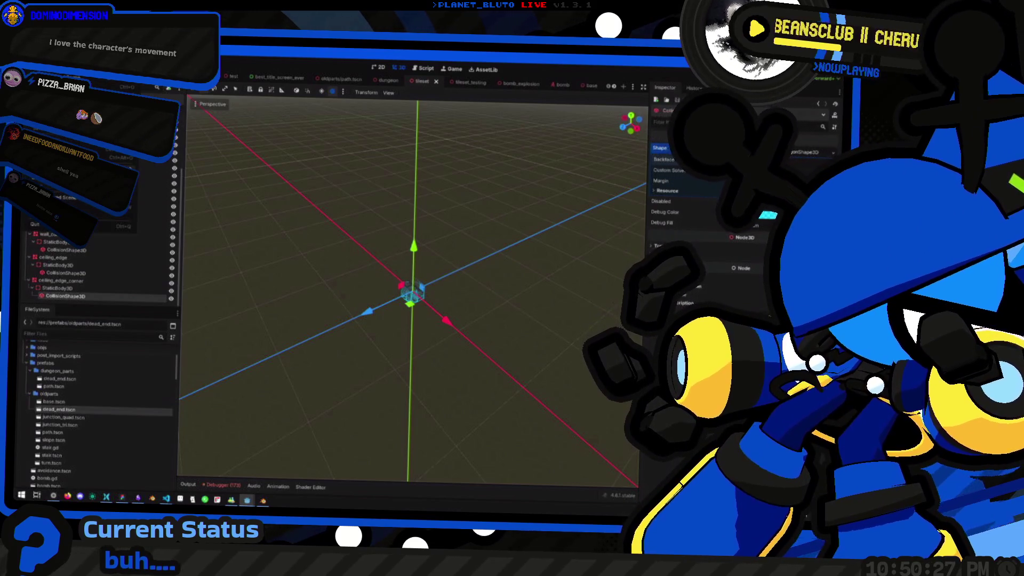
pyautogui.click(171, 175)
pyautogui.doubleClick(425, 216)
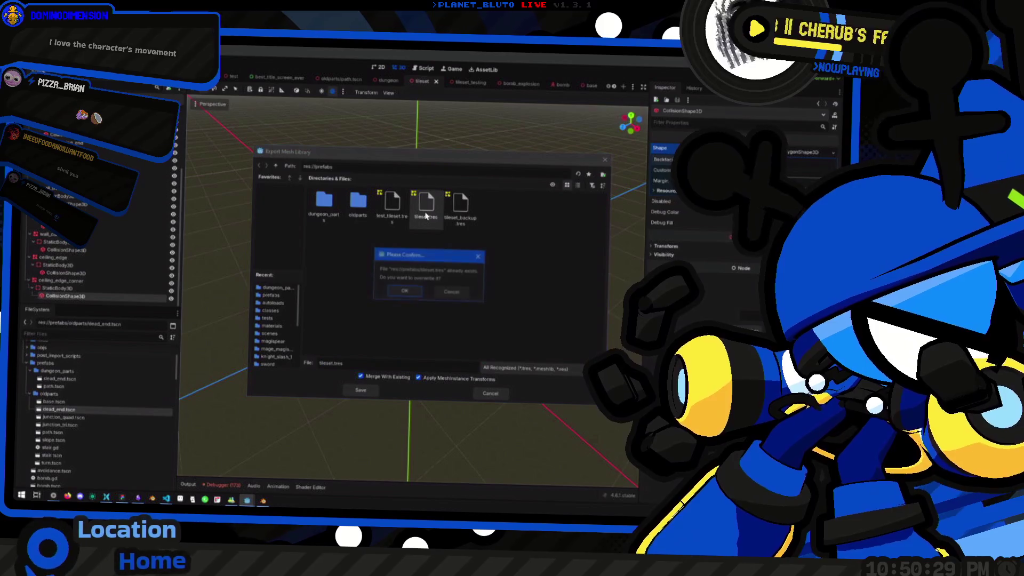
# Dismiss the overwrite prompt and cancel the mesh library export.
pyautogui.click(444, 294)
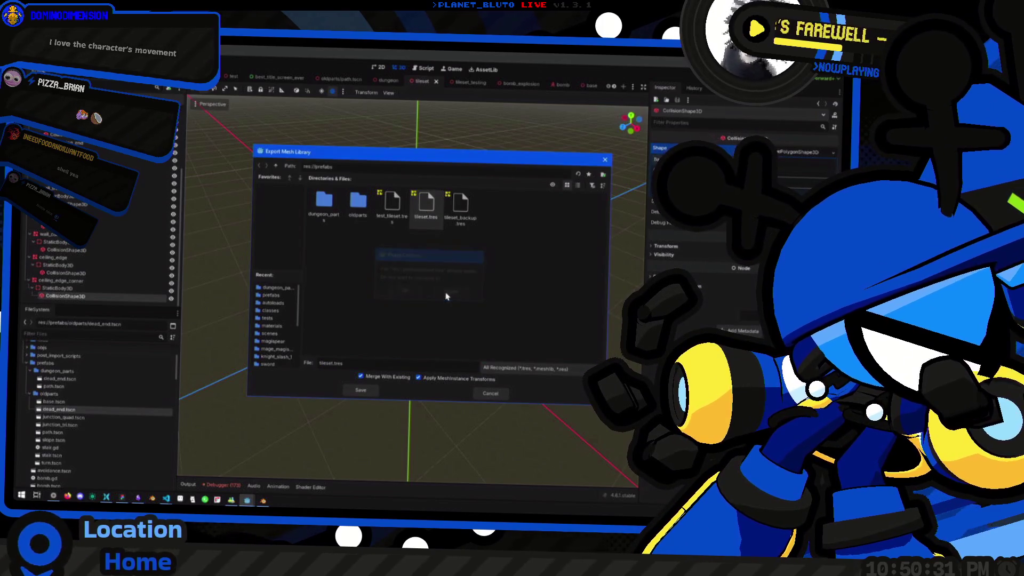
pyautogui.hotkey('alt', 'Tab')
pyautogui.click(225, 220)
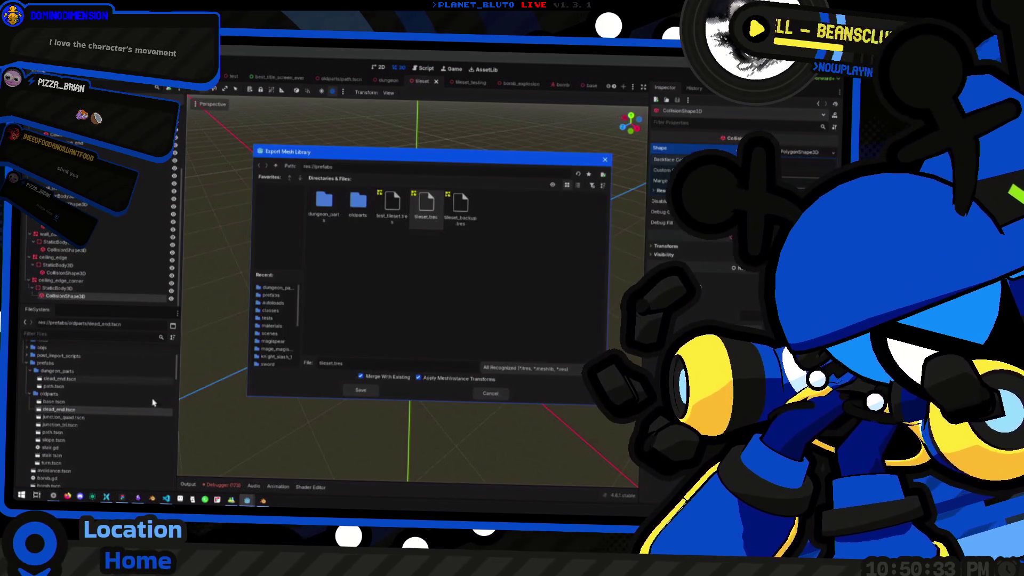
pyautogui.click(485, 396)
pyautogui.scroll(-5, 113, 437)
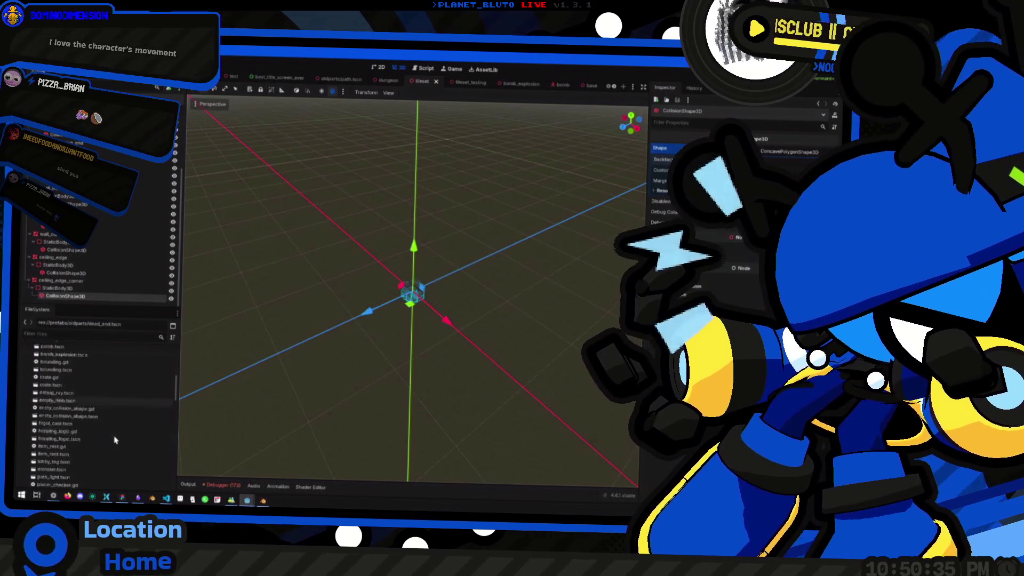
pyautogui.scroll(3, 107, 435)
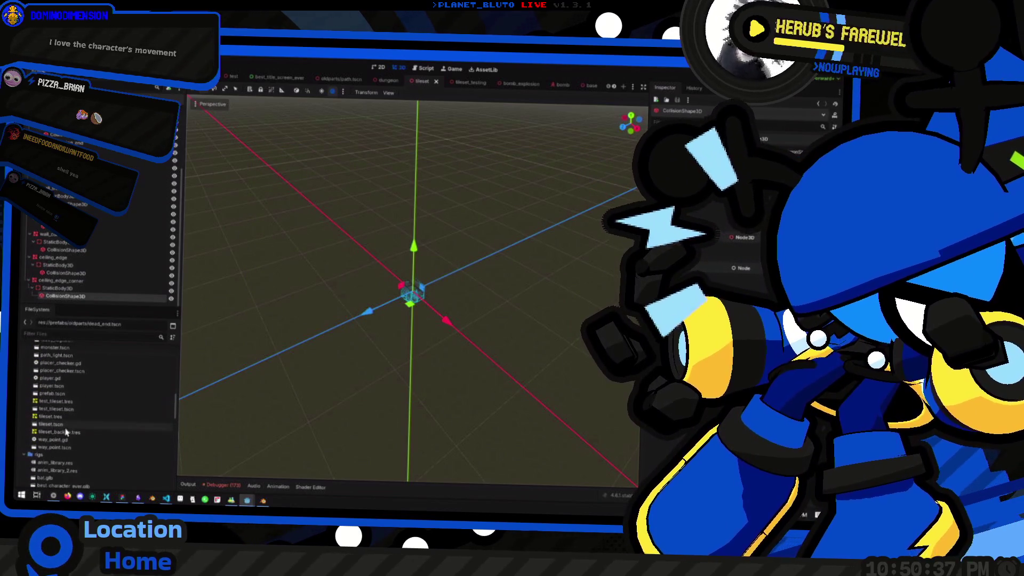
# Duplicate tileset.tres as tileset_backup_2.tres.
pyautogui.click(70, 417)
pyautogui.rightClick(69, 417)
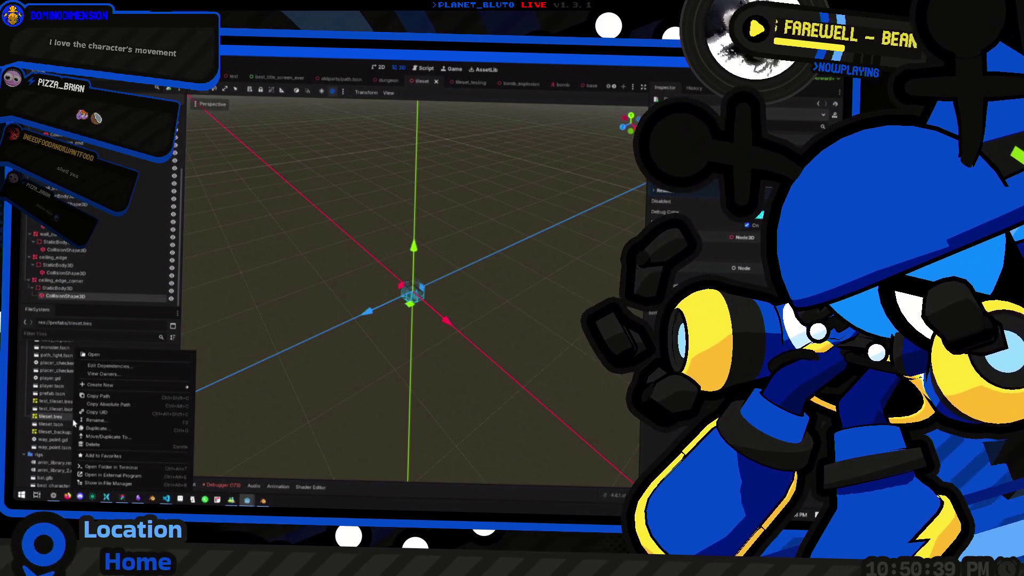
pyautogui.click(109, 436)
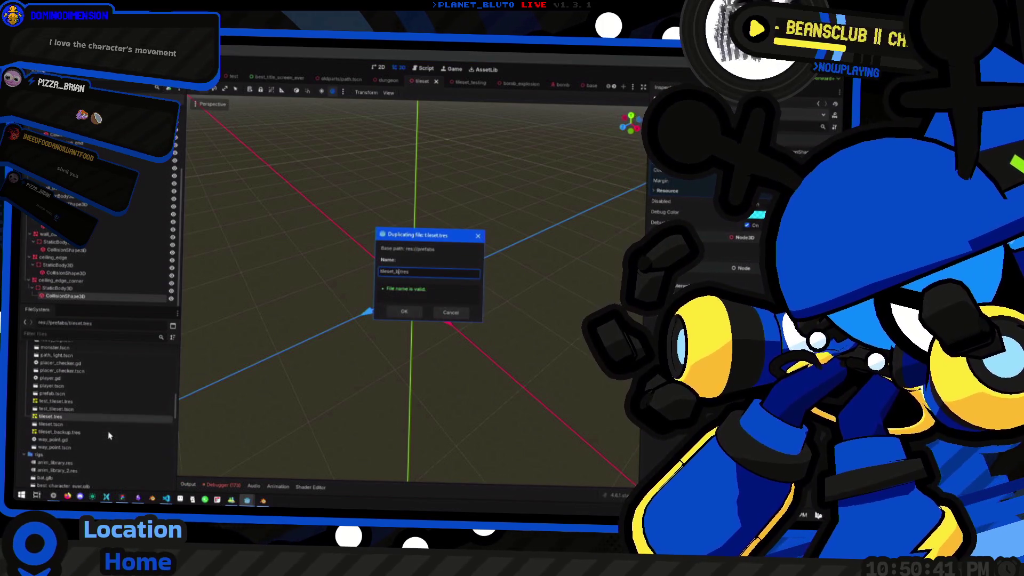
pyautogui.write('2')
pyautogui.press('Return')
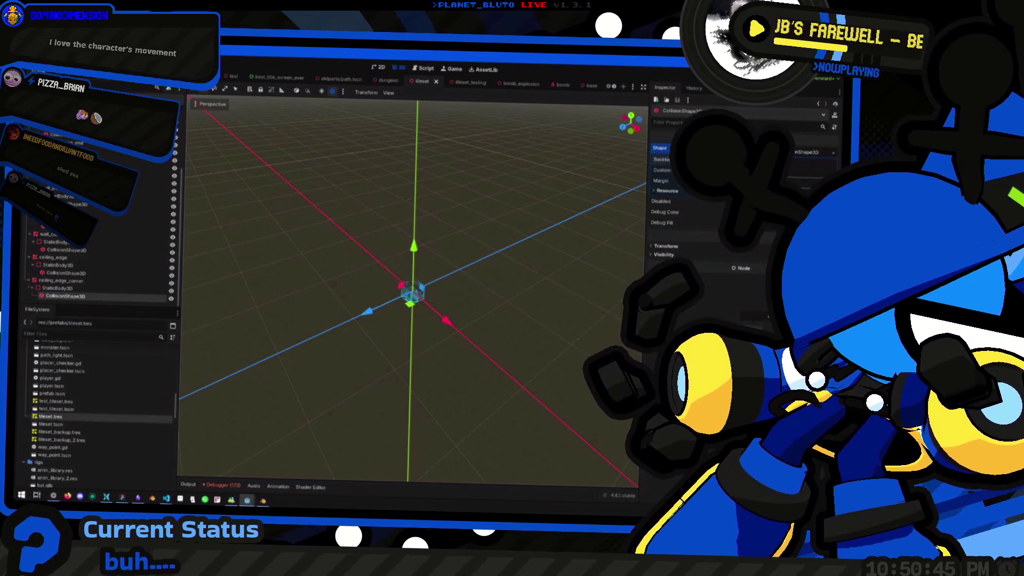
# Re-export the scene as a MeshLibrary, overwriting tileset.tres.
pyautogui.click(32, 69)
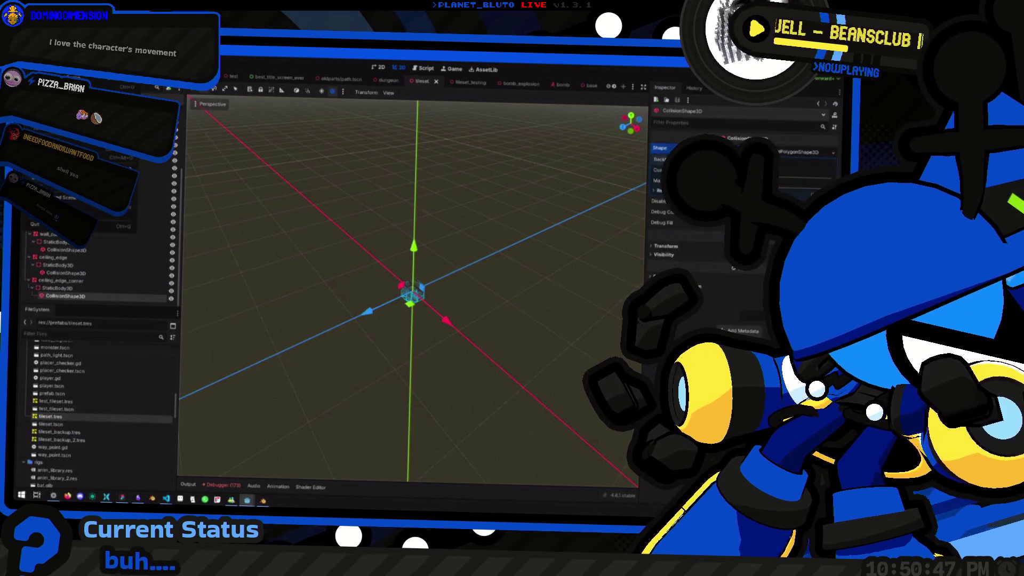
pyautogui.click(169, 178)
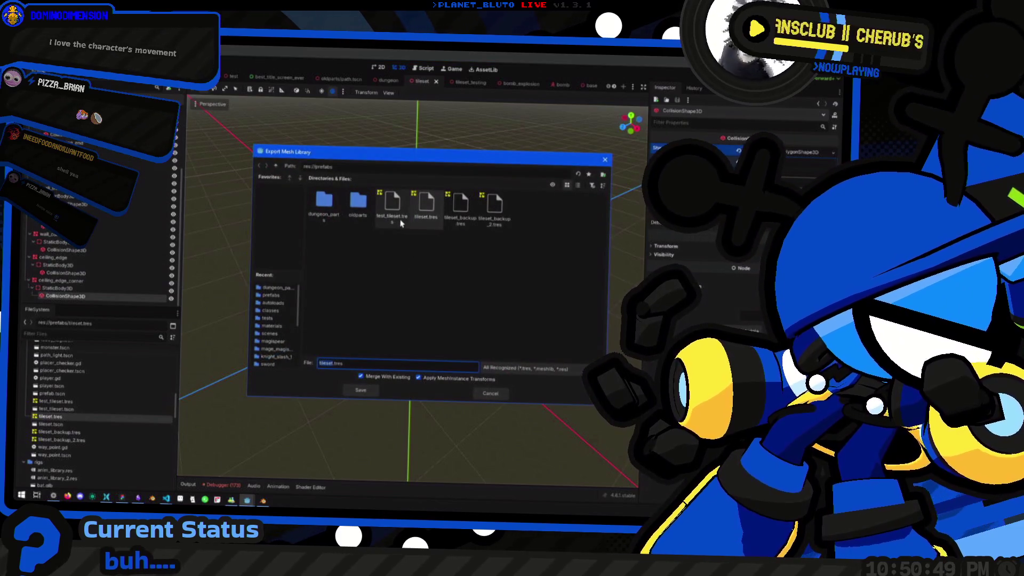
pyautogui.doubleClick(425, 203)
pyautogui.click(409, 297)
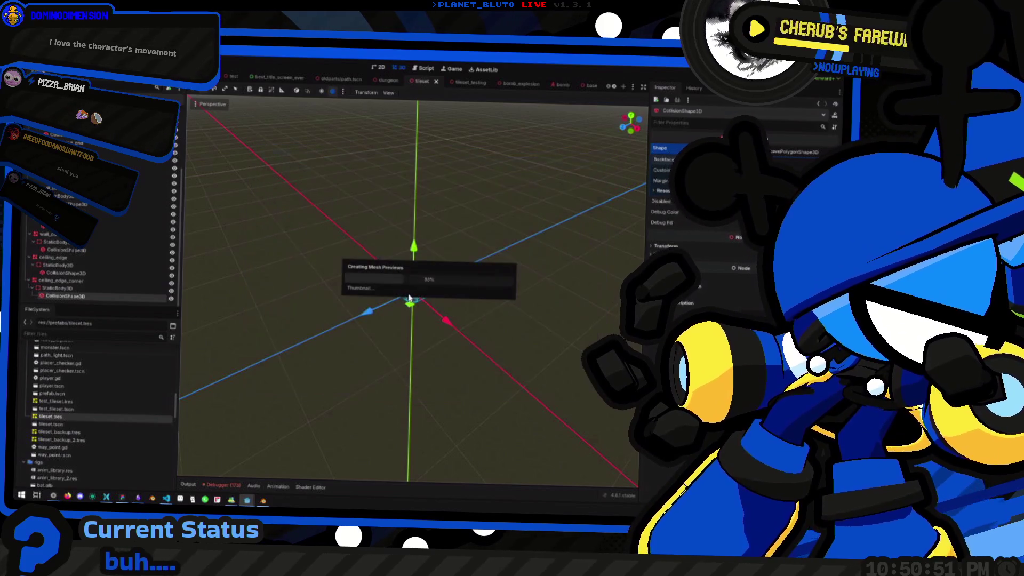
pyautogui.hotkey('alt', 'Tab')
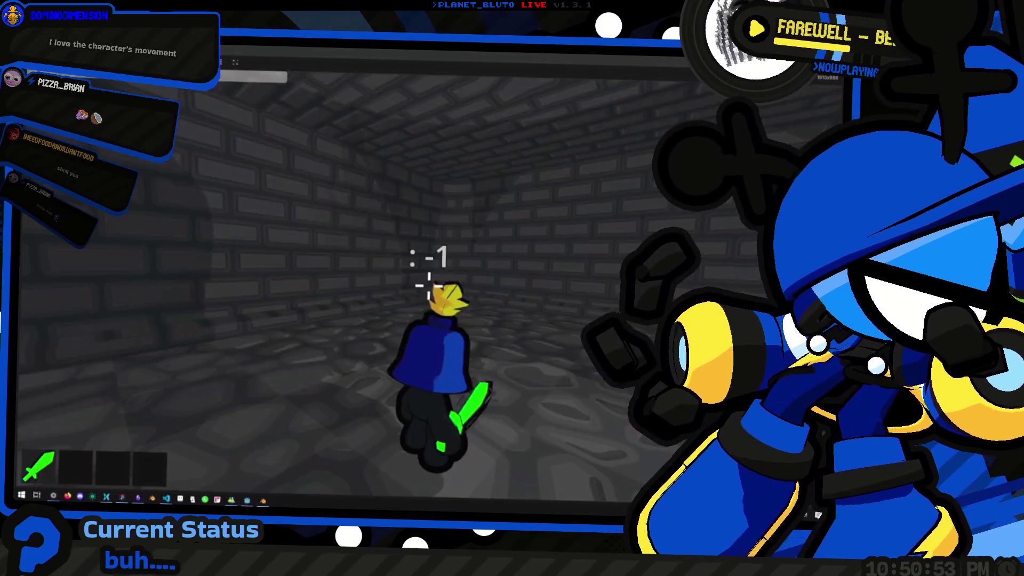
# Relaunch with the new tileset, host, and walk the brick corridor walkway before returning to the editor.
pyautogui.press('F5')
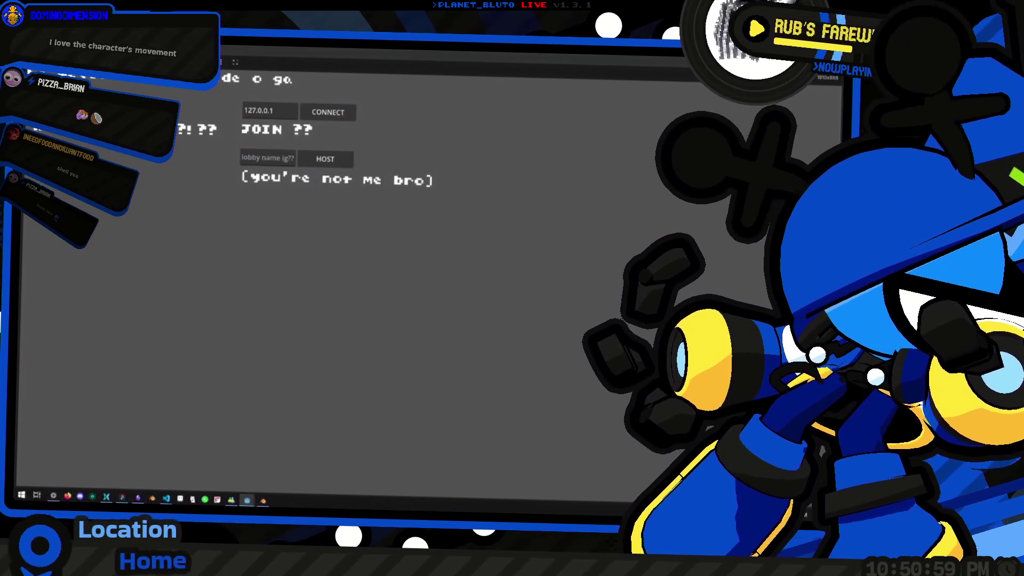
pyautogui.click(325, 159)
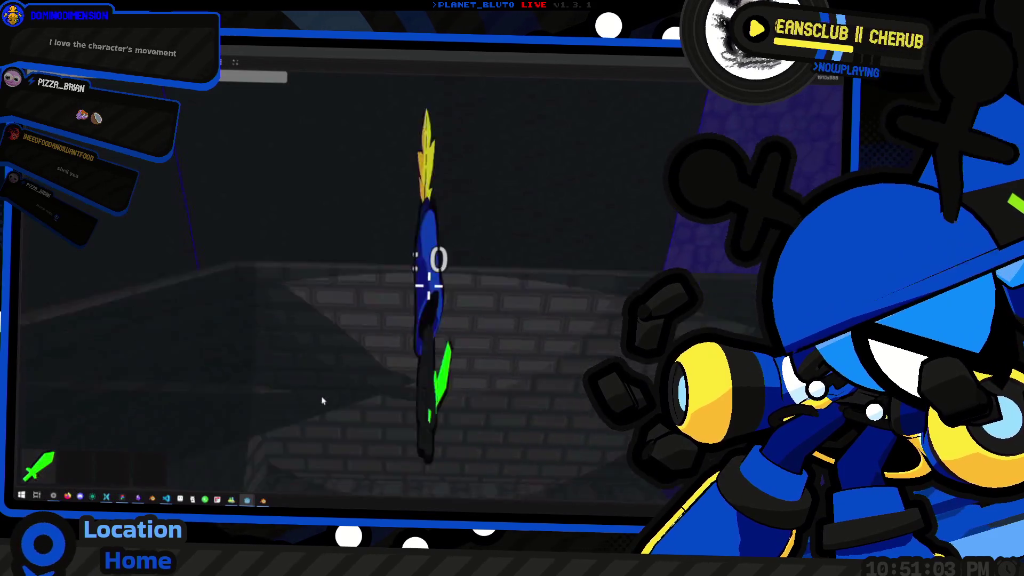
pyautogui.press('w')
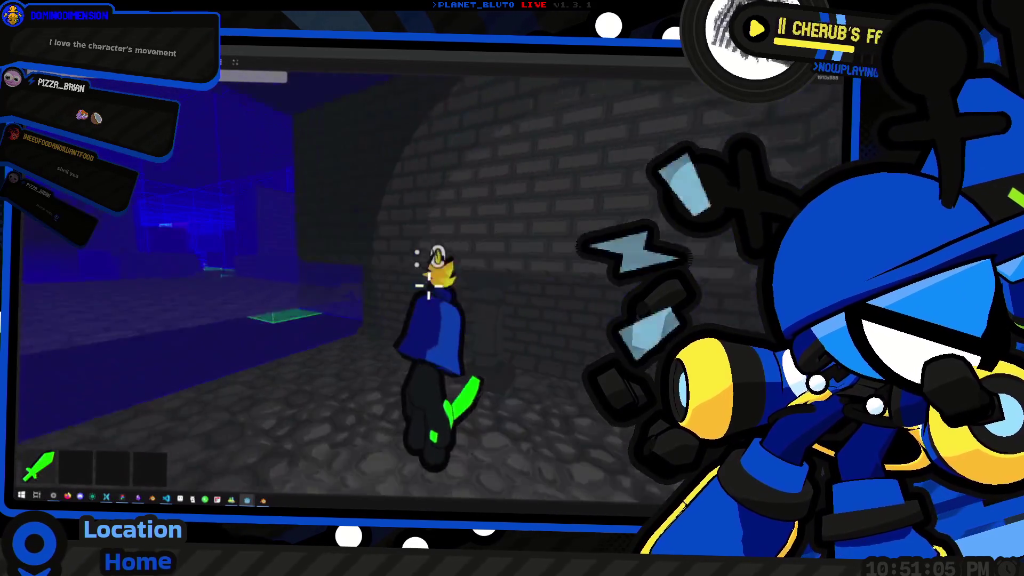
pyautogui.press('w')
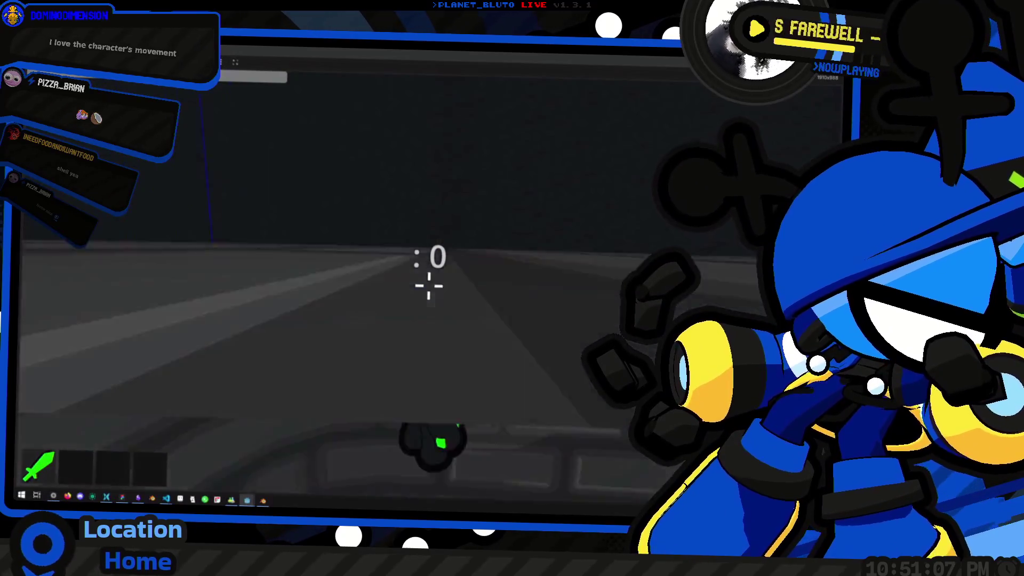
pyautogui.press('w')
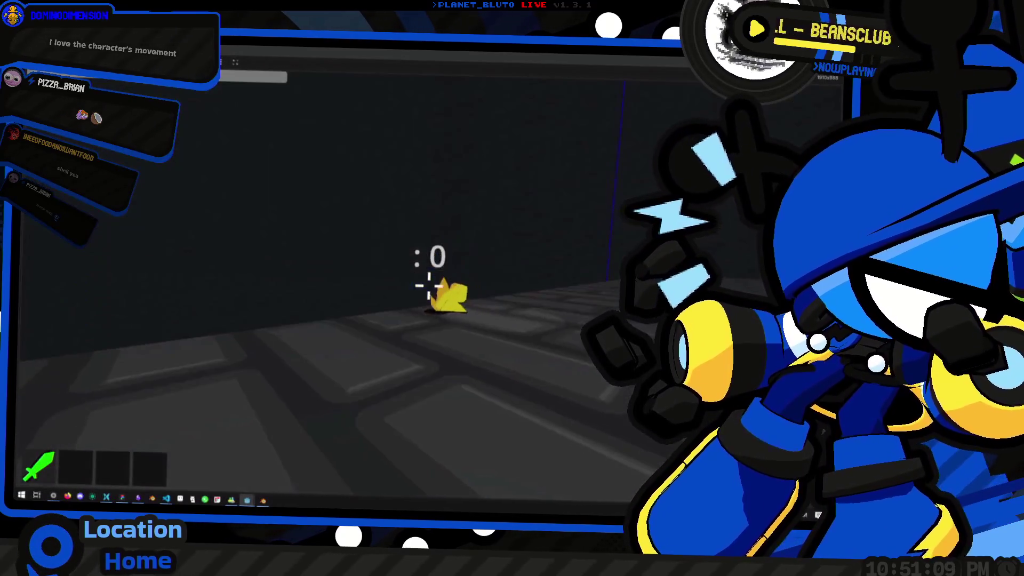
pyautogui.press('w')
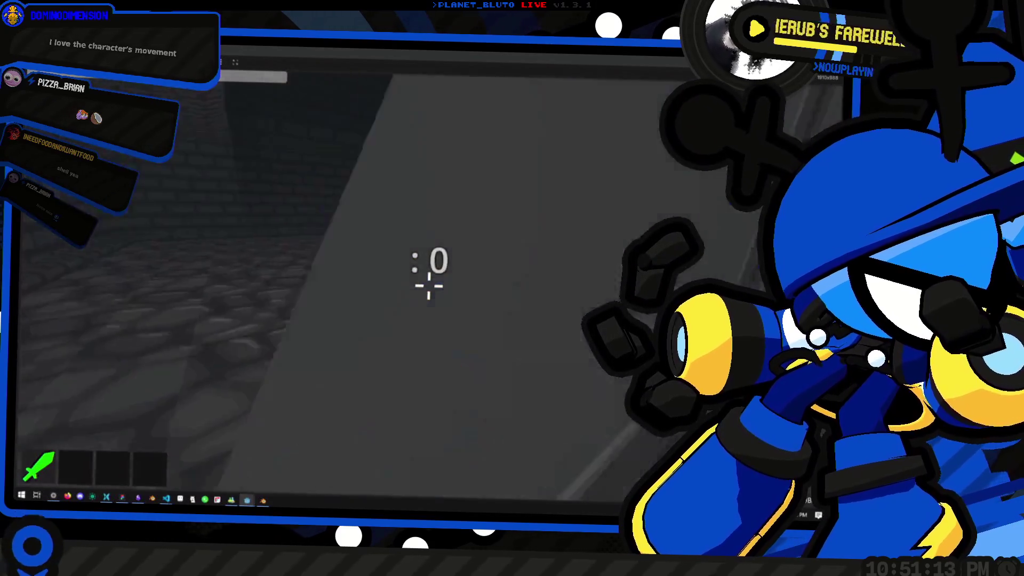
pyautogui.hotkey('alt', 'Tab')
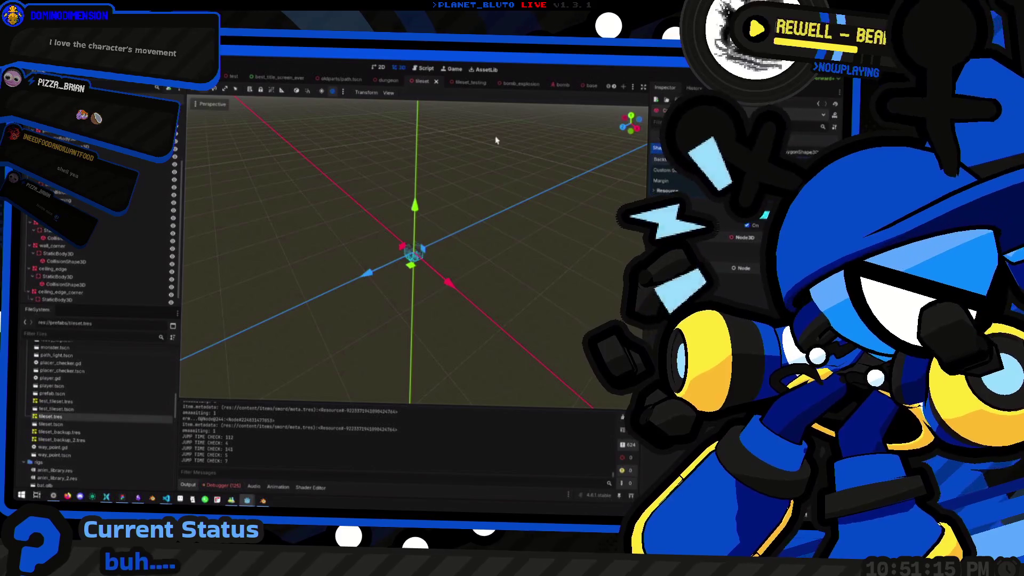
# Open gravity.gd and add an entity.is_on_ceiling() check below the floor check.
pyautogui.hotkey('ctrl', 'shift', 'Tab')
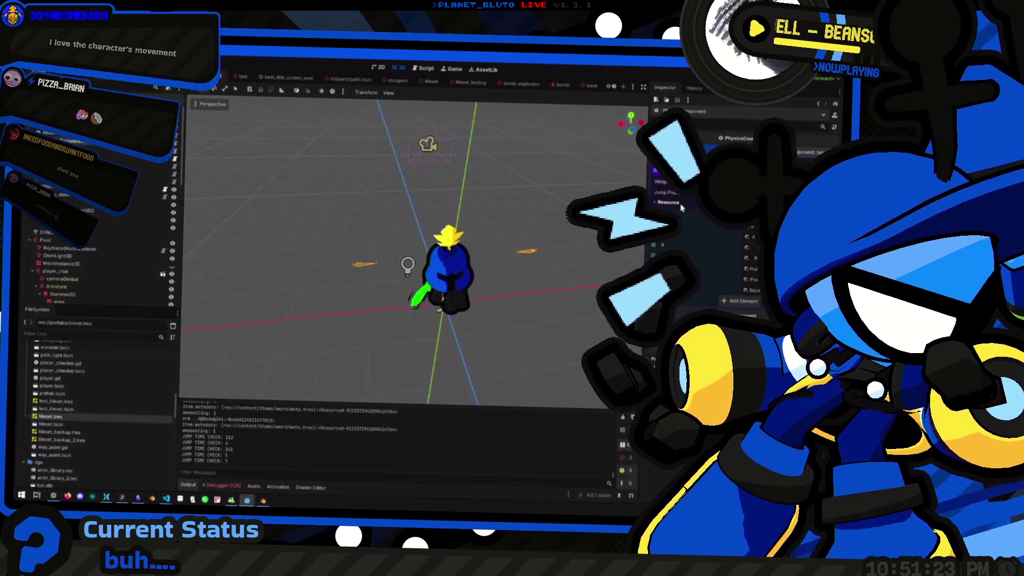
pyautogui.hotkey('ctrl', 'F3')
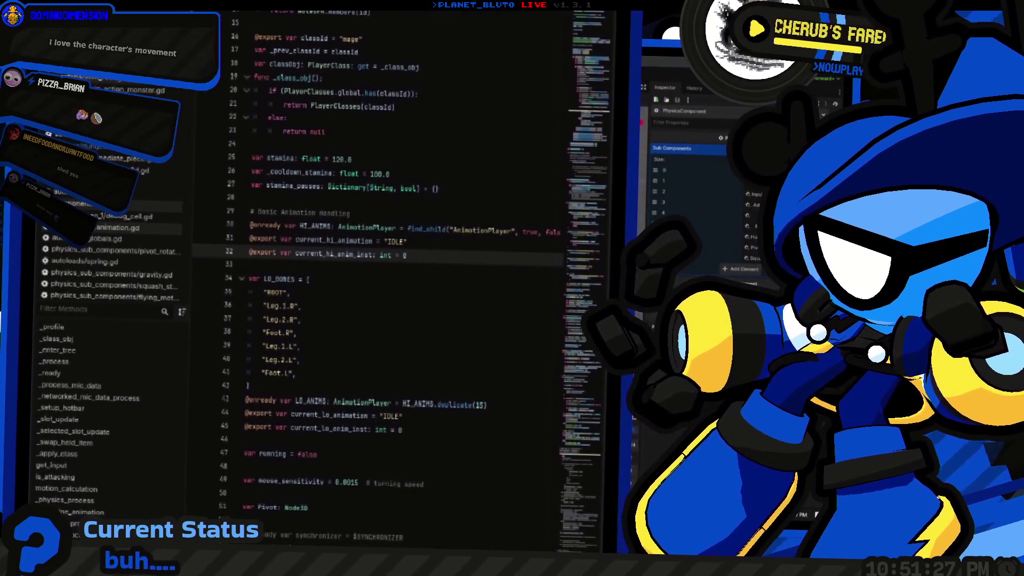
pyautogui.click(117, 276)
pyautogui.click(419, 362)
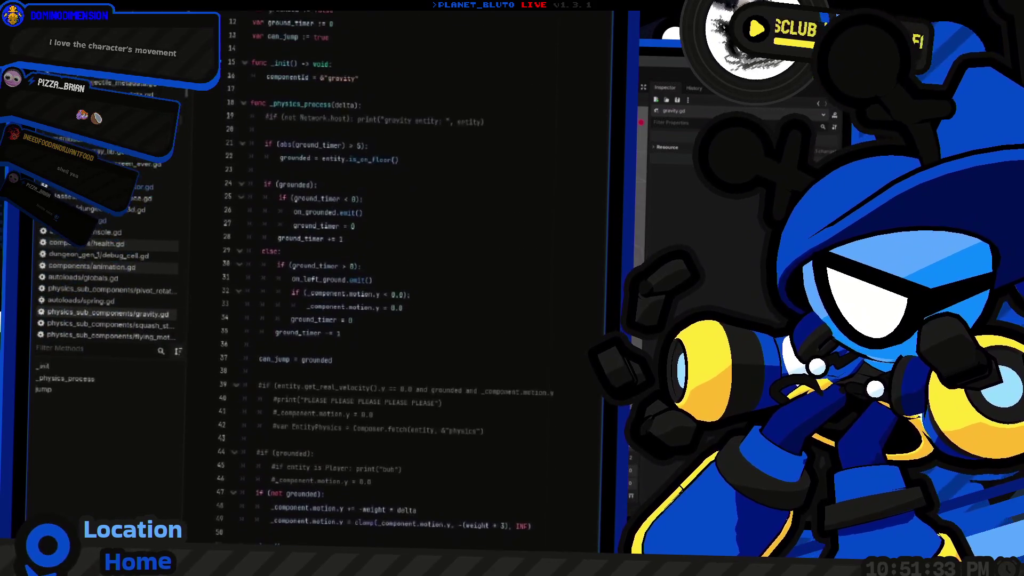
pyautogui.click(397, 159)
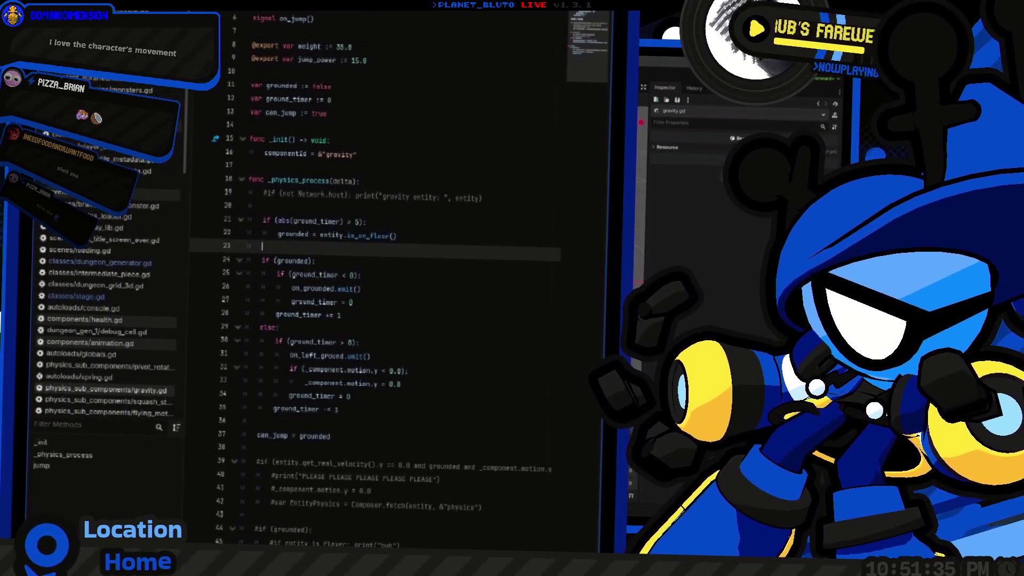
pyautogui.press('Return')
pyautogui.press('Return')
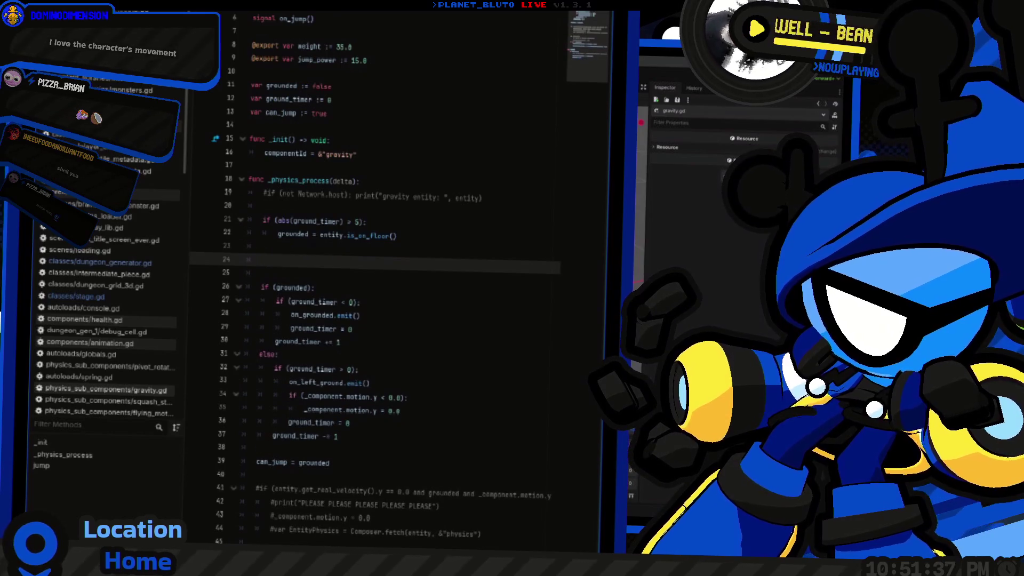
pyautogui.write('if (entity.is_')
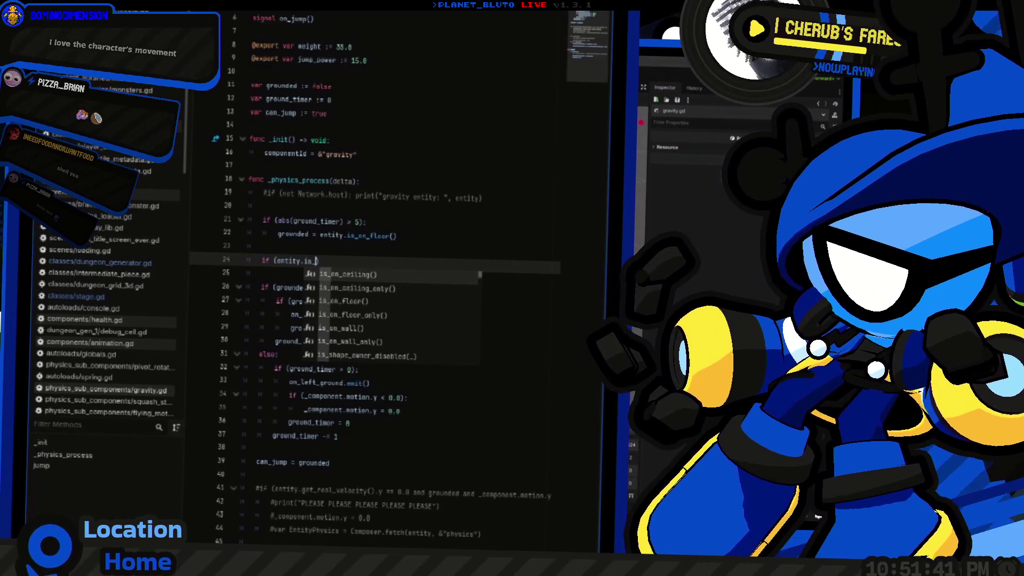
pyautogui.press('Return')
pyautogui.press('Return')
pyautogui.write('motion')
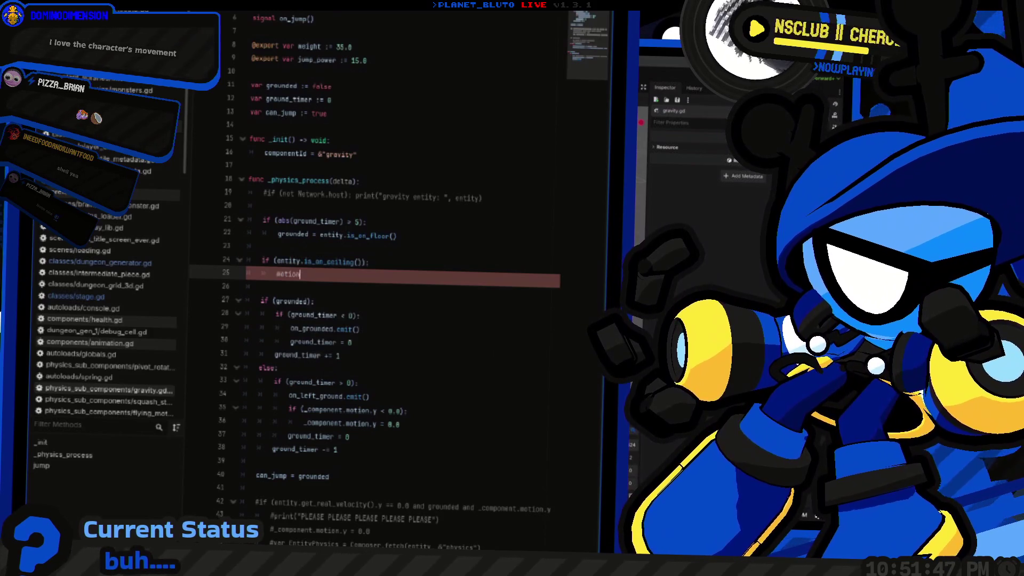
# Declare var ceil_timer := 0 below ground_timer and increment it by 1 inside the ceiling check.
pyautogui.click(331, 86)
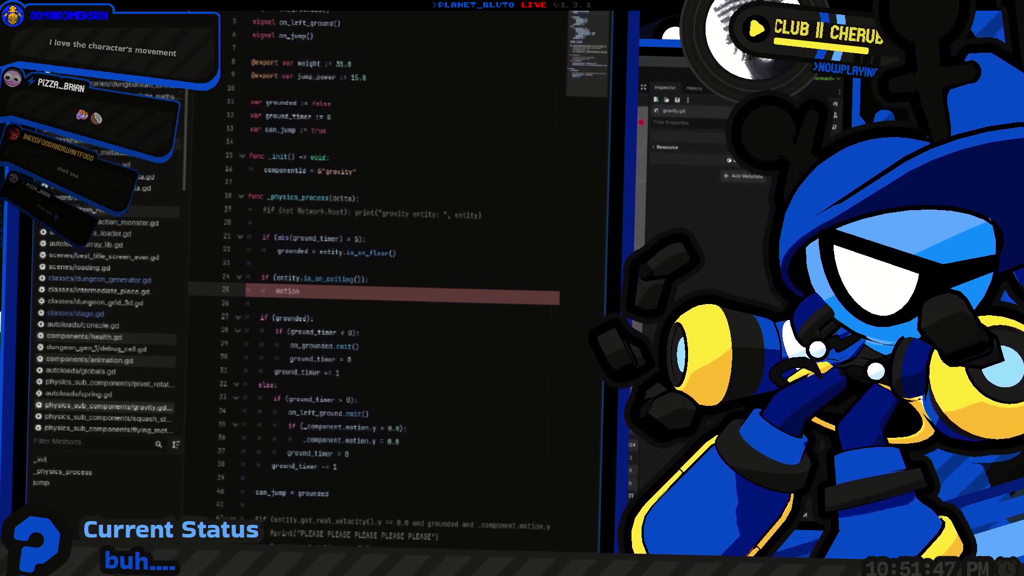
pyautogui.click(329, 203)
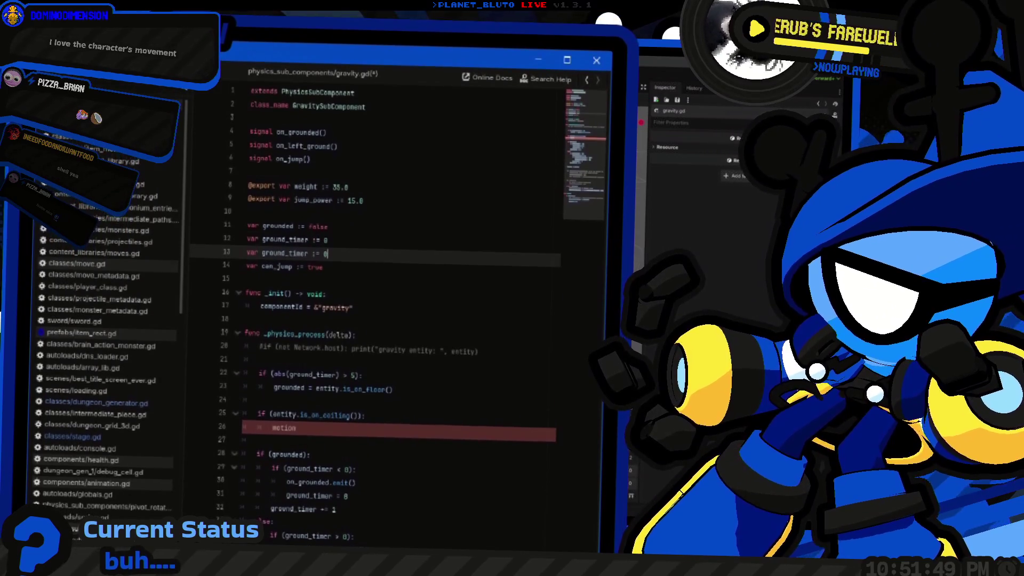
pyautogui.press('Down')
pyautogui.press('Return')
pyautogui.press('Return')
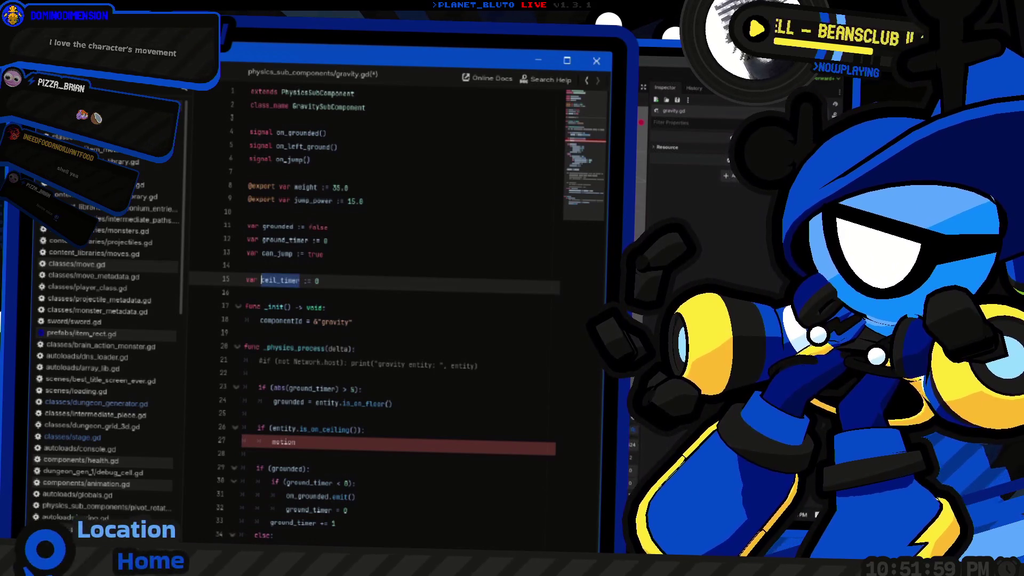
pyautogui.click(290, 442)
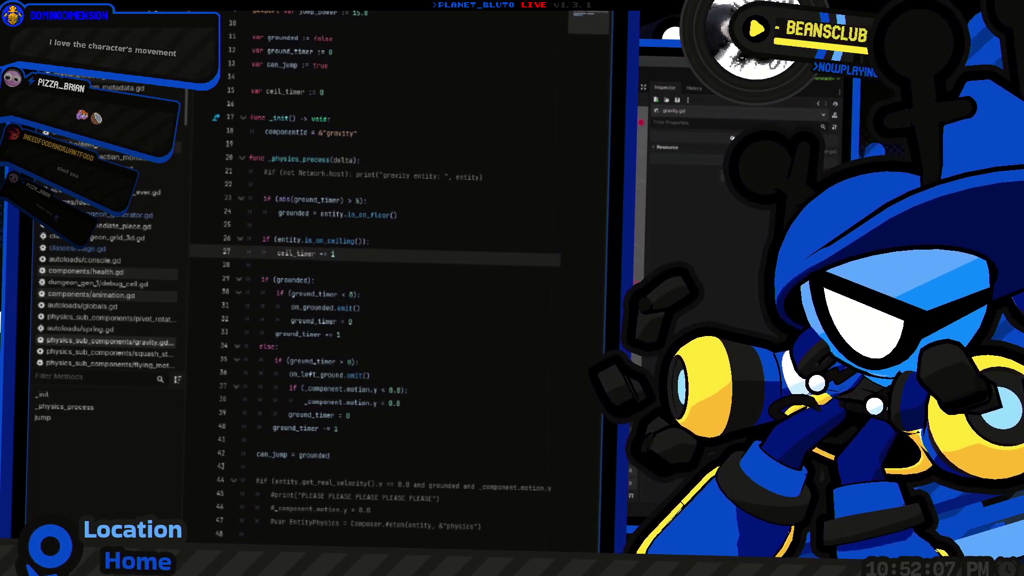
pyautogui.click(334, 241)
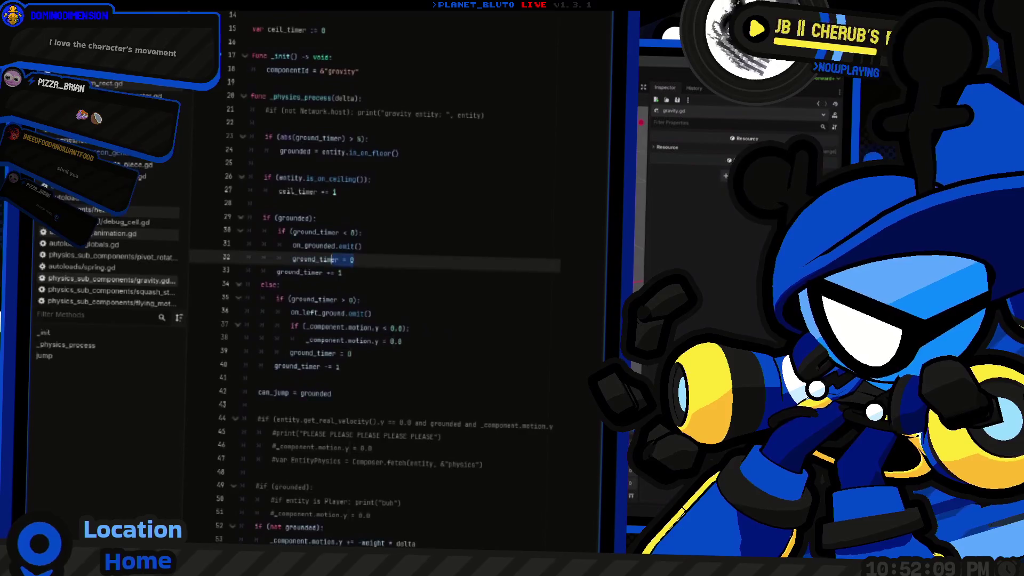
# Add an on_ceiled signal by duplicating on_grounded, and place it below on_jump.
pyautogui.click(326, 125)
pyautogui.hotkey('ctrl', 'shift', 'd')
pyautogui.doubleClick(300, 139)
pyautogui.write('on_c')
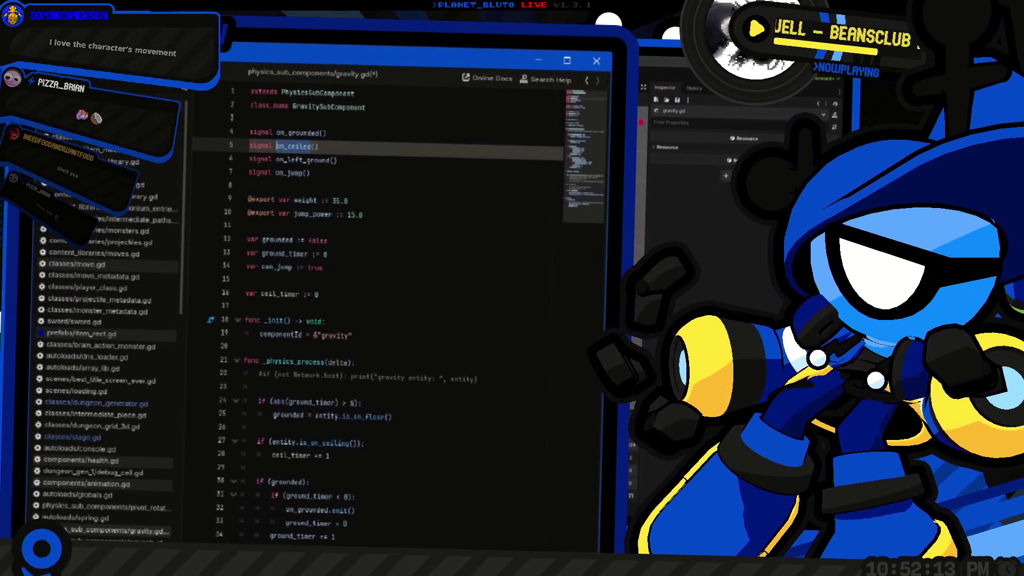
pyautogui.hotkey('shift', 'Home')
pyautogui.press('BackSpace')
pyautogui.hotkey('alt', 'Down')
pyautogui.hotkey('alt', 'Down')
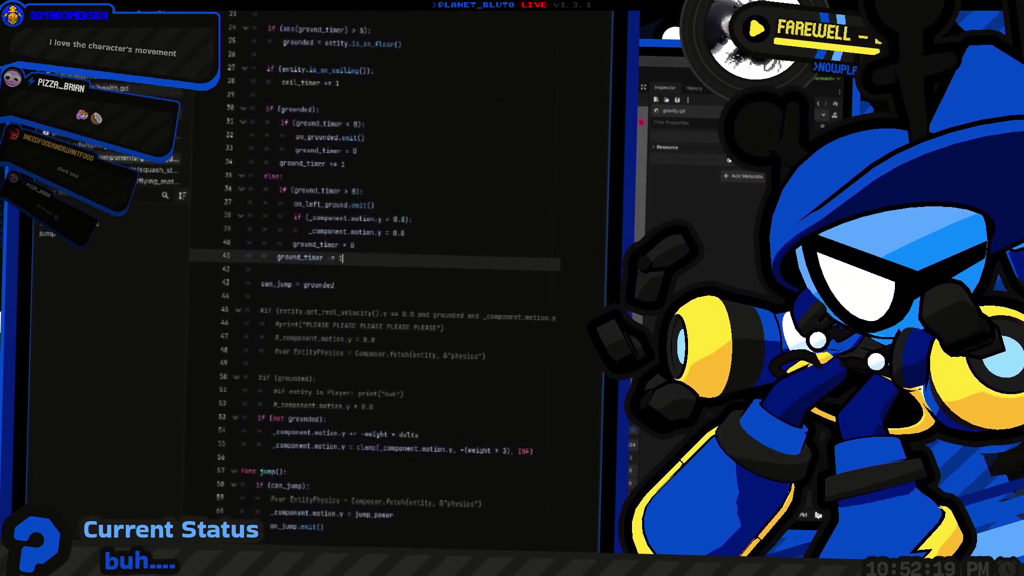
# Copy the grounded timer block and paste it over the ceiling check.
pyautogui.moveTo(340, 381); pyautogui.dragTo(247, 232)
pyautogui.hotkey('ctrl', 'c')
pyautogui.press('Up')
pyautogui.press('Up')
pyautogui.press('Up')
pyautogui.hotkey('shift', 'Down')
pyautogui.hotkey('shift', 'End')
pyautogui.hotkey('ctrl', 'v')
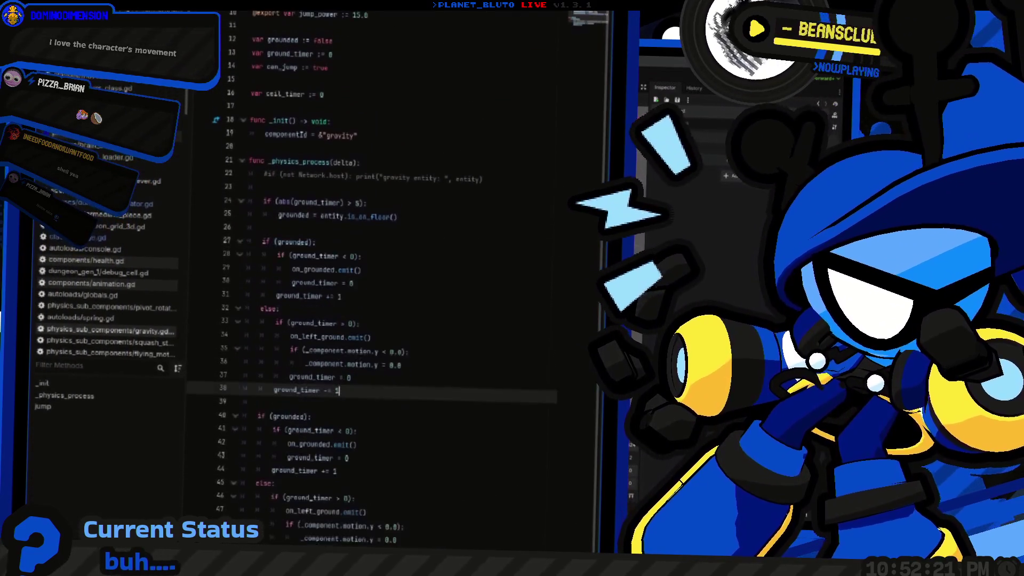
pyautogui.moveTo(319, 243); pyautogui.dragTo(397, 243)
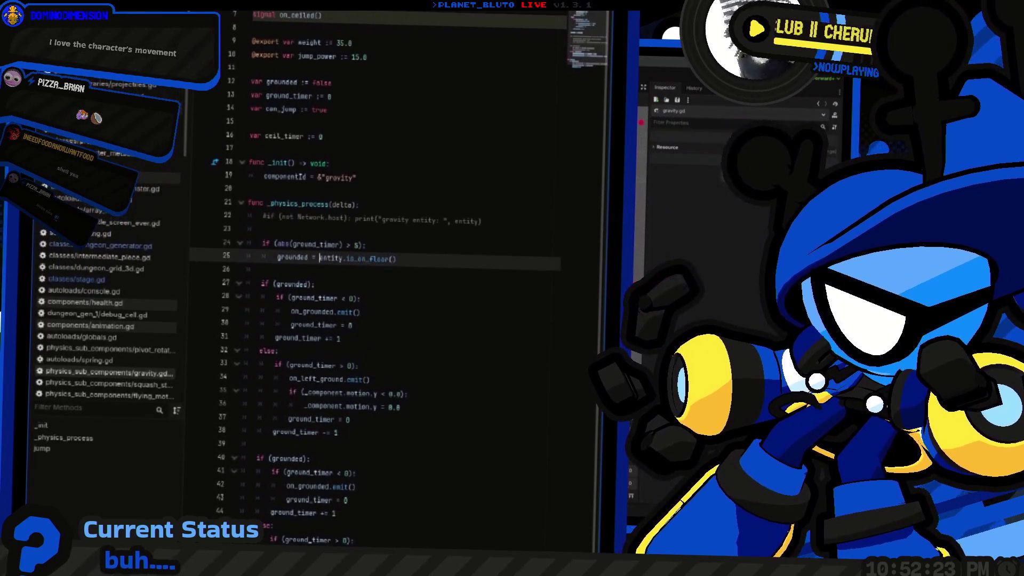
# Rename the duplicated variable and the copied block's grounded references to ceiled.
pyautogui.scroll(5, 400, 213)
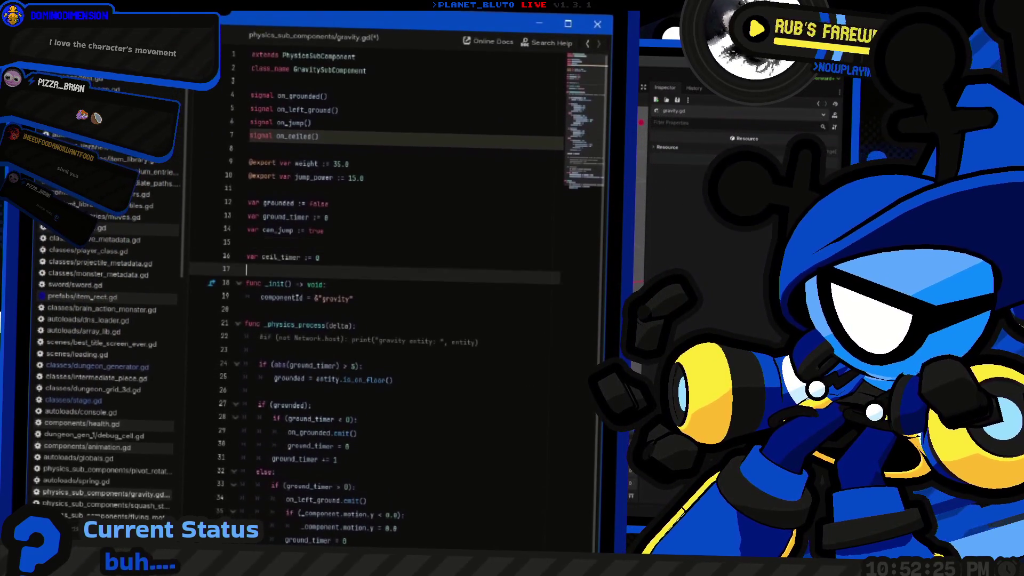
pyautogui.click(247, 256)
pyautogui.doubleClick(280, 270)
pyautogui.write('ceiled')
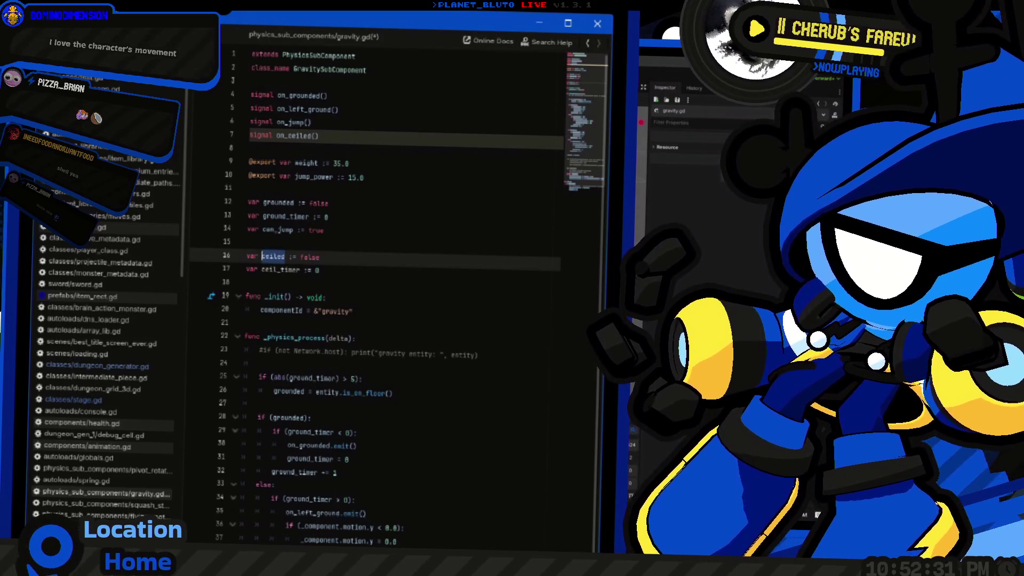
pyautogui.scroll(-4, 400, 267)
pyautogui.doubleClick(291, 254)
pyautogui.write('ceiled')
# Move the ceiled block to just after the can_jump line.
pyautogui.scroll(1, 400, 267)
pyautogui.click(397, 254)
pyautogui.moveTo(277, 256)
pyautogui.mouseDown()
pyautogui.moveTo(247, 241)
pyautogui.moveTo(374, 288)
pyautogui.mouseUp()
pyautogui.scroll(-2, 401, 267)
pyautogui.press('BackSpace')
pyautogui.press('Delete')
pyautogui.press('Delete')
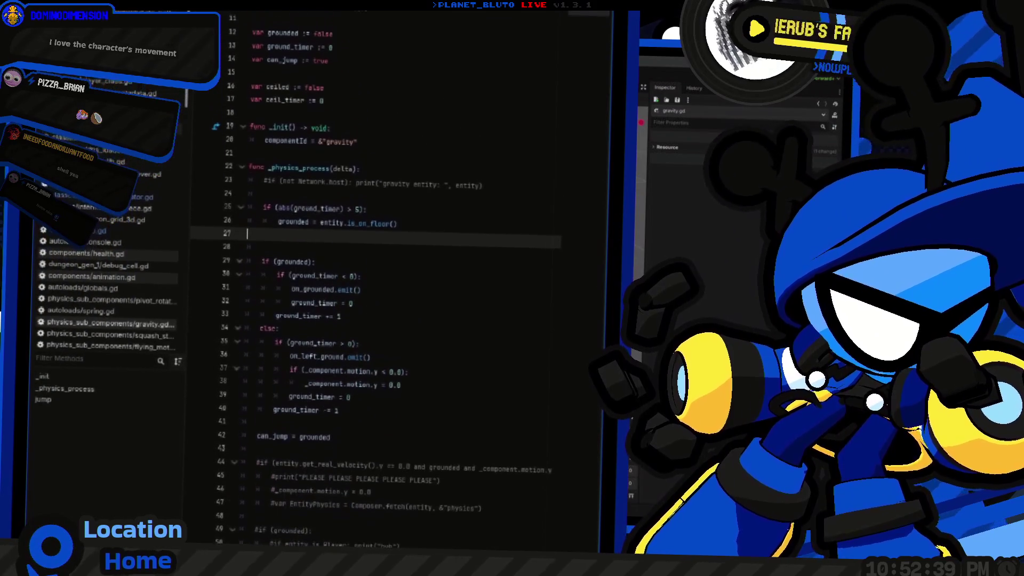
pyautogui.scroll(-3, 400, 267)
pyautogui.click(262, 256)
pyautogui.scroll(-2, 400, 267)
pyautogui.click(336, 249)
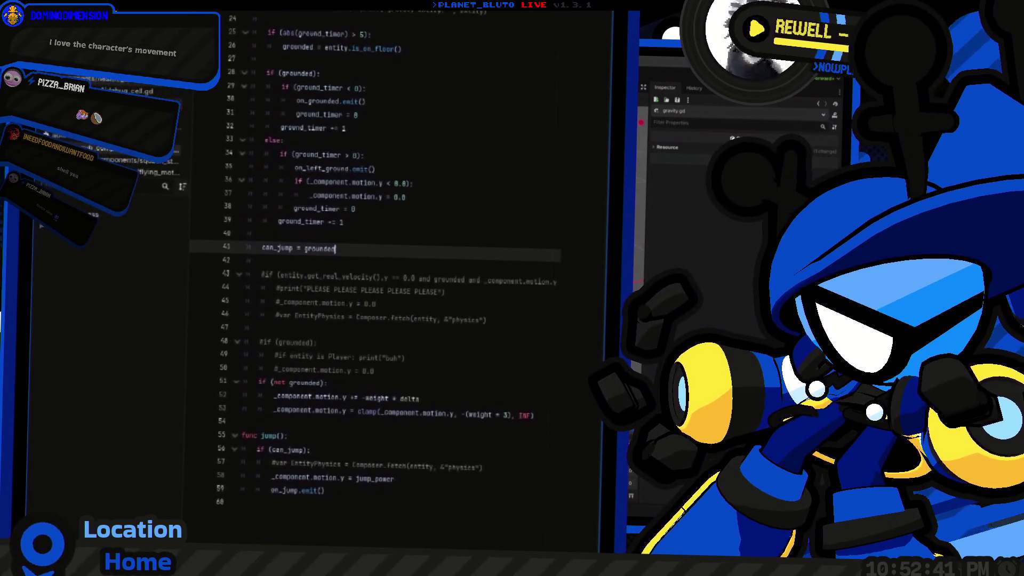
pyautogui.press('Return')
pyautogui.hotkey('ctrl', 'v')
# Paste the floor check above the ceiled block and change it to is_on_ceiling.
pyautogui.scroll(5, 401, 266)
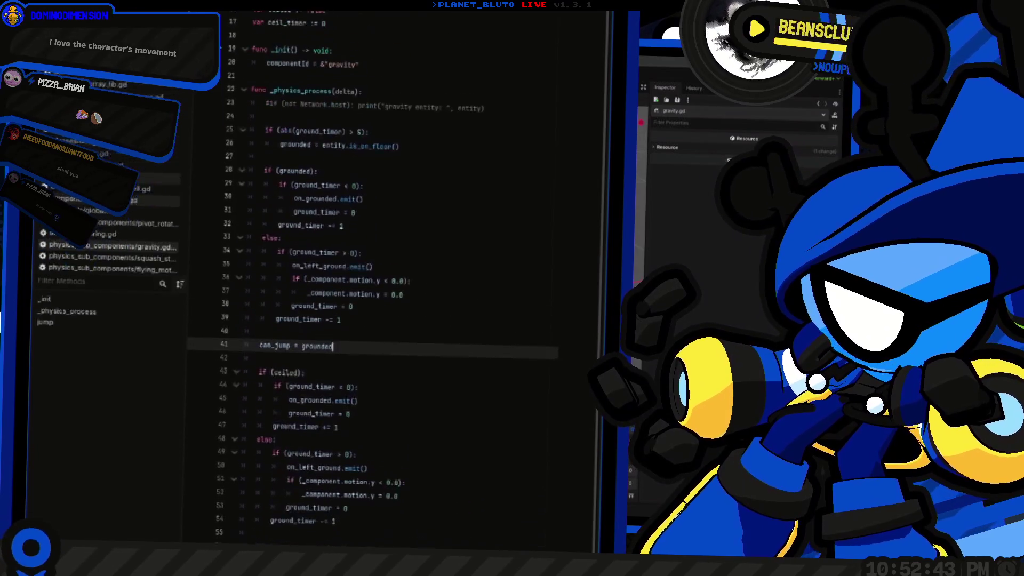
pyautogui.moveTo(369, 239); pyautogui.dragTo(396, 254)
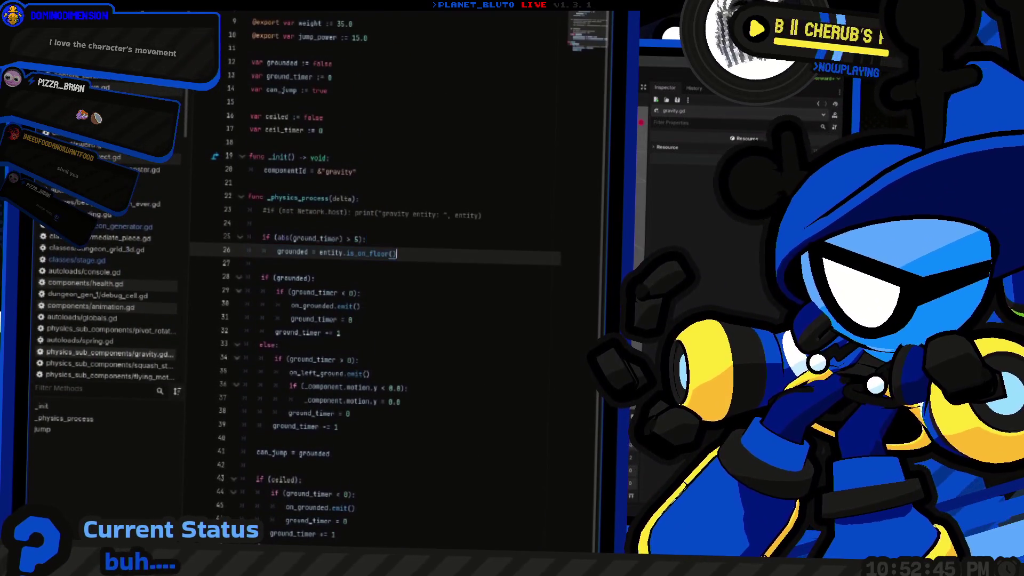
pyautogui.scroll(-5, 400, 267)
pyautogui.click(264, 247)
pyautogui.press('Return')
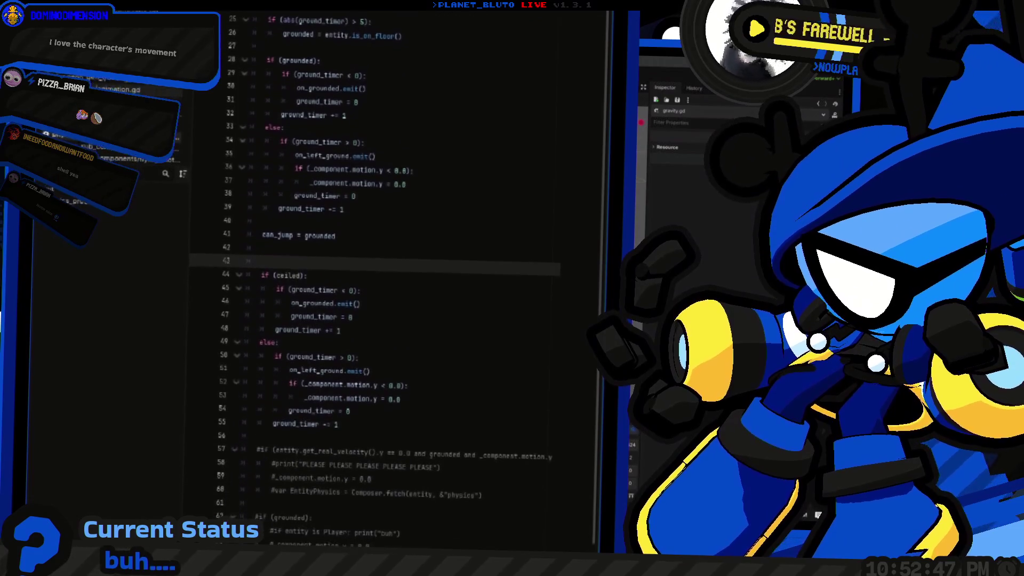
pyautogui.hotkey('ctrl', 'v')
pyautogui.scroll(-2, 400, 266)
pyautogui.scroll(3, 400, 267)
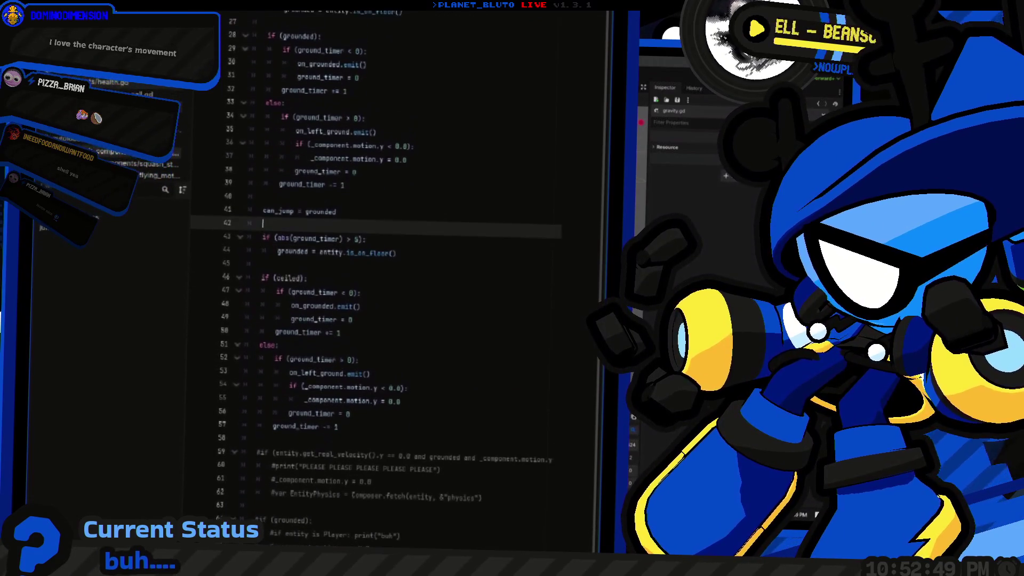
pyautogui.scroll(4, 401, 266)
pyautogui.scroll(-5, 400, 267)
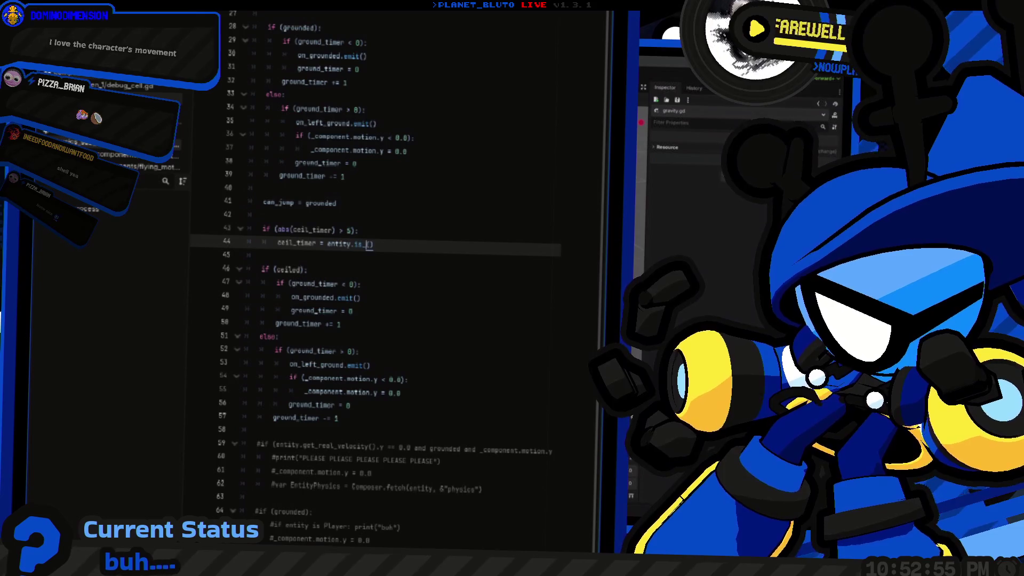
pyautogui.press('Return')
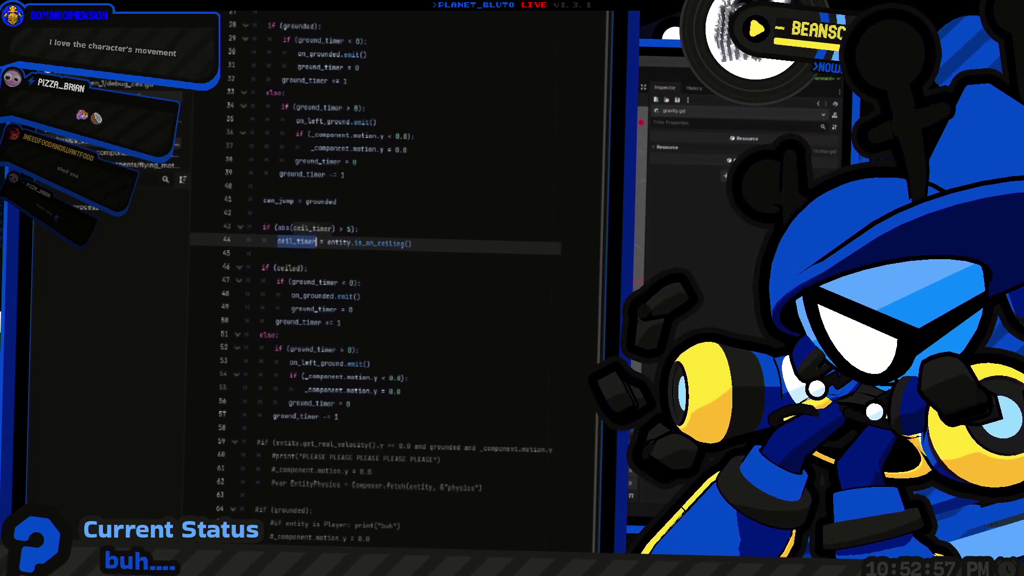
# Replace every ground_timer in the ceiled block with ceil_timer.
pyautogui.click(356, 323)
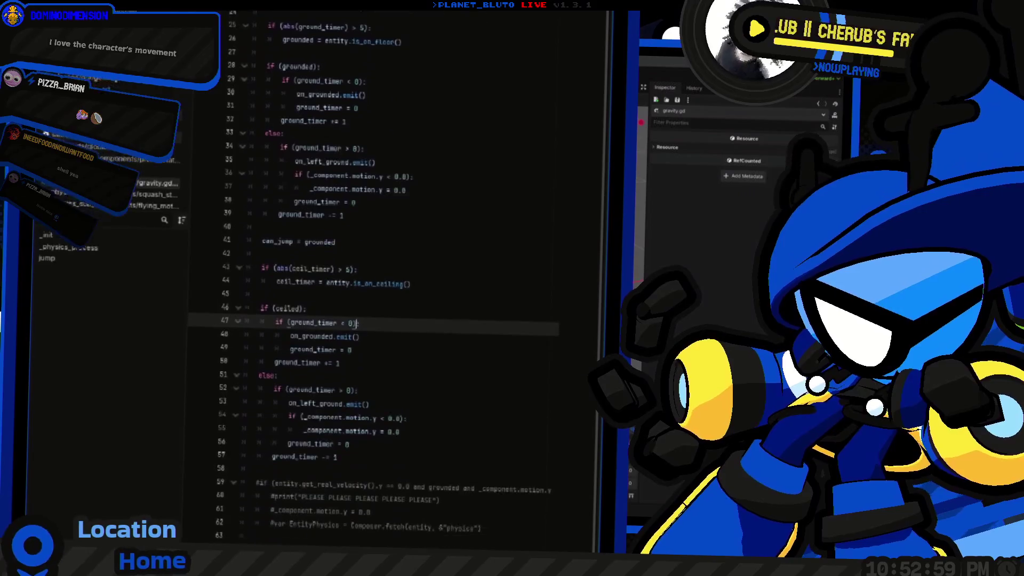
pyautogui.doubleClick(312, 323)
pyautogui.scroll(-3, 373, 266)
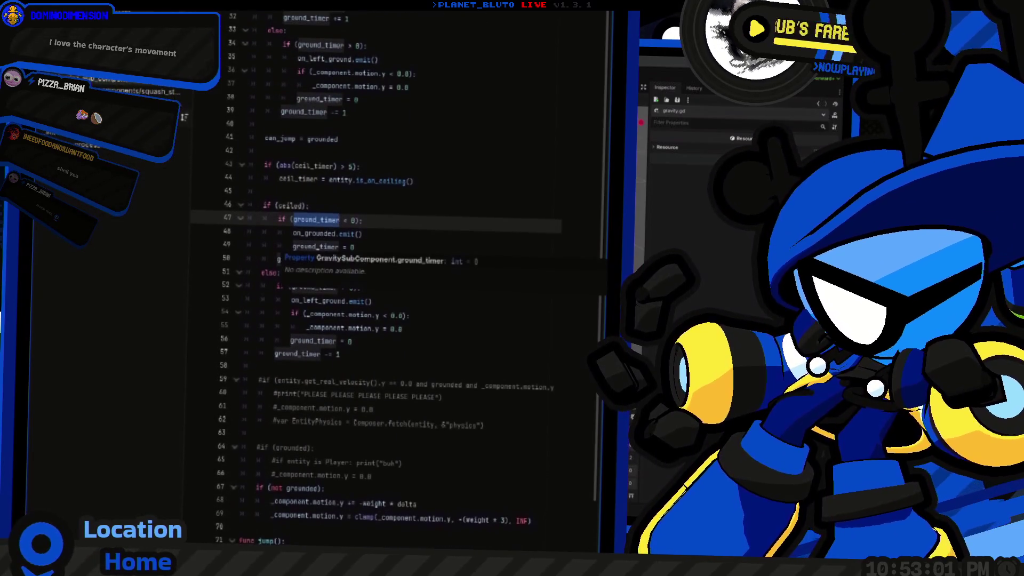
pyautogui.write('ceil_timer')
pyautogui.doubleClick(314, 235)
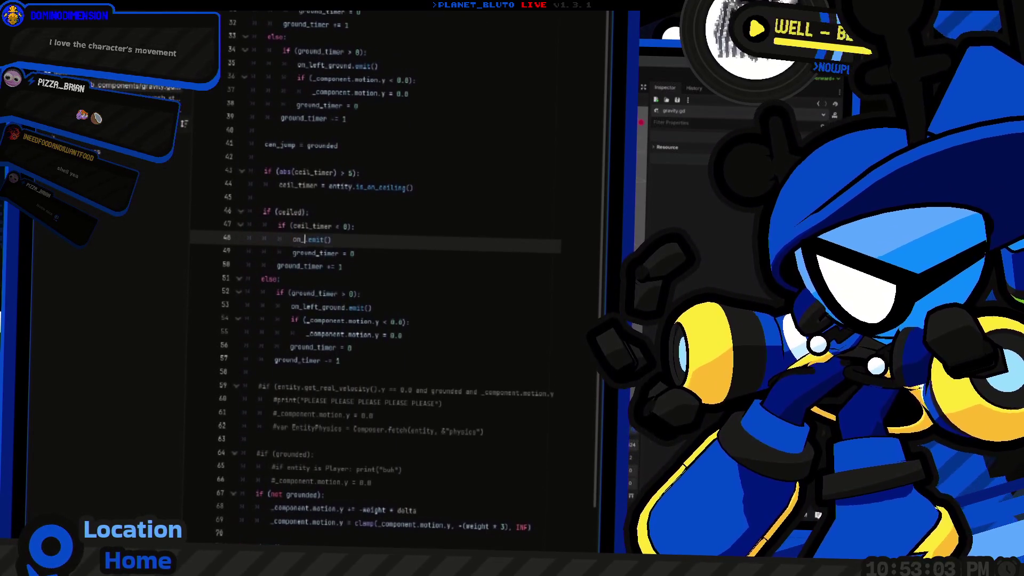
pyautogui.write('ceiled')
pyautogui.doubleClick(307, 254)
pyautogui.write('ceil_timer')
pyautogui.doubleClick(303, 266)
pyautogui.write('ceil_timer')
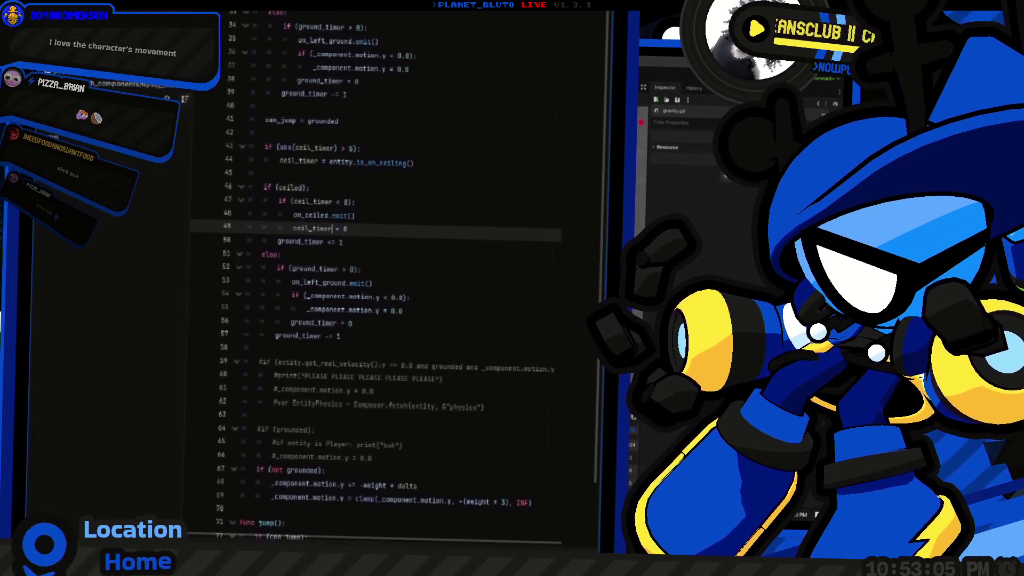
pyautogui.doubleClick(316, 241)
pyautogui.hotkey('ctrl', 'f')
pyautogui.write('ceil_timer')
# Comment out the on_left_ground.emit() call in the else branch.
pyautogui.click(373, 255)
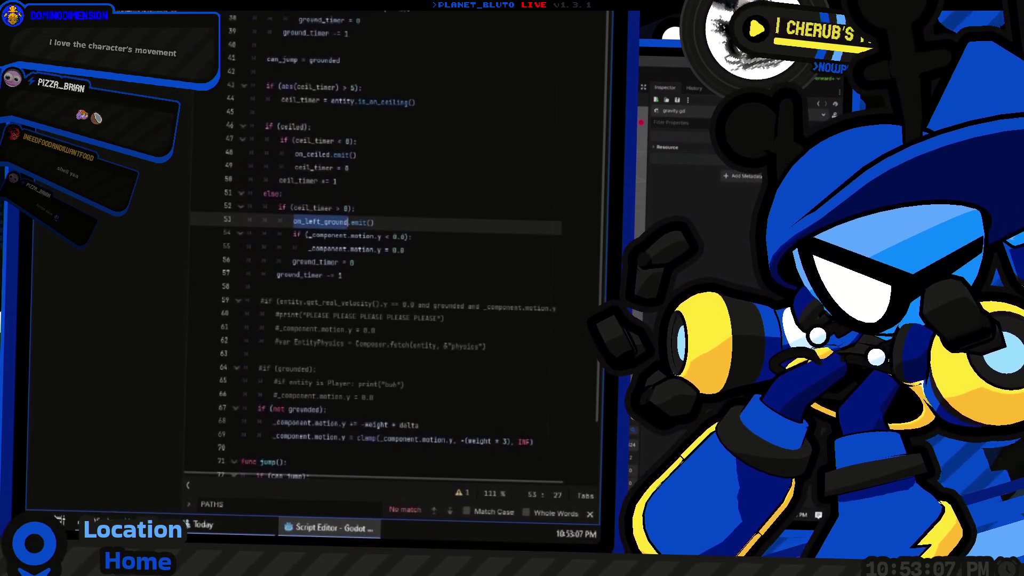
pyautogui.hotkey('ctrl', 'k')
pyautogui.press('Down')
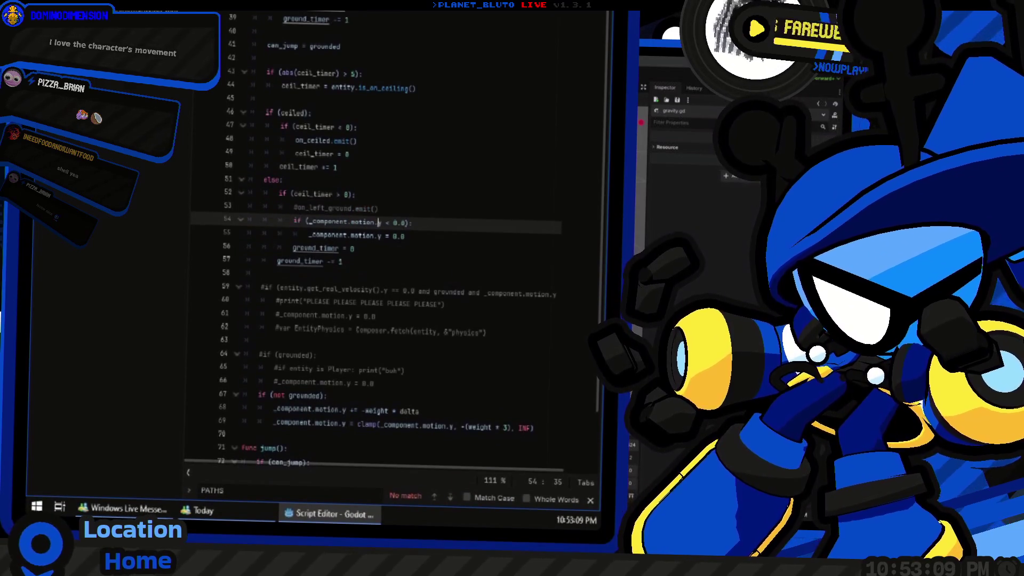
# Comment out the else branch's motion check and change its timer reset to ceil_timer.
pyautogui.hotkey('ctrl', 'k')
pyautogui.press('Down')
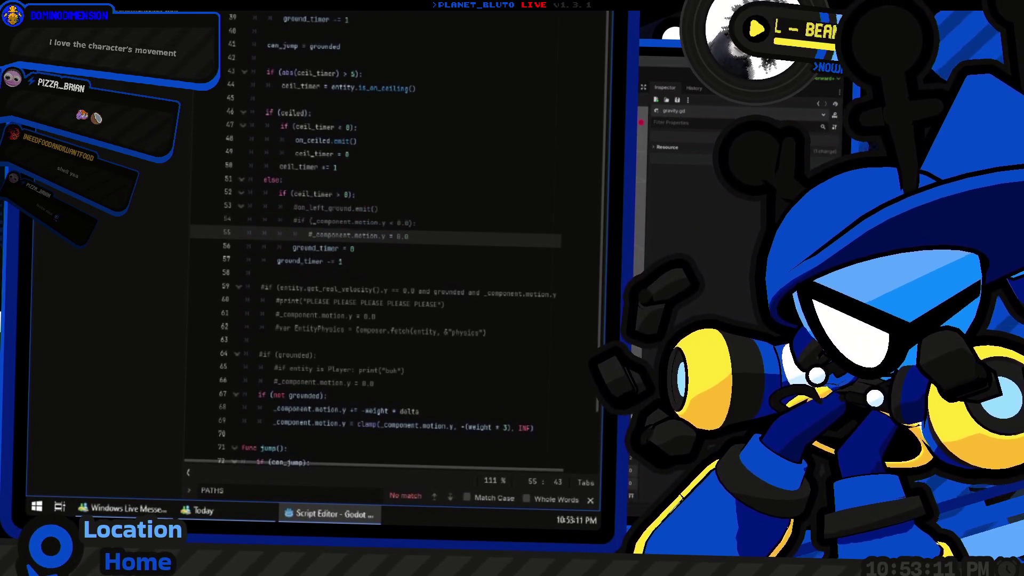
pyautogui.press('Down')
pyautogui.write('ceil_timer')
pyautogui.press('Down')
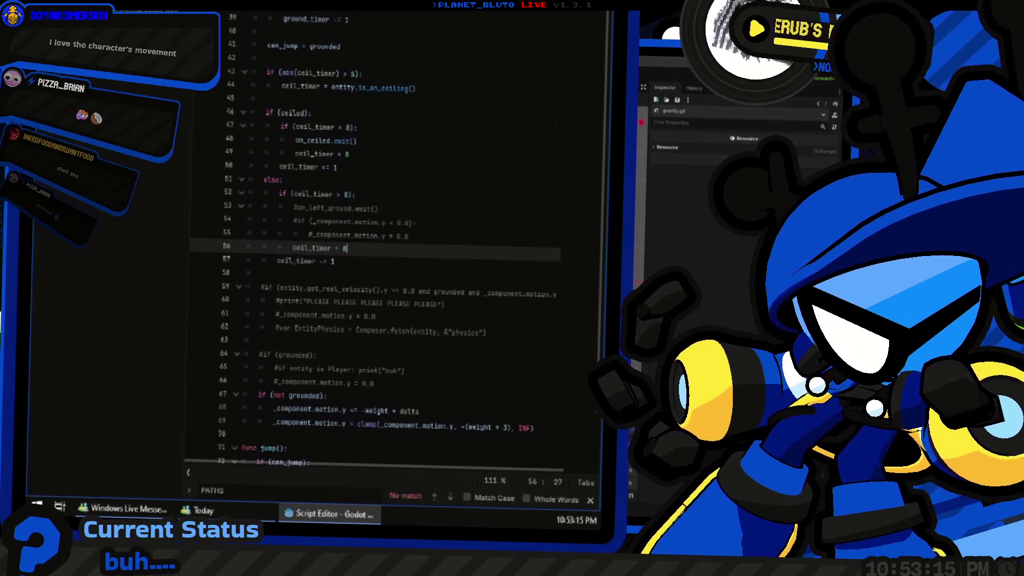
# Move the commented motion check under on_ceiled.emit() and uncomment it.
pyautogui.press('Up')
pyautogui.press('Up')
pyautogui.hotkey('shift', 'Home')
pyautogui.hotkey('shift', 'Up')
pyautogui.hotkey('ctrl', 'c')
pyautogui.press('BackSpace')
pyautogui.press('BackSpace')
pyautogui.press('Up')
pyautogui.press('Up')
pyautogui.press('Up')
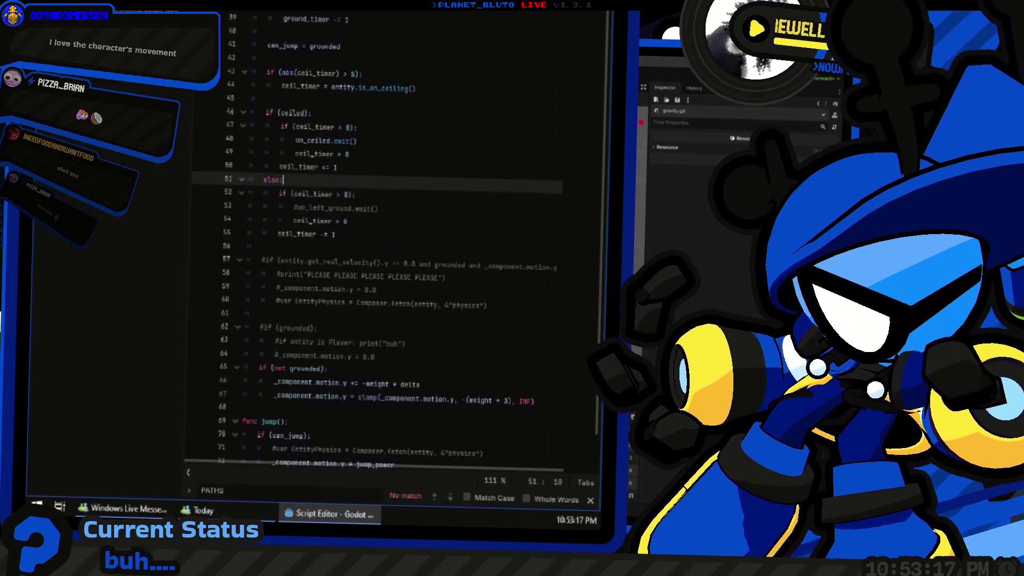
pyautogui.press('Up')
pyautogui.press('Up')
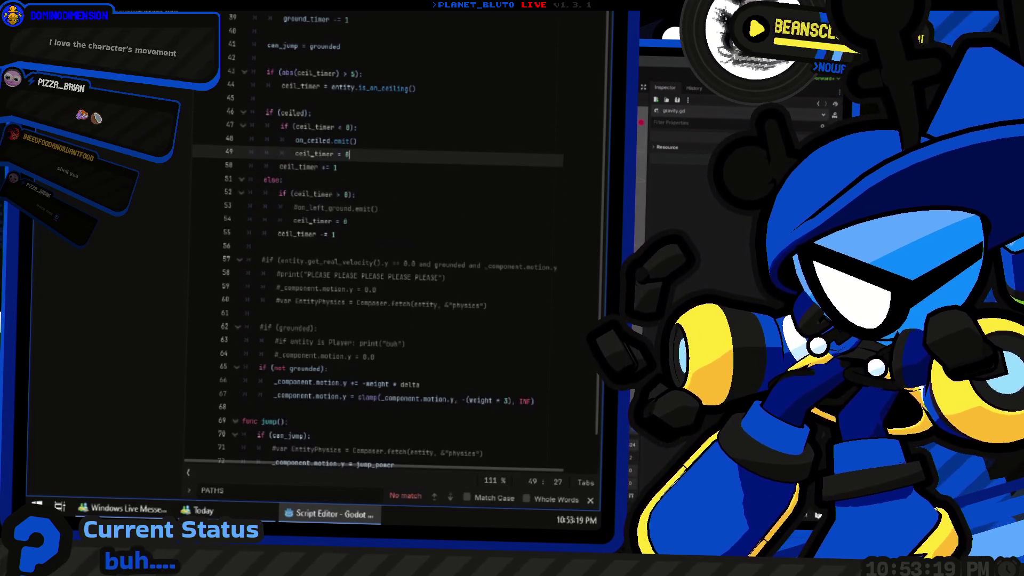
pyautogui.press('End')
pyautogui.press('Return')
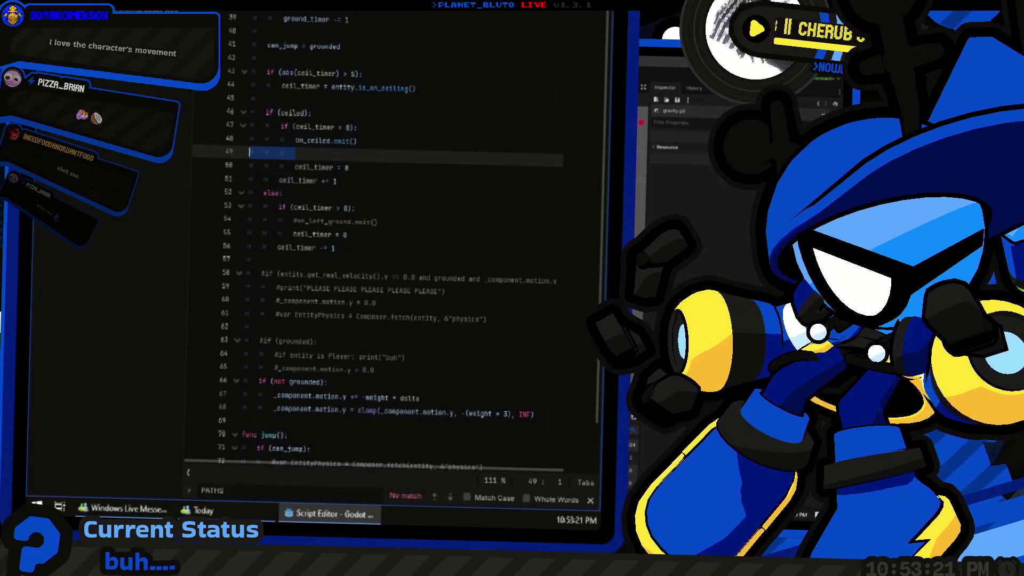
pyautogui.hotkey('ctrl', 'v')
pyautogui.hotkey('shift', 'Up')
pyautogui.hotkey('ctrl', 'k')
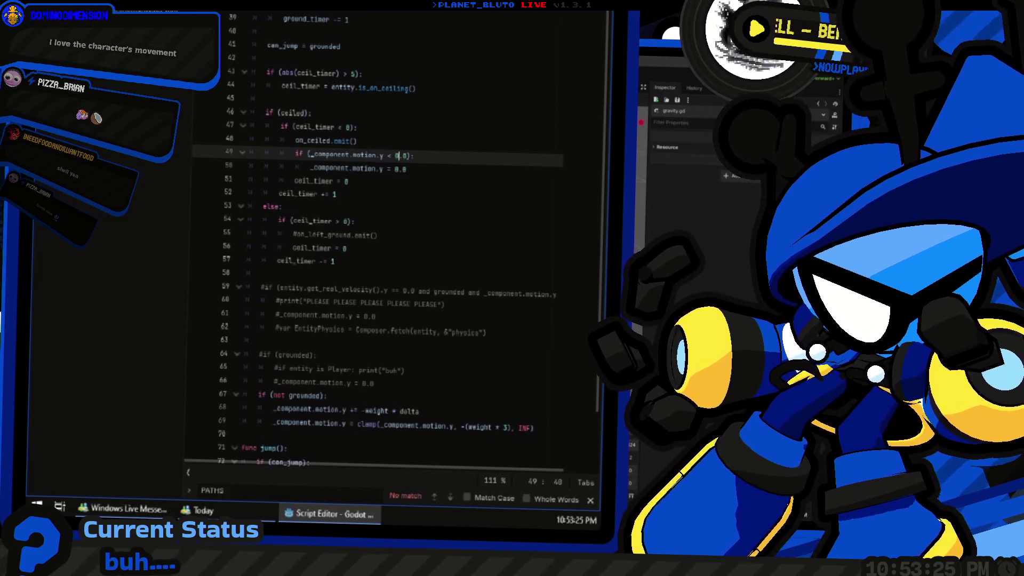
# Review the motion reset and ceil_timer check, then run the project with F5.
pyautogui.click(407, 169)
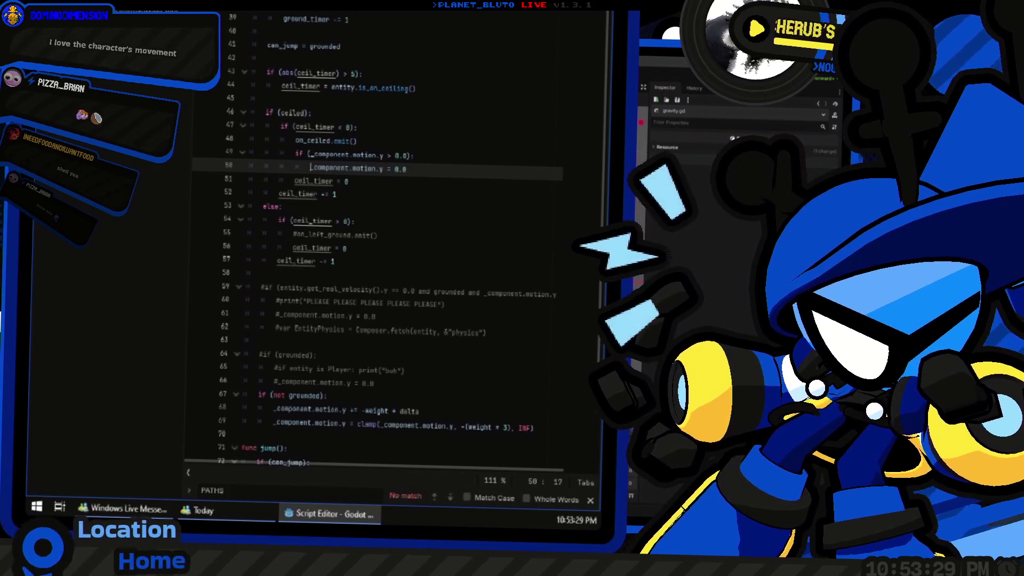
pyautogui.click(259, 74)
pyautogui.scroll(-2, 374, 240)
pyautogui.scroll(2, 373, 240)
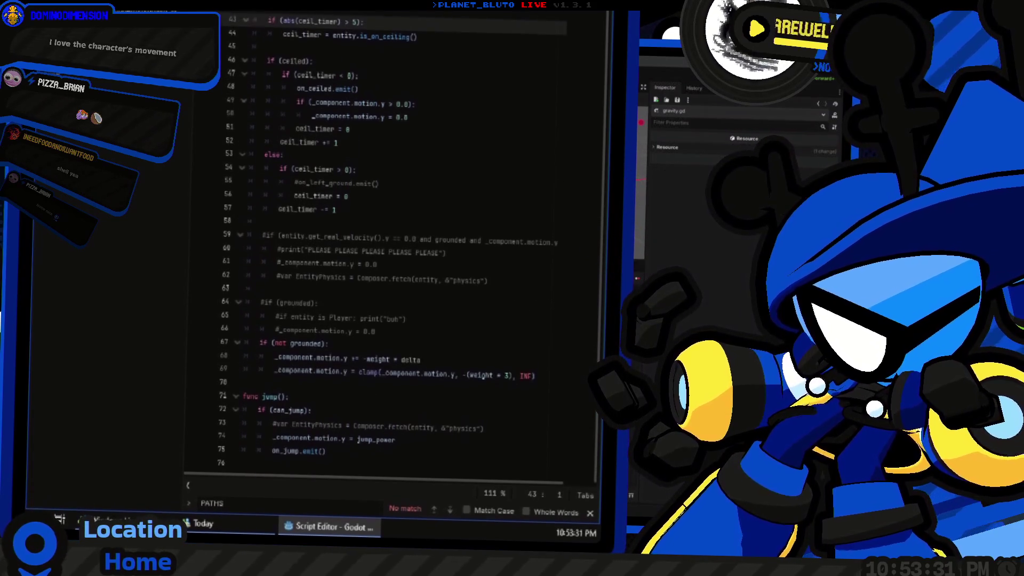
pyautogui.press('F5')
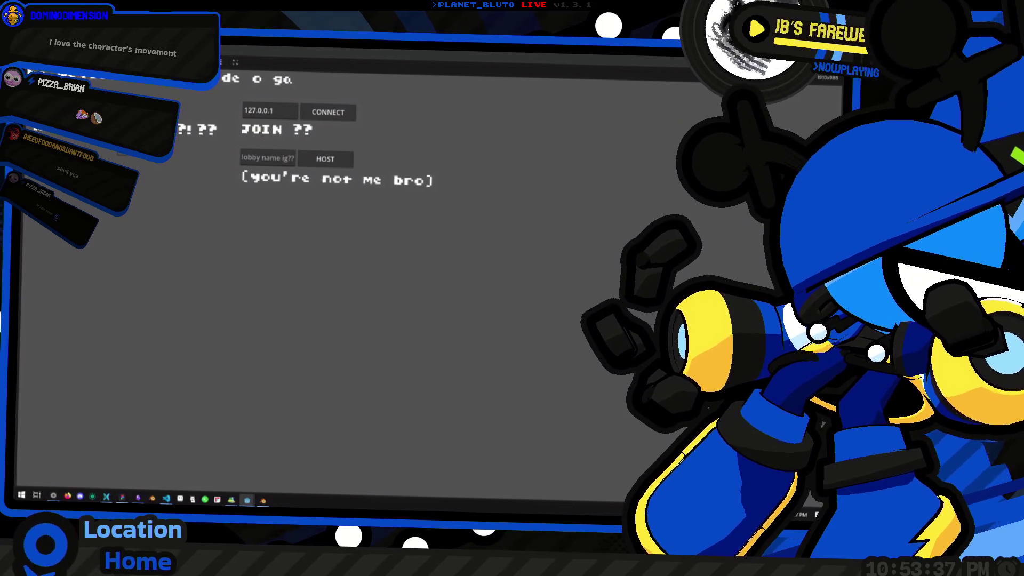
# Host a game from the lobby and jump in the brick dungeon corridor.
pyautogui.click(328, 163)
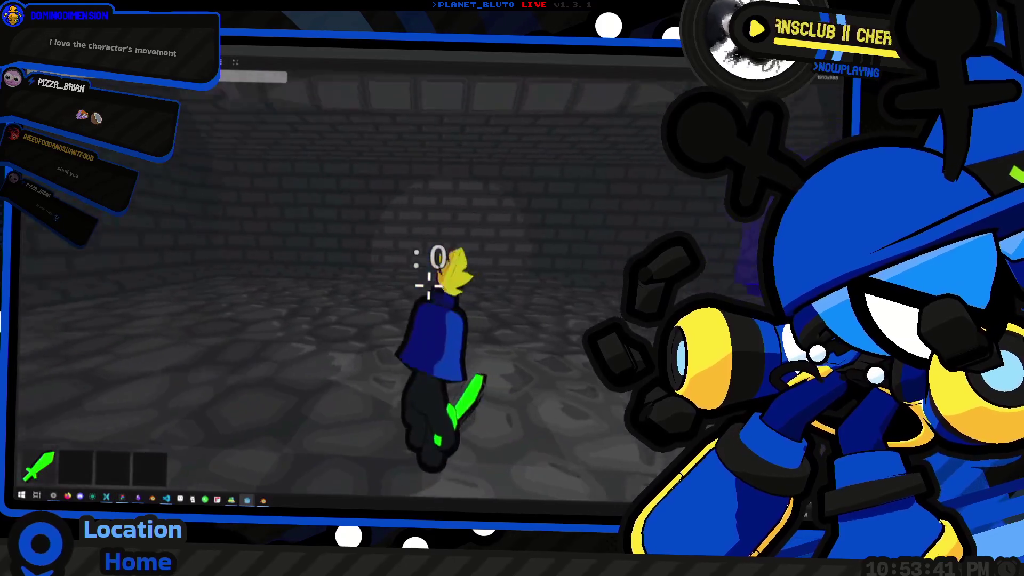
pyautogui.press('w')
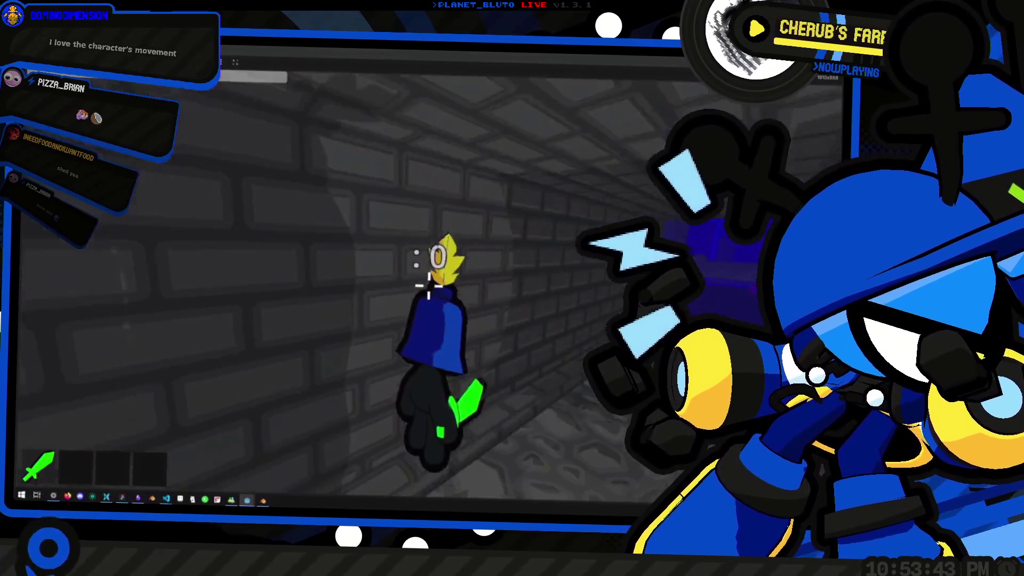
pyautogui.hotkey('alt', 'Tab')
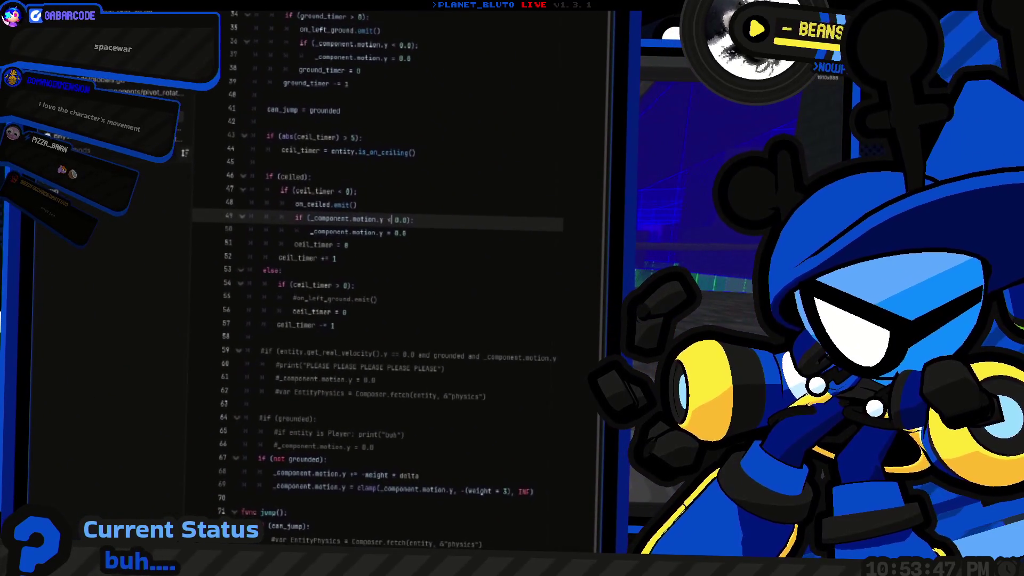
pyautogui.hotkey('alt', 'Tab')
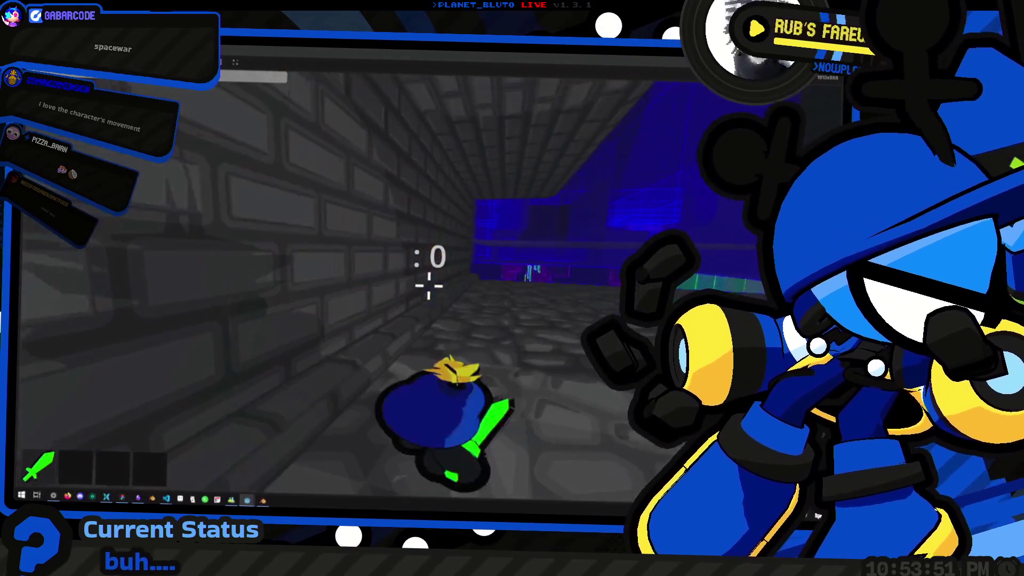
# Back in gravity.gd, select ceil_timer on line 44 to see its other uses.
pyautogui.hotkey('alt', 'Tab')
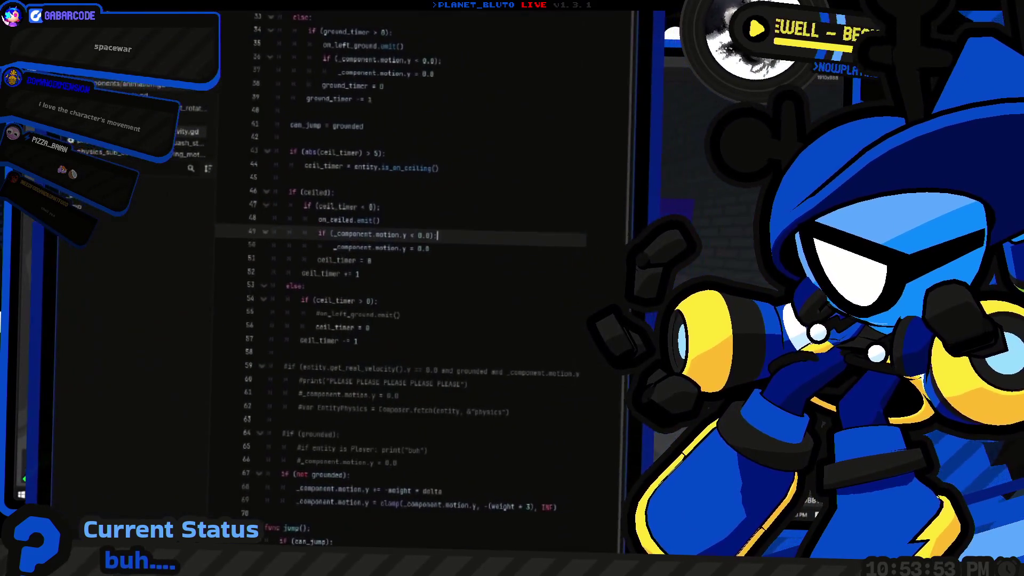
pyautogui.click(299, 252)
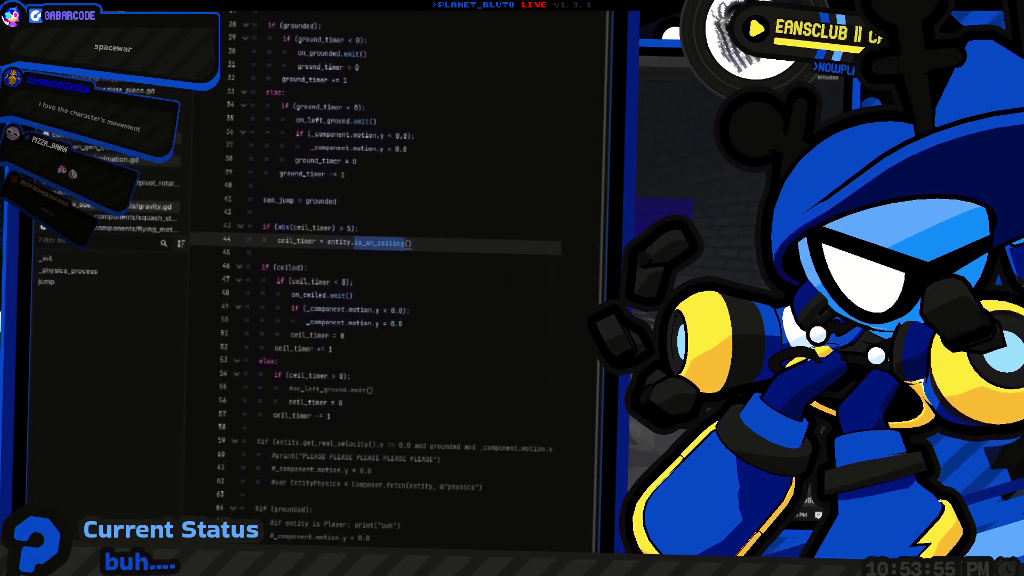
pyautogui.doubleClick(313, 240)
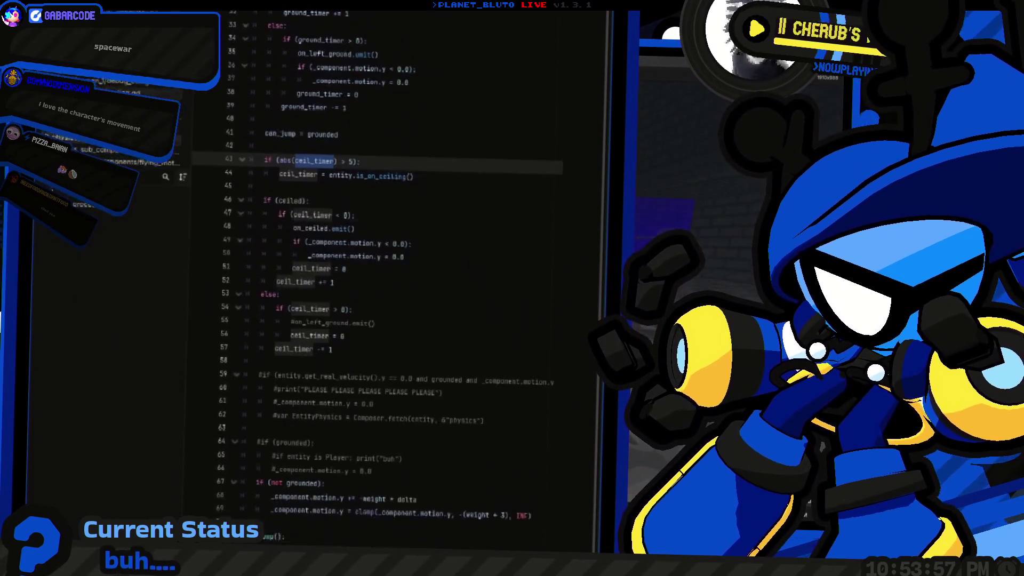
pyautogui.scroll(-3, 374, 267)
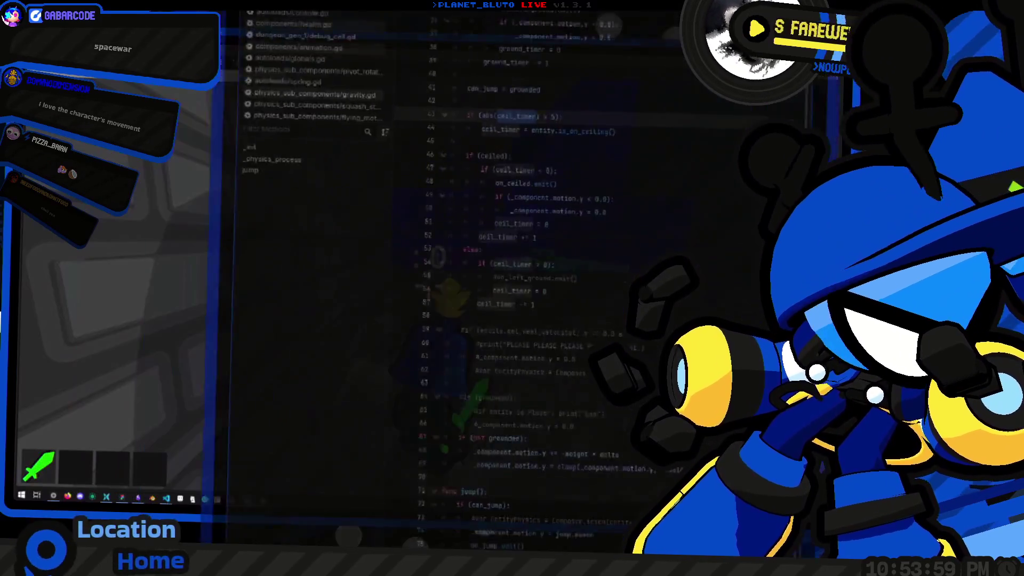
# Expand Dungeon in the Remote tree to check the player's Ceiled and Ceil Timer values, then return to gravity.gd.
pyautogui.hotkey('alt', 'Tab')
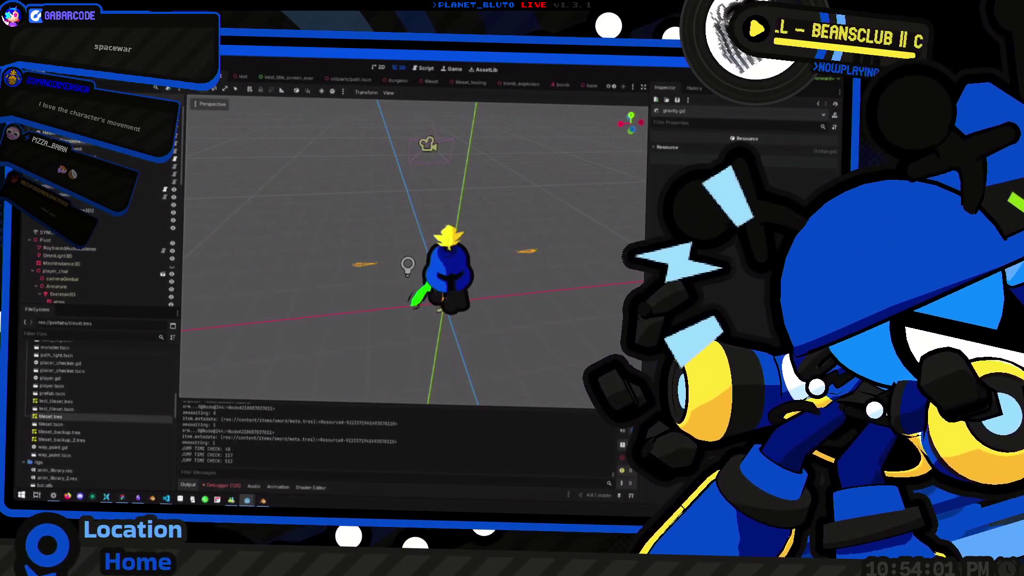
pyautogui.click(28, 280)
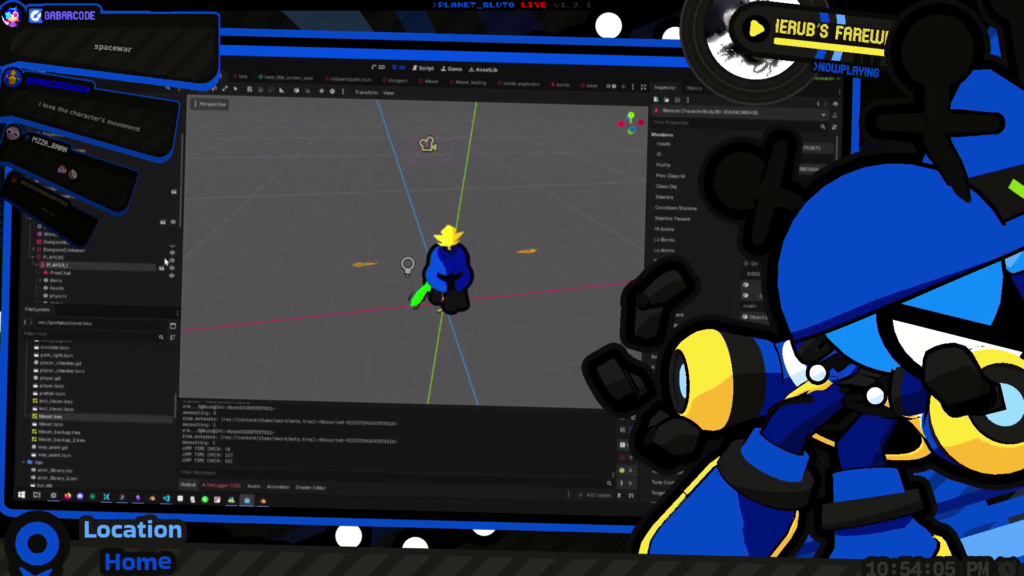
pyautogui.scroll(-3, 48, 261)
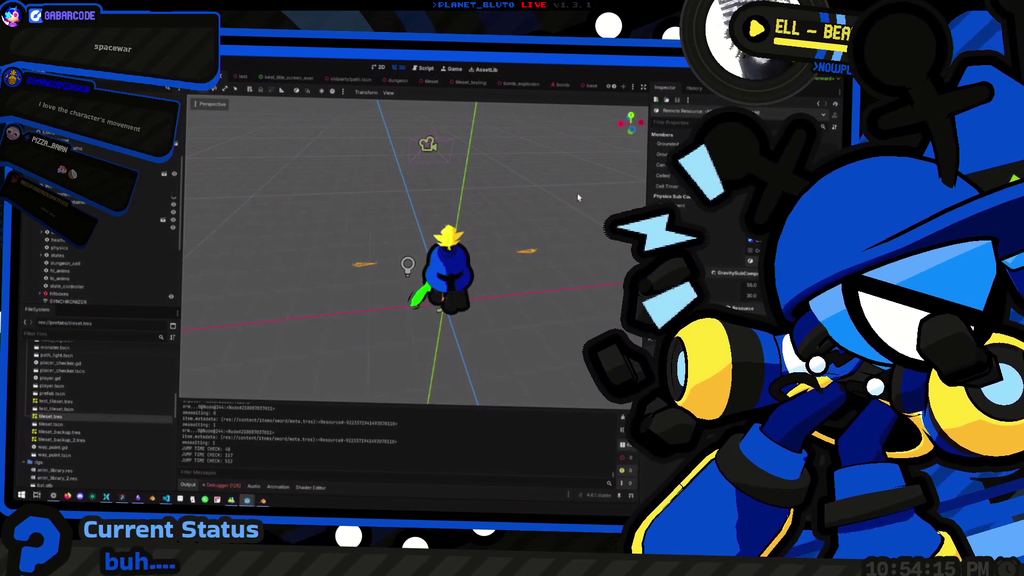
pyautogui.hotkey('alt', 'Tab')
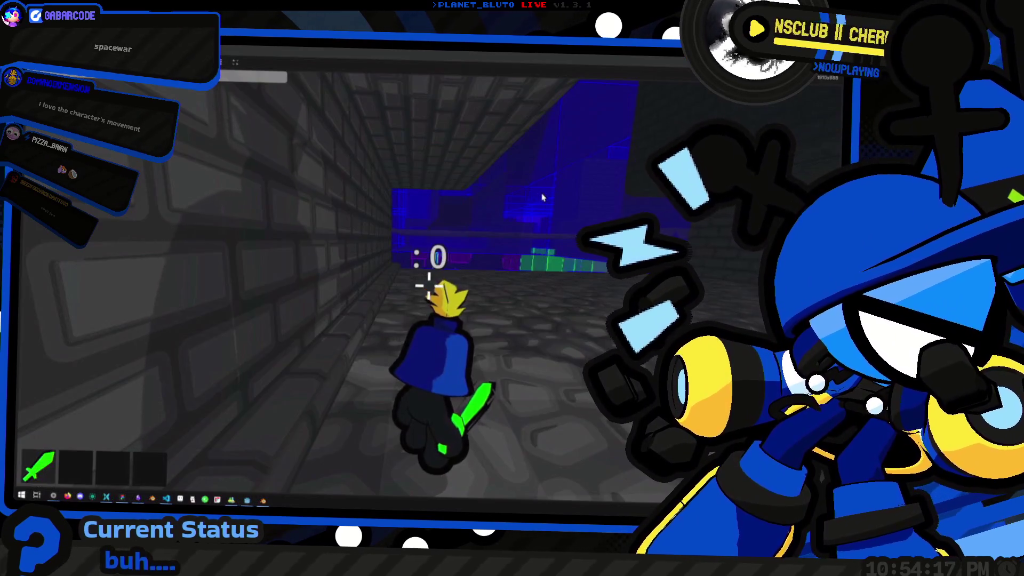
pyautogui.hotkey('alt', 'Tab')
pyautogui.hotkey('alt', 'Tab')
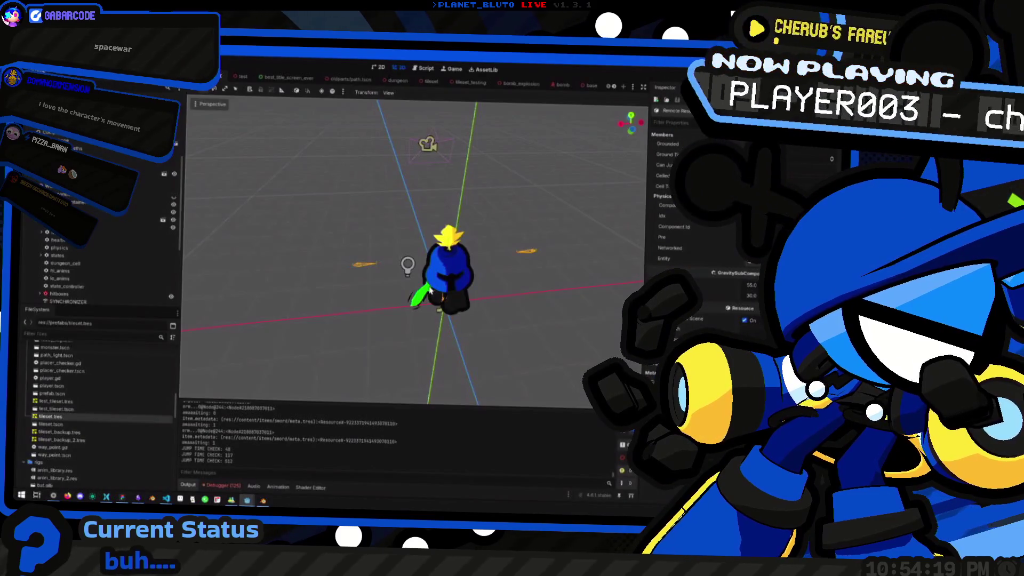
pyautogui.hotkey('ctrl', 'F3')
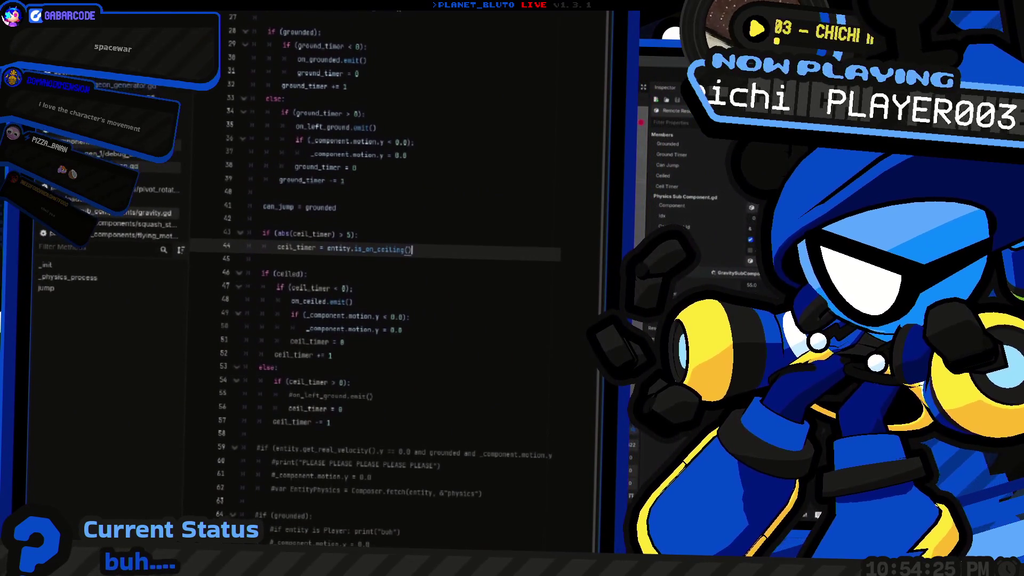
# Rename line 44's ceil_timer to ceiled, flip line 49's comparison to >, and rerun with F5.
pyautogui.doubleClick(297, 243)
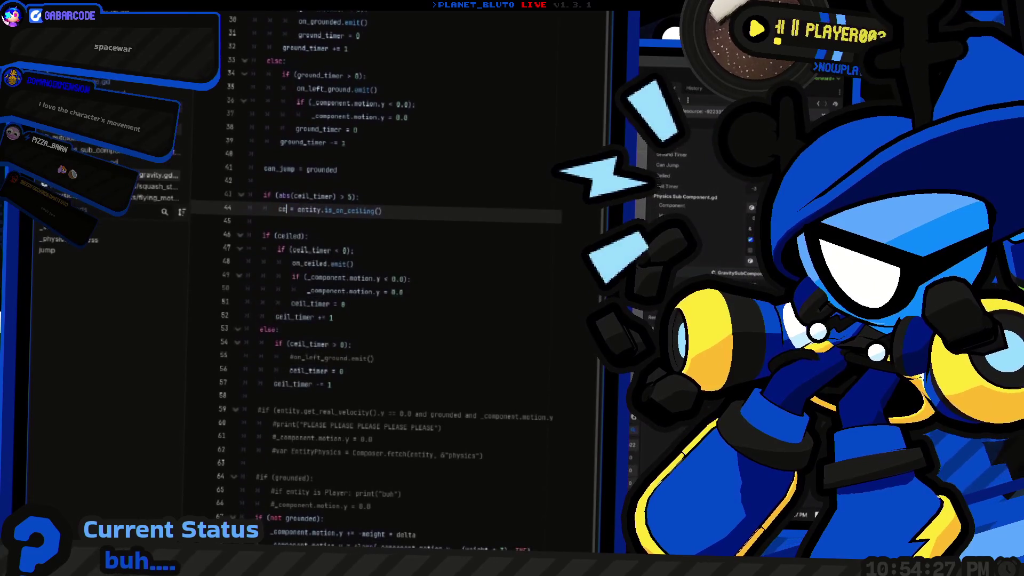
pyautogui.write('ceiled')
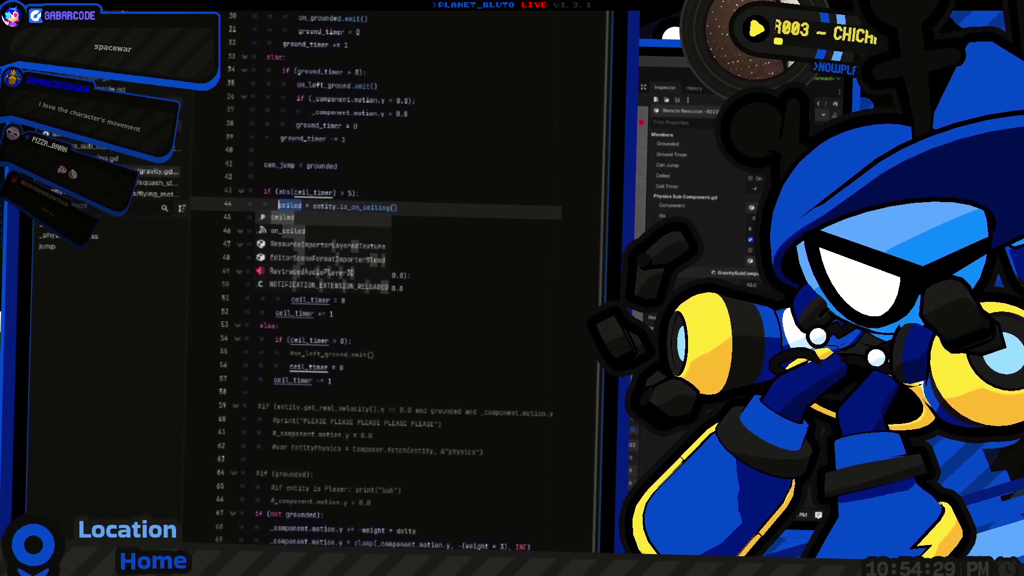
pyautogui.click(412, 248)
pyautogui.click(387, 246)
pyautogui.press('BackSpace')
pyautogui.write('>')
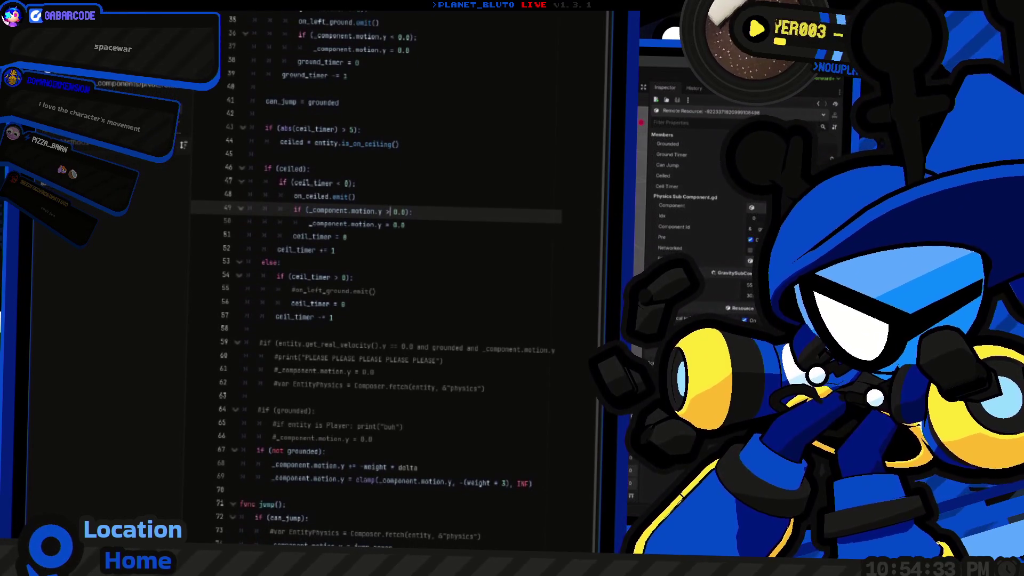
pyautogui.press('F5')
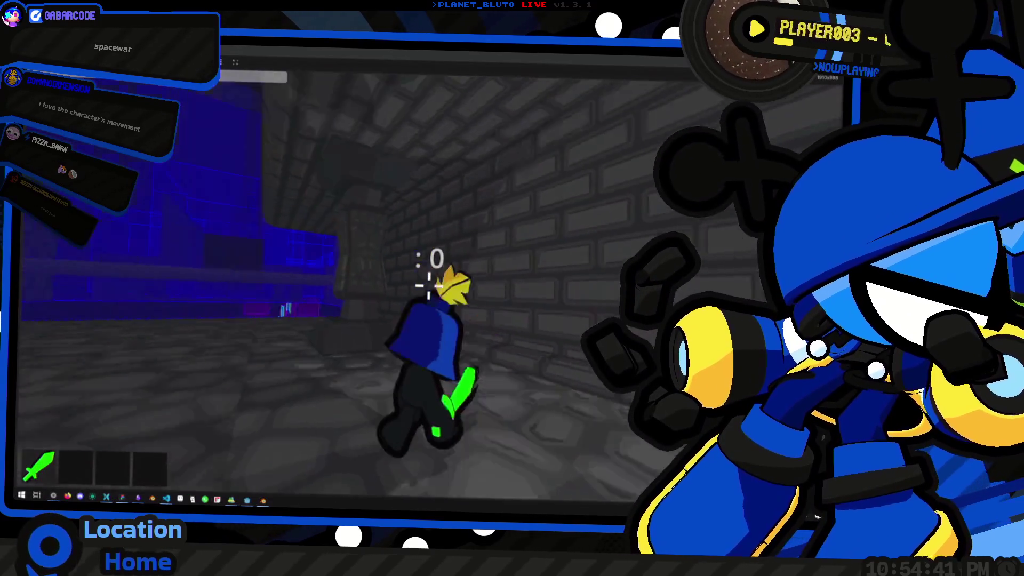
# Open and close the in-game pause overlay with Esc while in the corridor.
pyautogui.press('Escape')
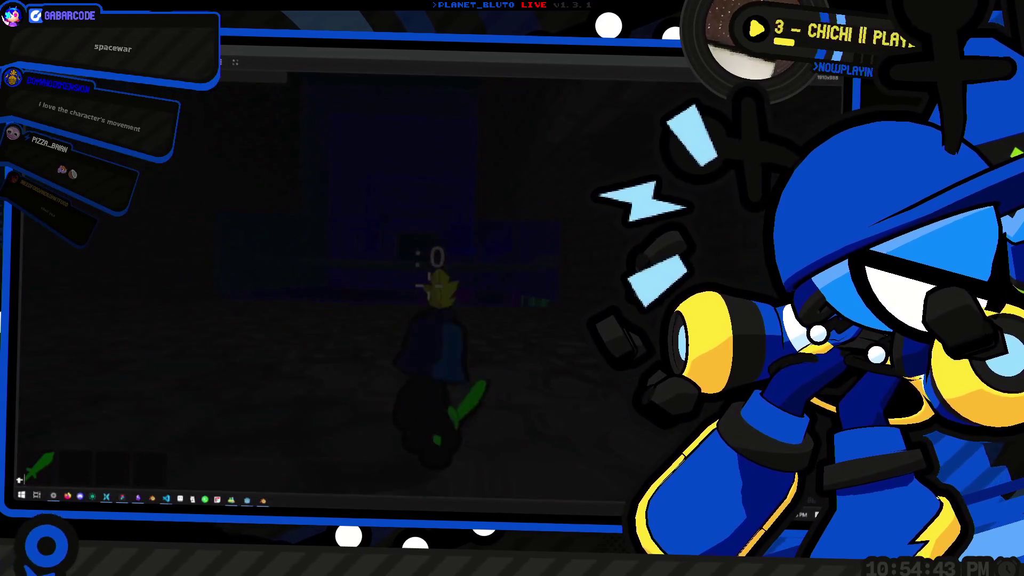
pyautogui.press('Escape')
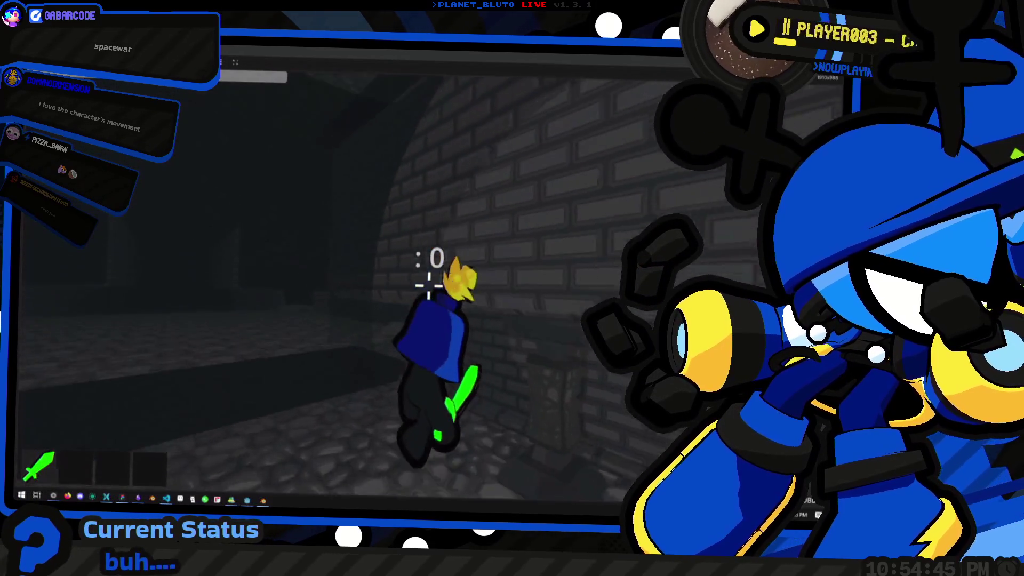
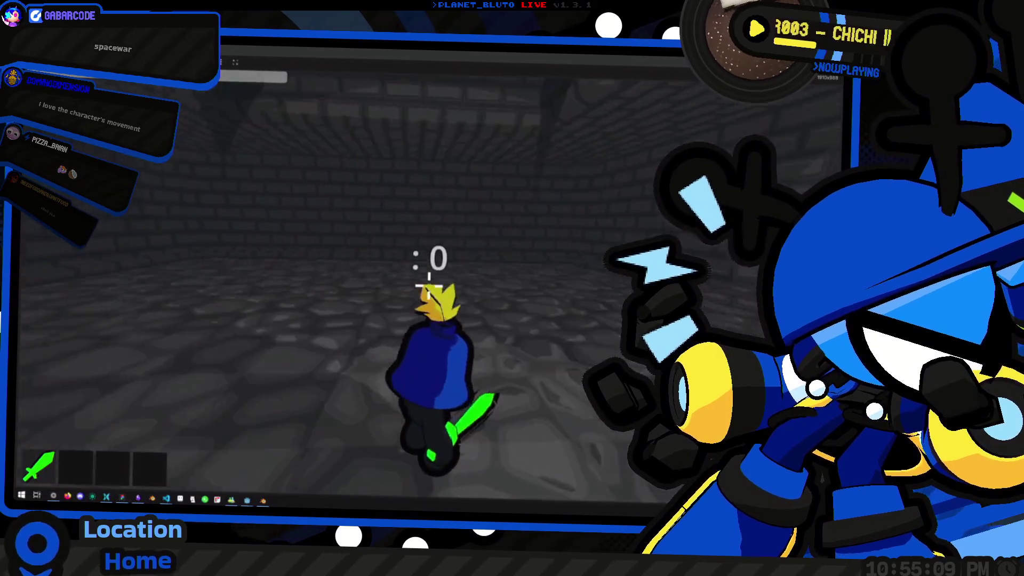
# Run the dungeon game, host from the lobby, walk briefly, then return to player.tscn.
pyautogui.hotkey('alt', 'Tab')
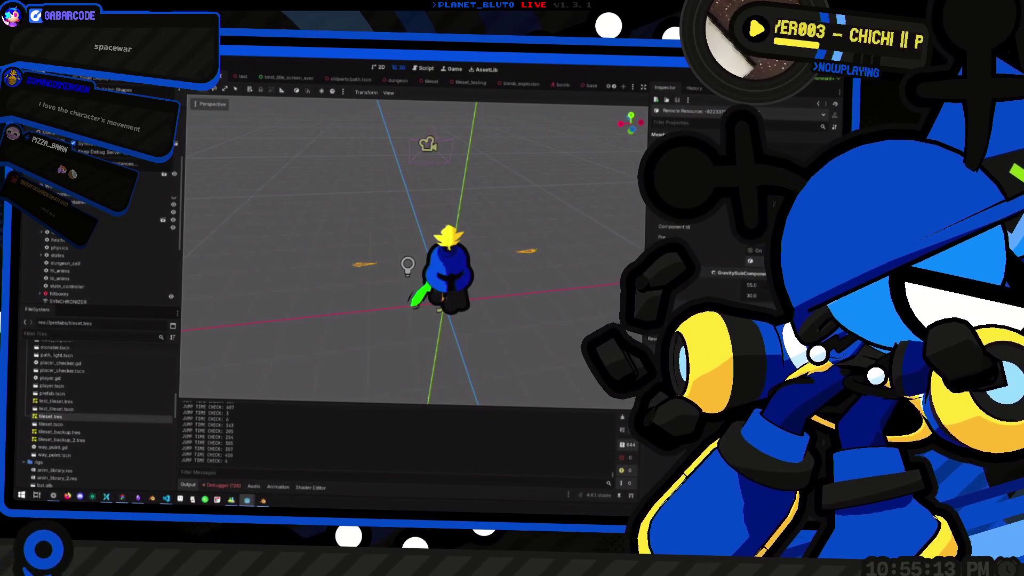
pyautogui.press('F5')
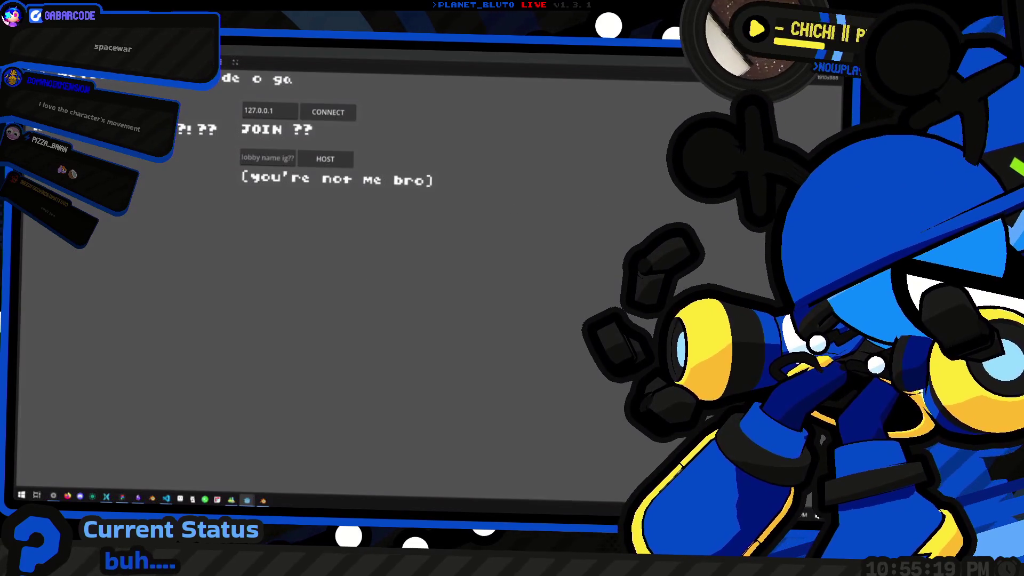
pyautogui.click(325, 158)
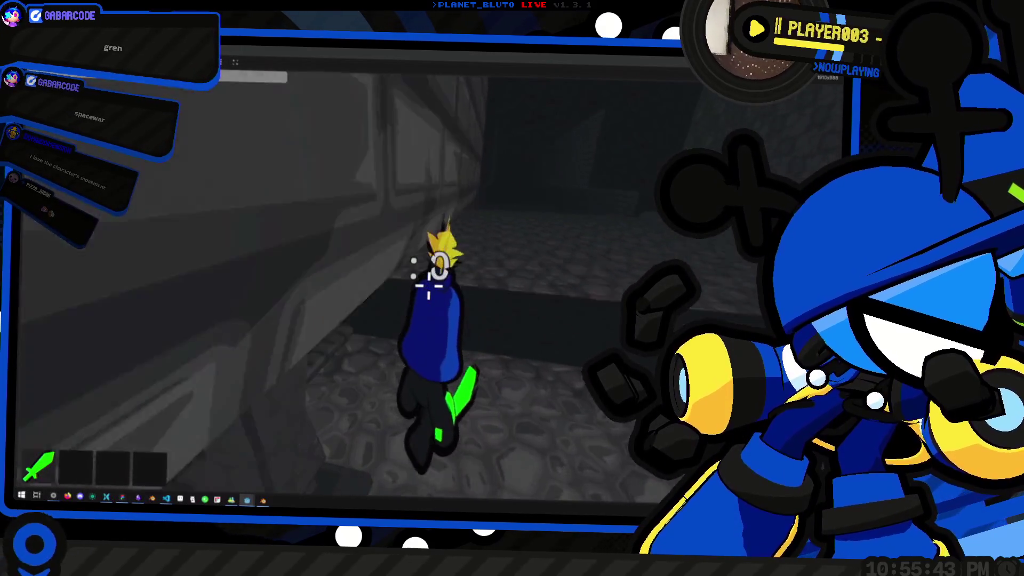
pyautogui.press('Return')
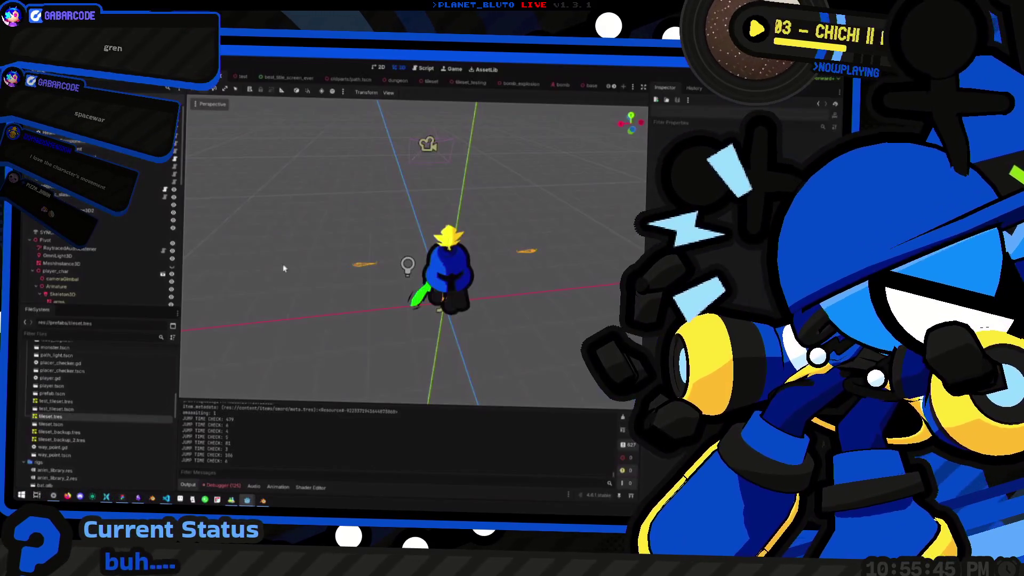
# Open the path.tscn corridor scene, glancing at dead_end.tscn on the way.
pyautogui.scroll(-5, 434, 85)
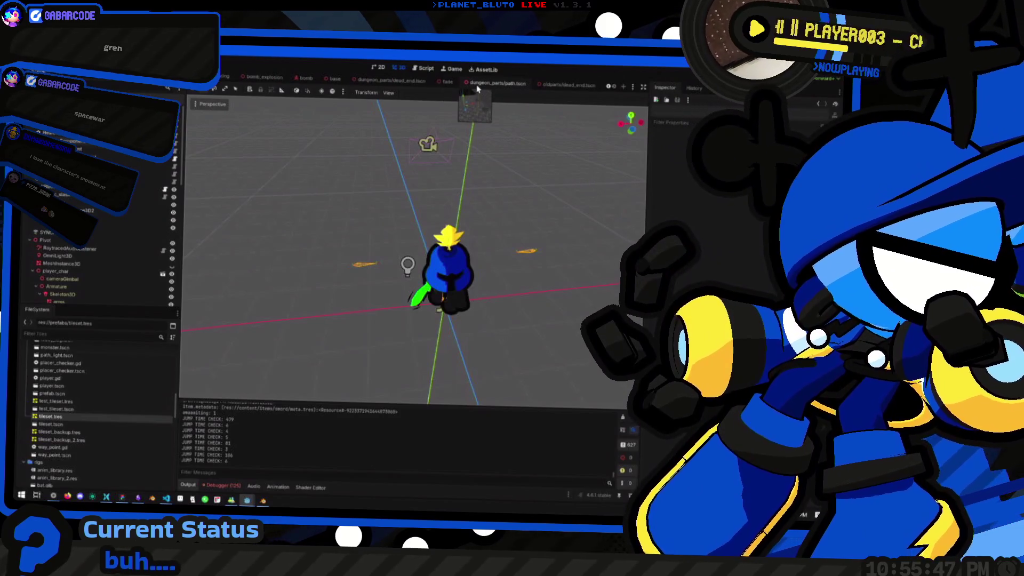
pyautogui.click(477, 85)
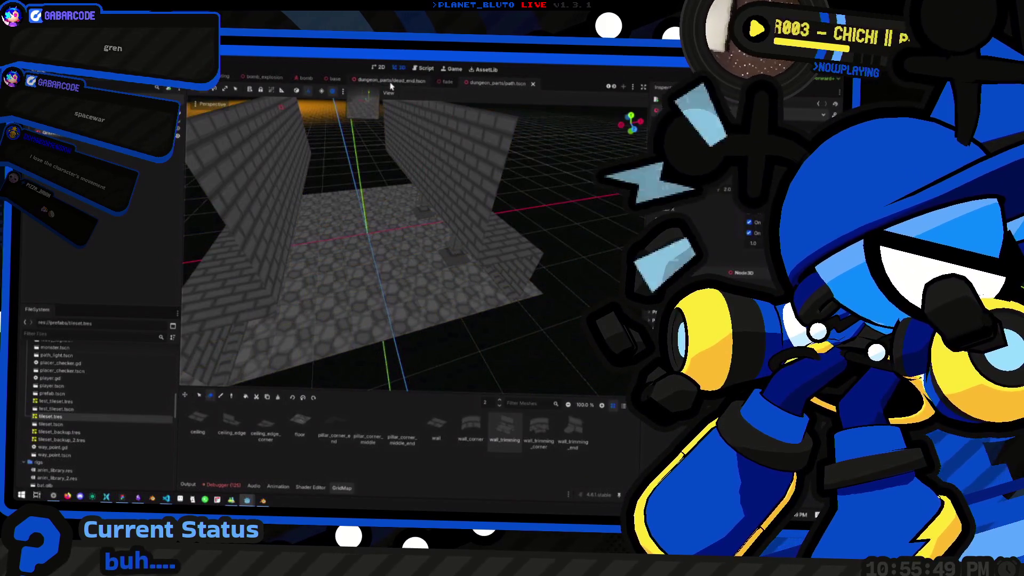
pyautogui.click(391, 83)
pyautogui.click(497, 84)
# Playtest the path corridor by walking the character along its brick walls, then stop.
pyautogui.hotkey('alt', 'Tab')
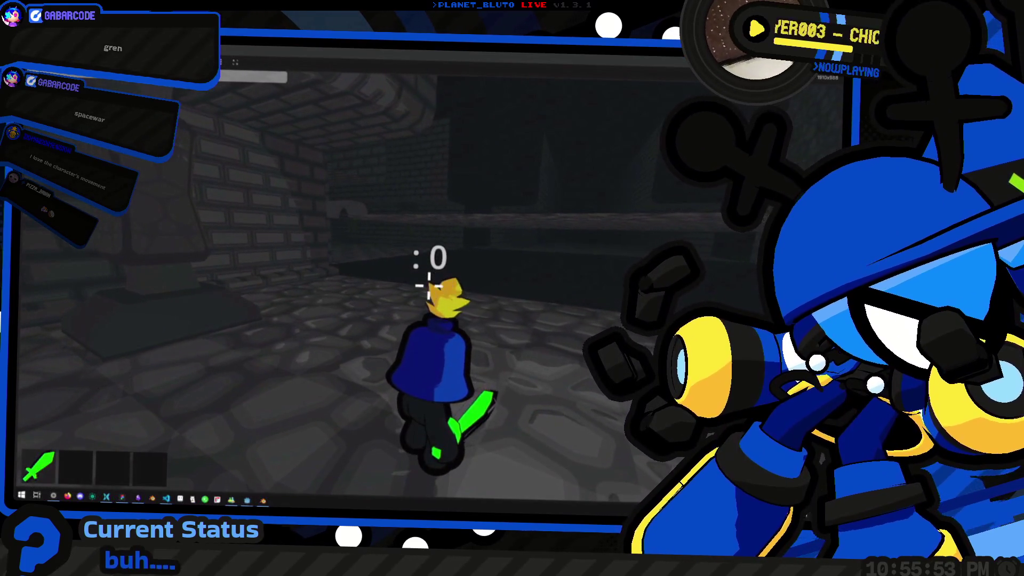
pyautogui.press('w')
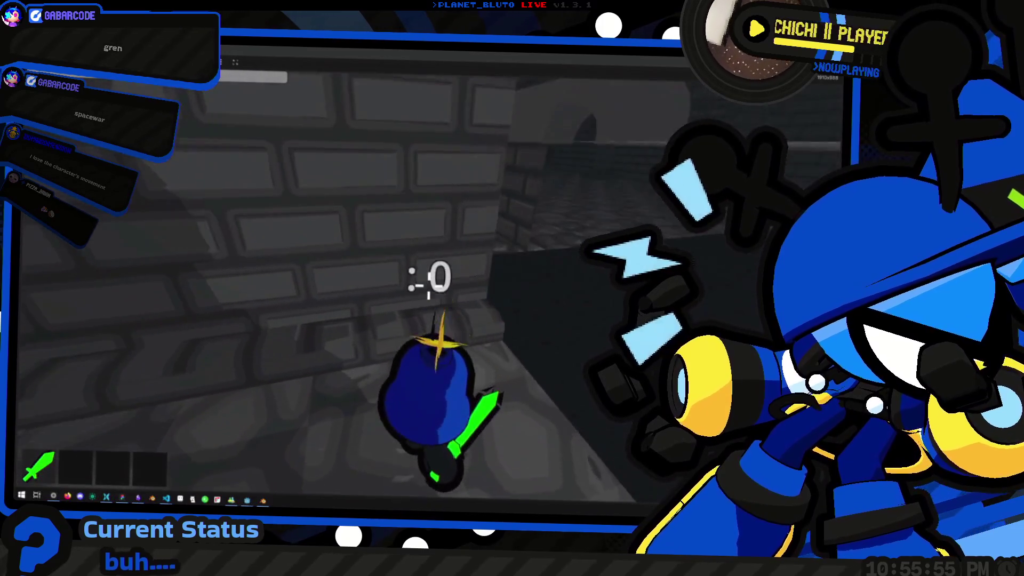
pyautogui.press('w')
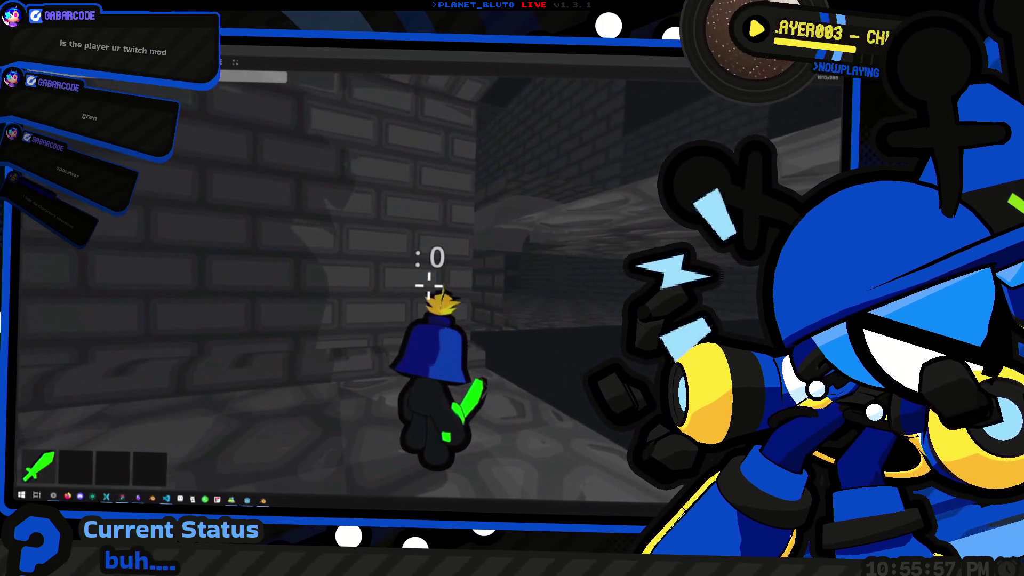
pyautogui.press('w')
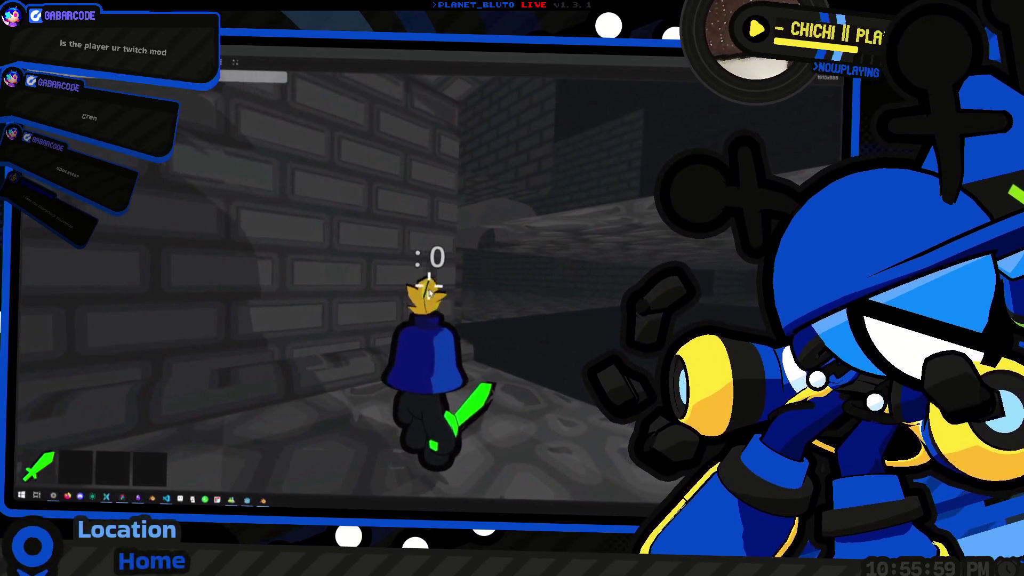
pyautogui.press('F8')
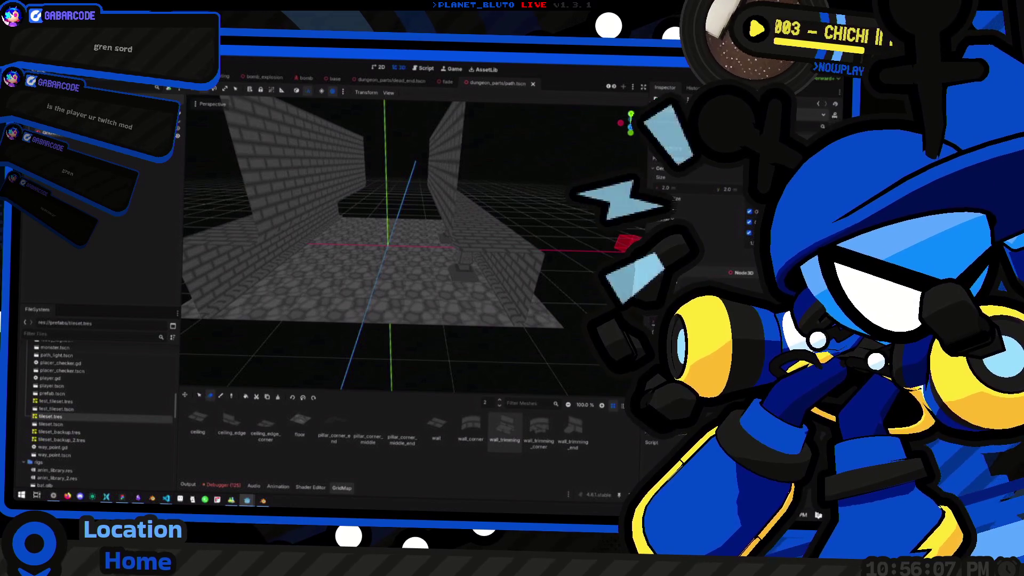
# Restore the extra corridor floor and wall tiles and test-run them briefly.
pyautogui.hotkey('ctrl', 'z')
pyautogui.hotkey('ctrl', 'z')
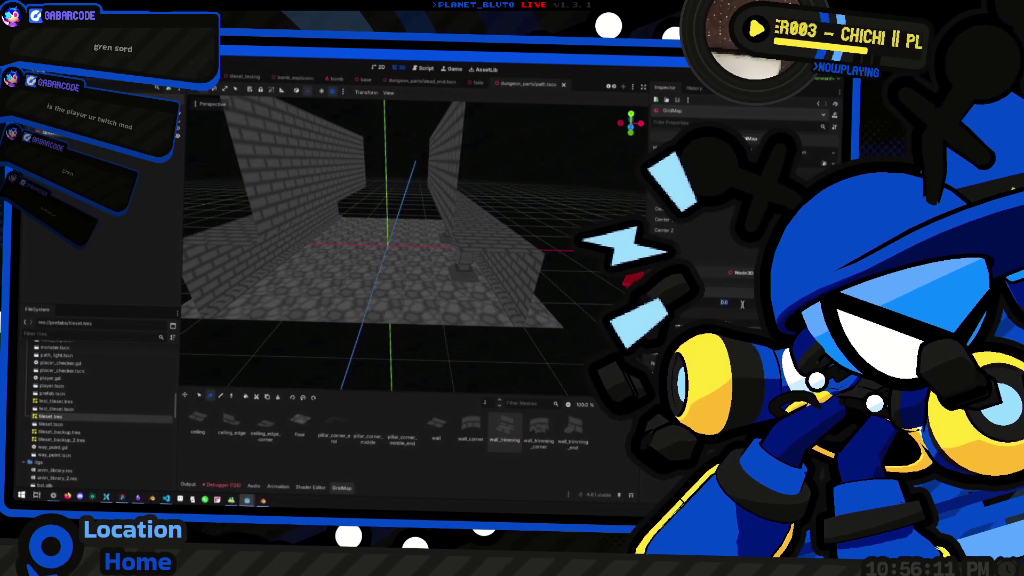
pyautogui.press('F5')
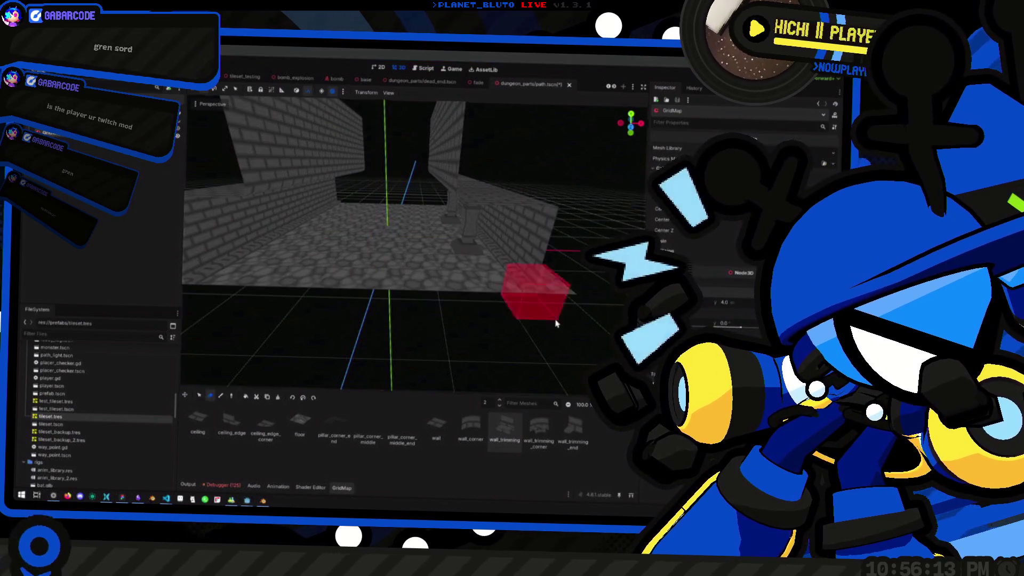
pyautogui.press('F8')
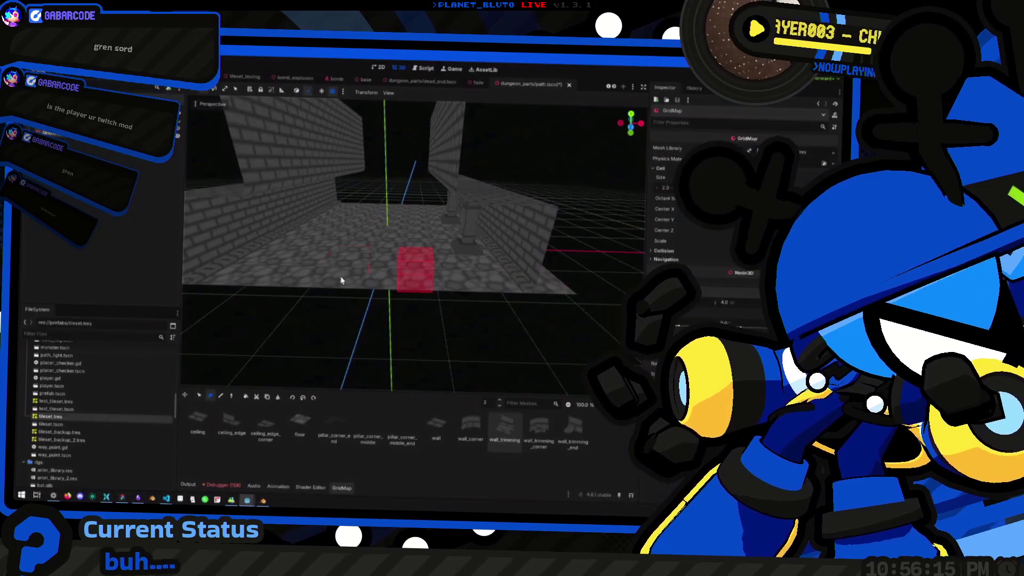
# Open dead_end.tscn and playtest walking it, then select its GridMap and relaunch.
pyautogui.moveTo(437, 117); pyautogui.dragTo(412, 190)
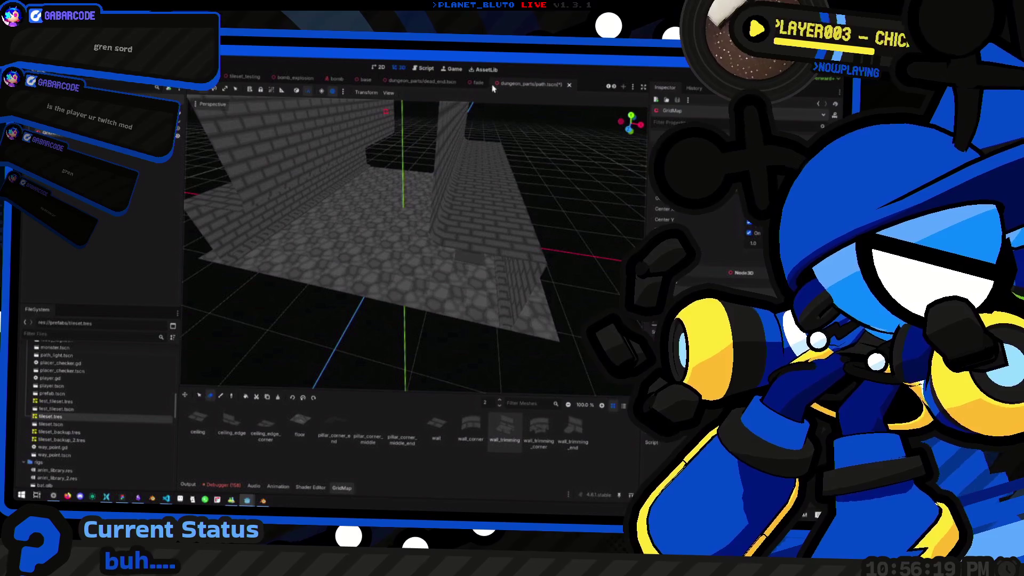
pyautogui.click(421, 81)
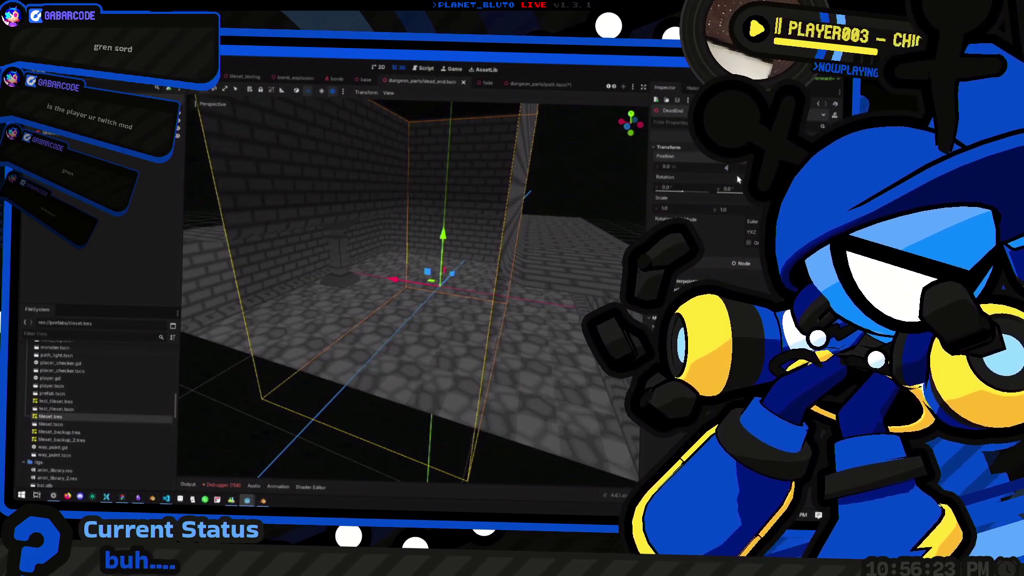
pyautogui.press('F5')
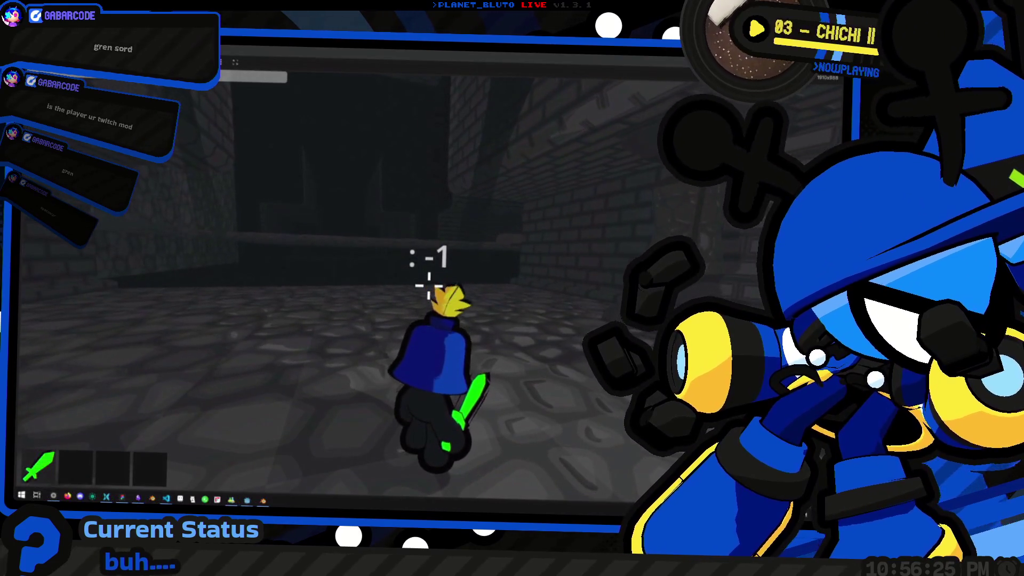
pyautogui.press('w')
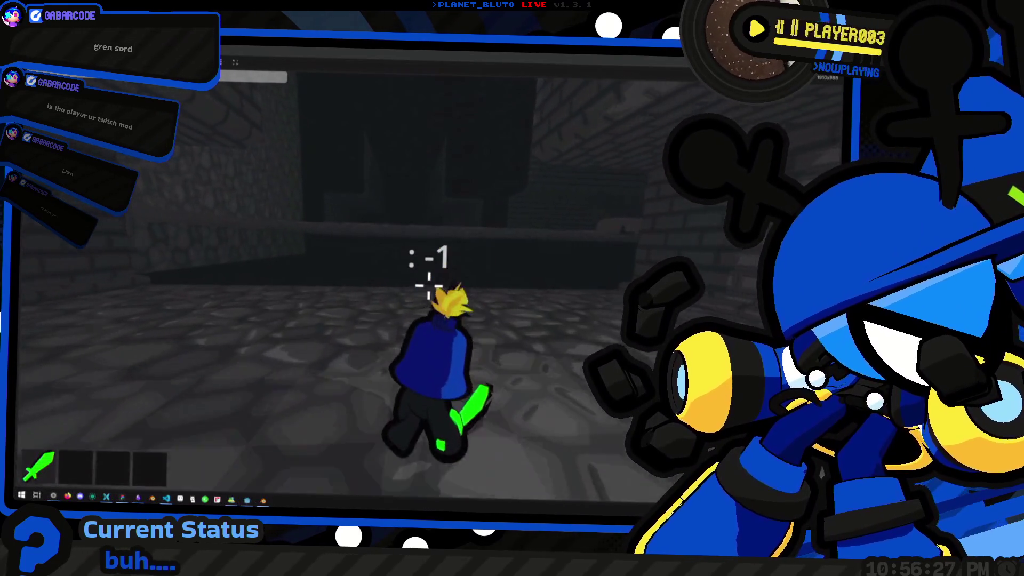
pyautogui.press('w')
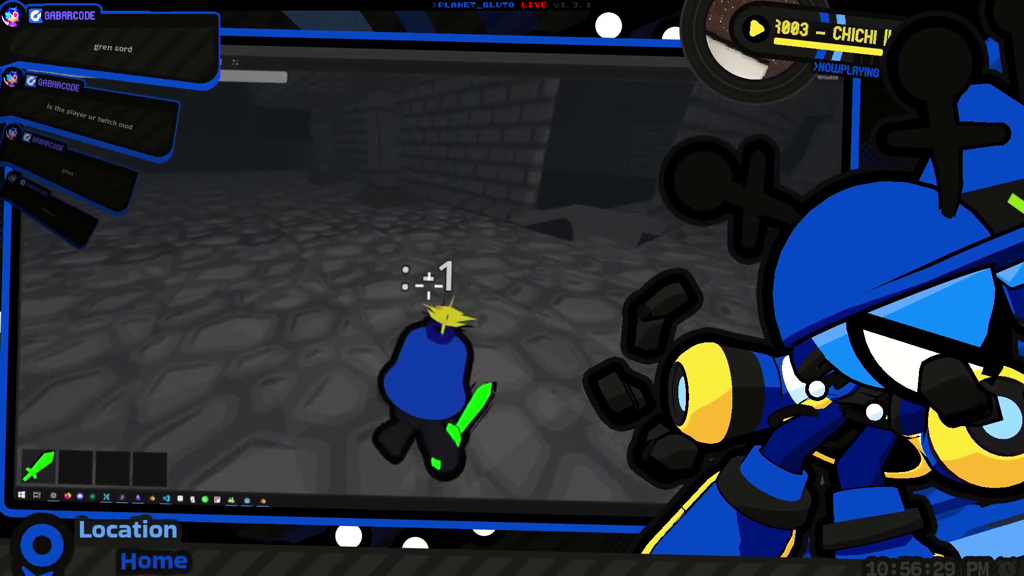
pyautogui.press('w')
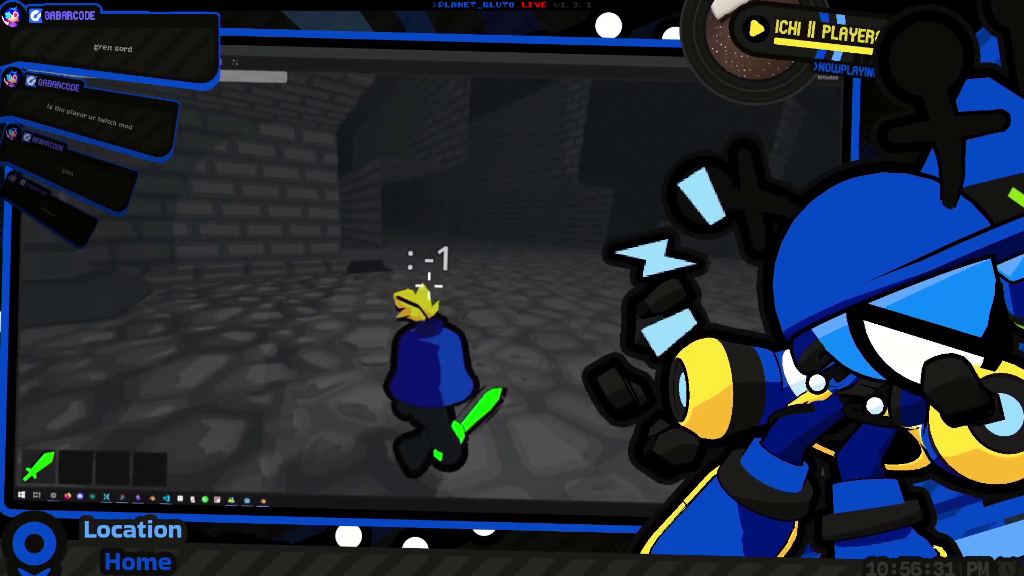
pyautogui.press('w')
pyautogui.press('F8')
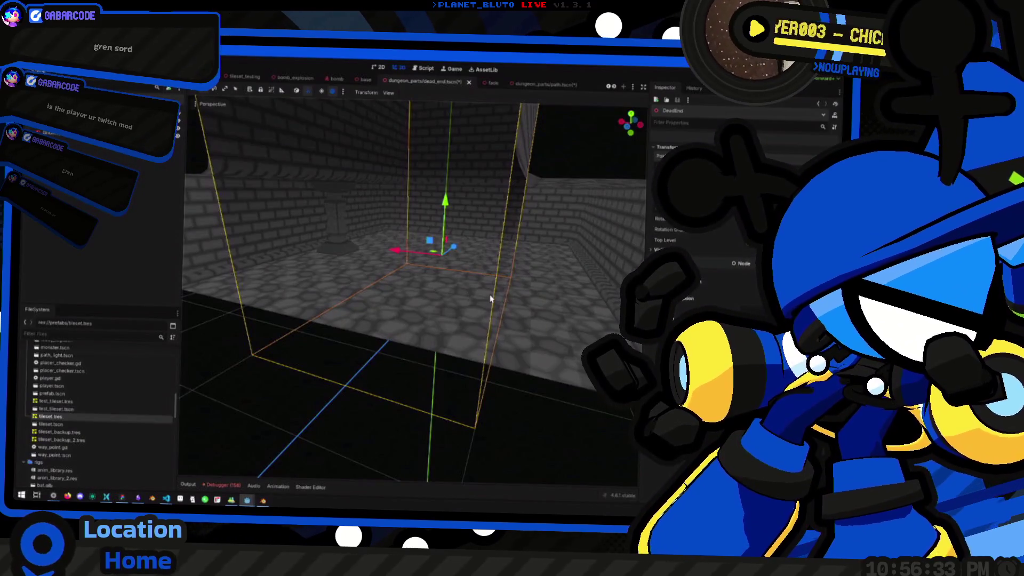
pyautogui.click(267, 192)
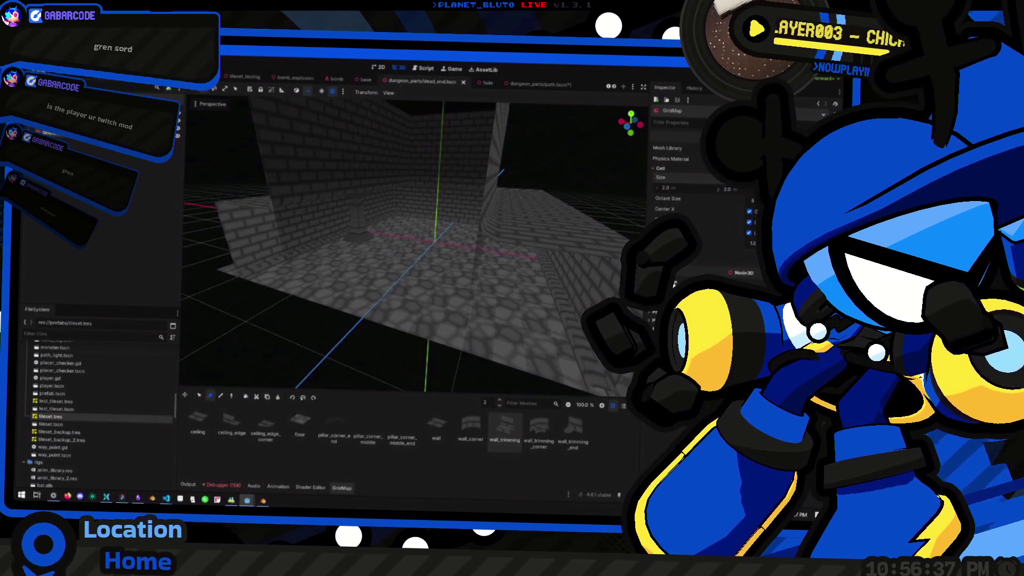
pyautogui.press('F5')
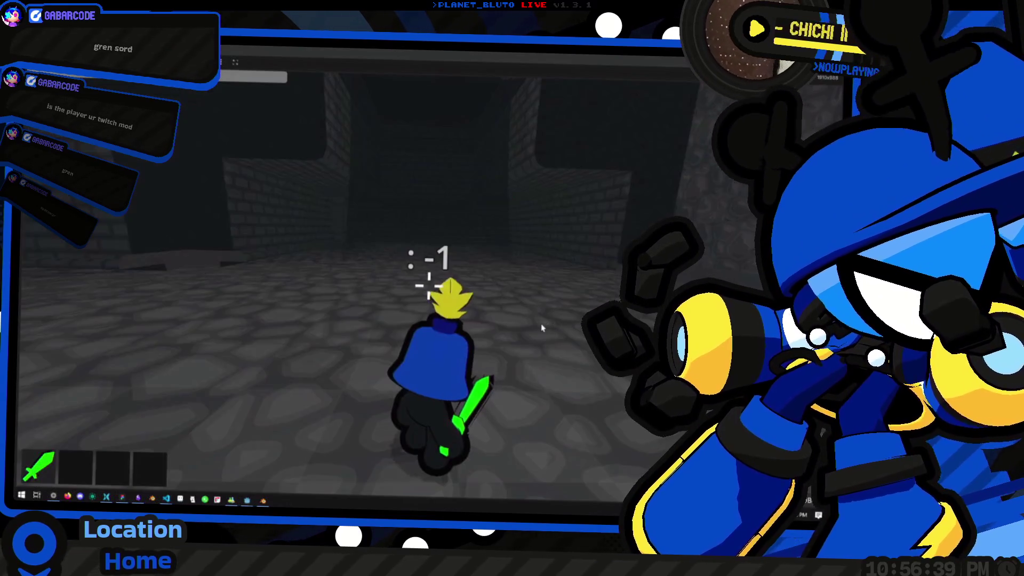
# Walk the character past the brick archway and into the long brick corridor.
pyautogui.press('w')
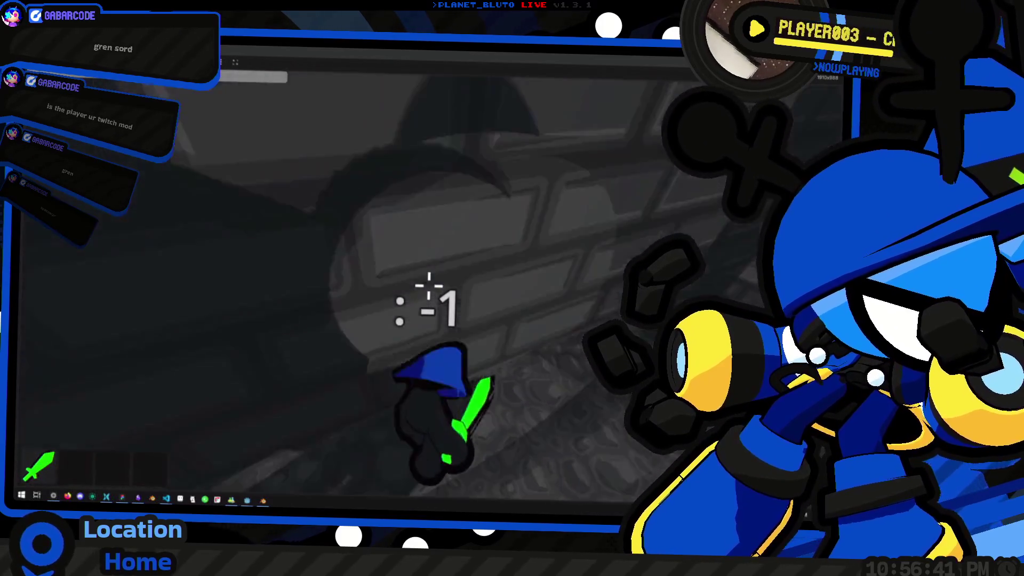
pyautogui.press('w')
pyautogui.press('w')
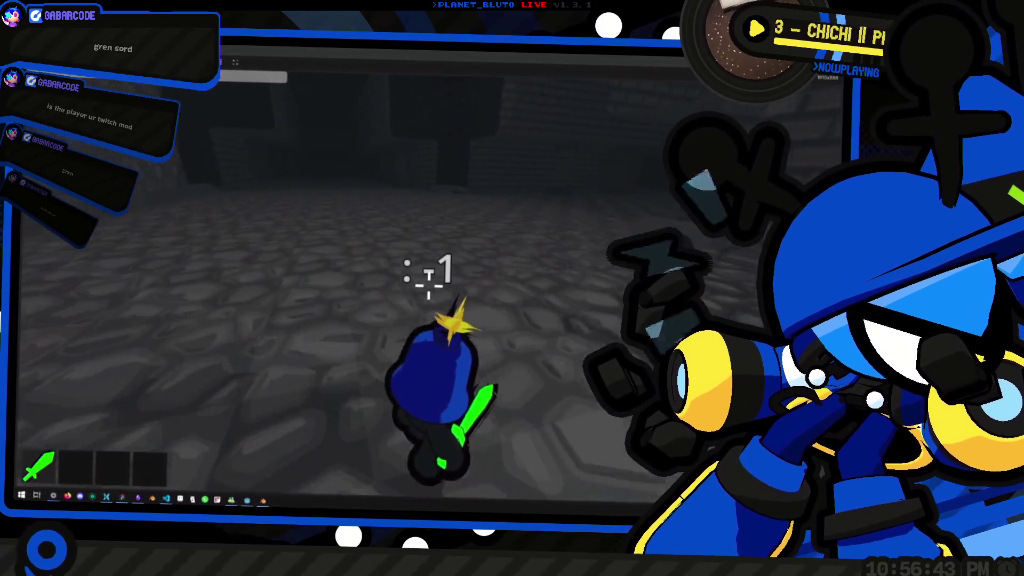
pyautogui.press('w')
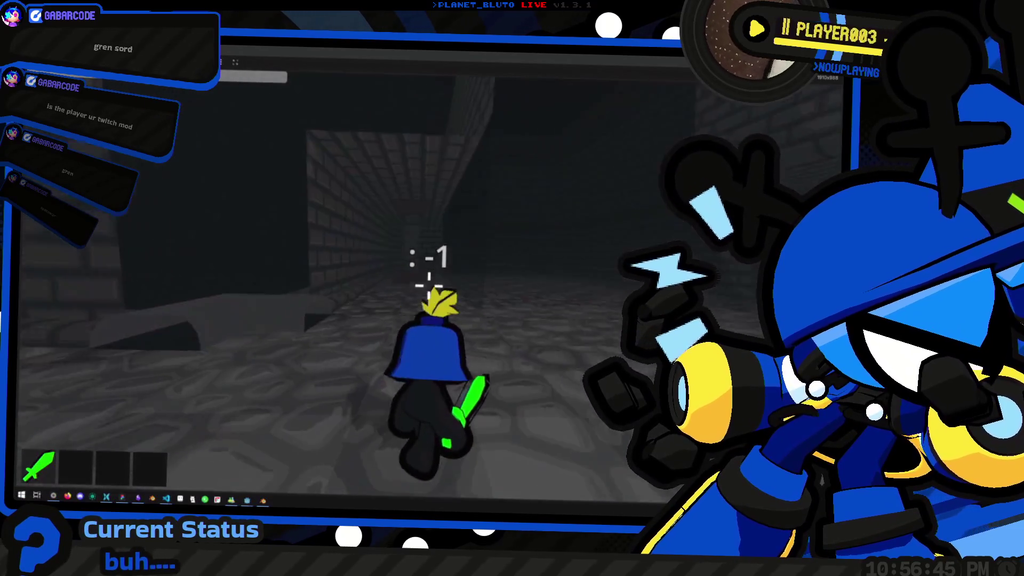
pyautogui.press('w')
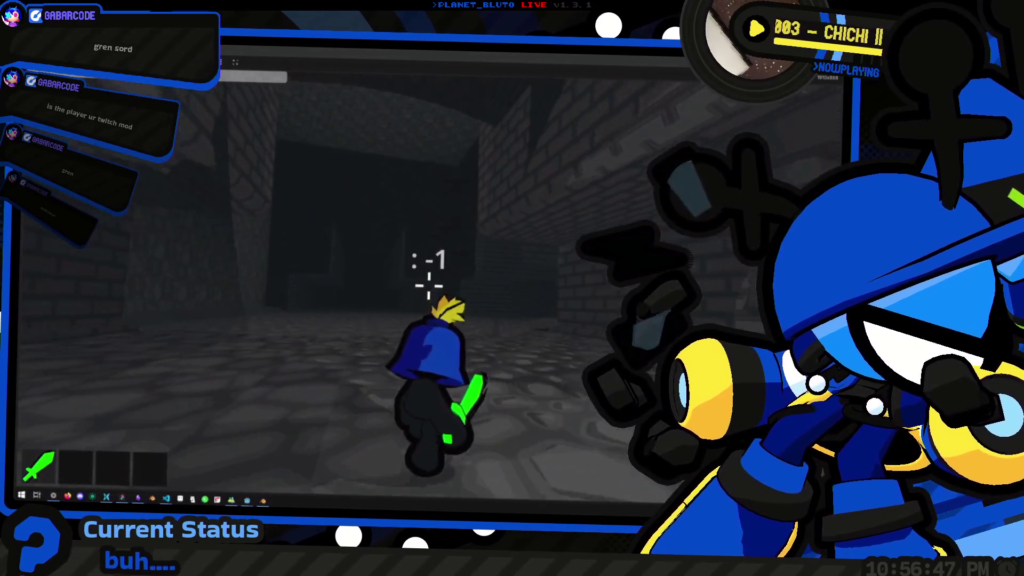
pyautogui.press('w')
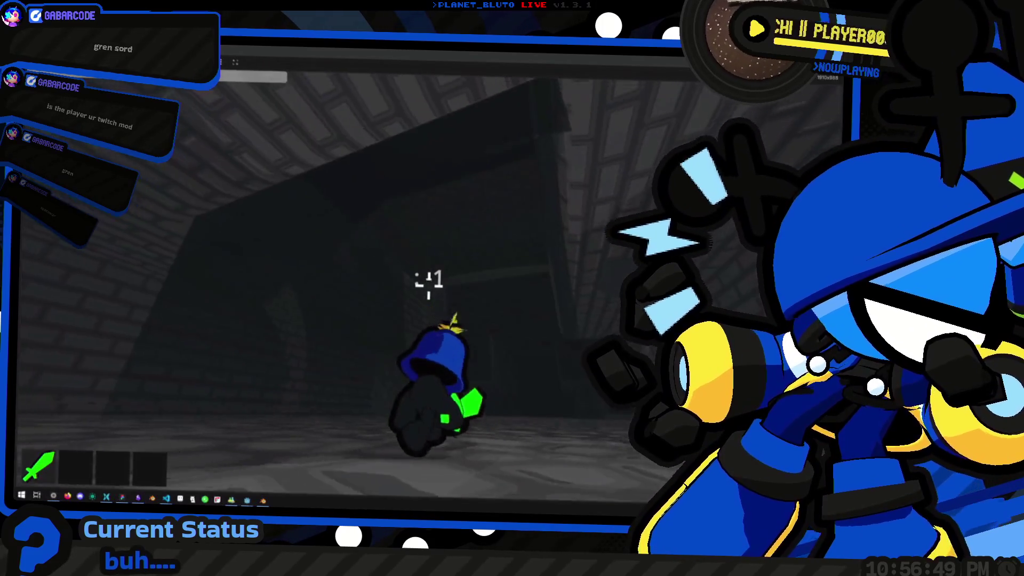
pyautogui.press('w')
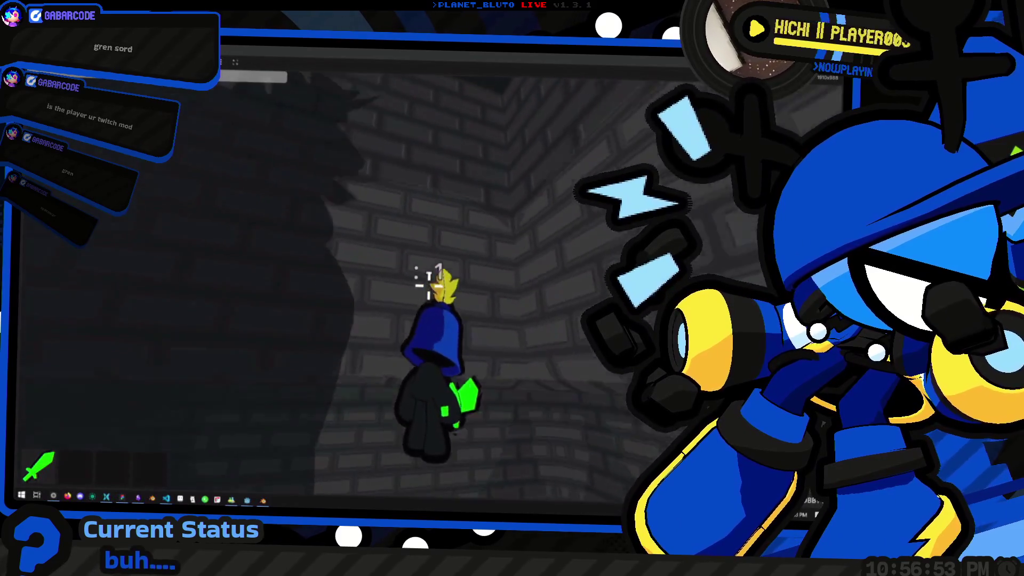
pyautogui.press('w')
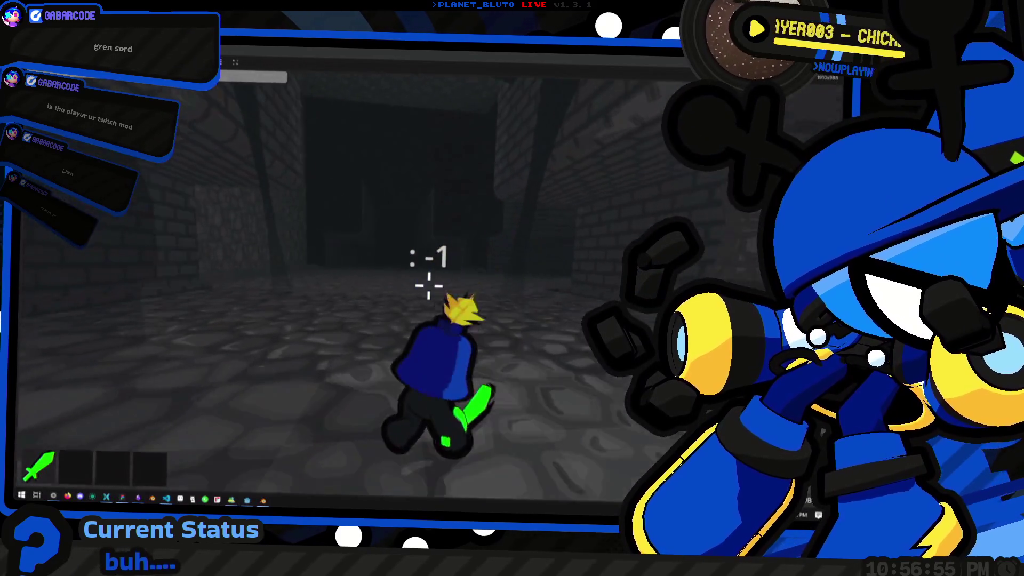
pyautogui.press('w')
pyautogui.press('w')
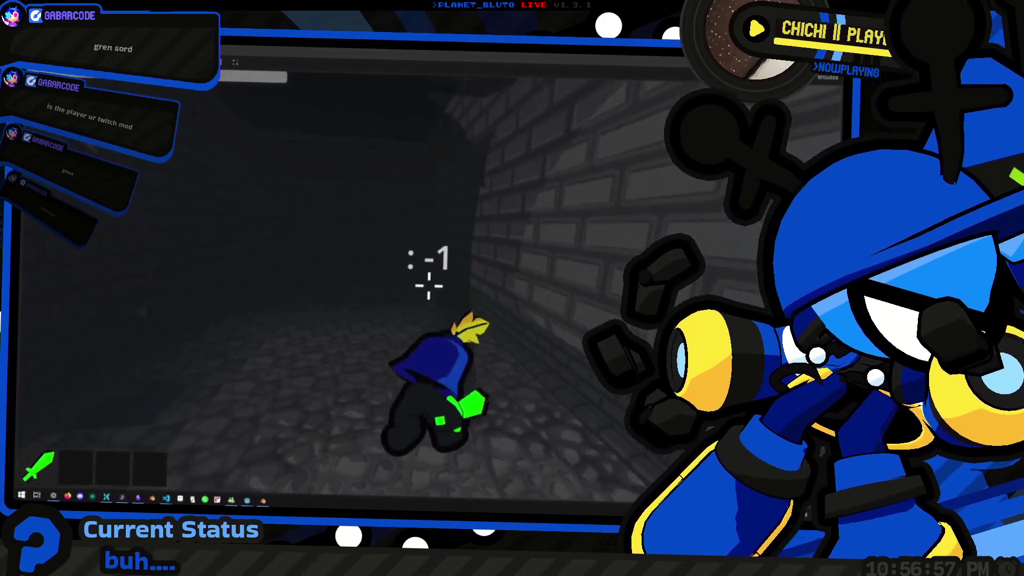
pyautogui.press('w')
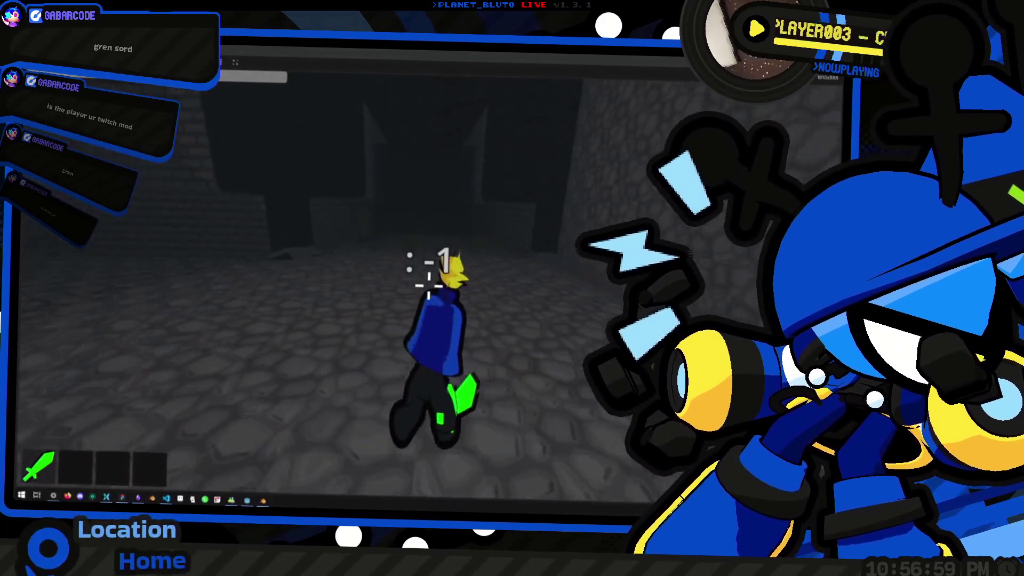
pyautogui.press('w')
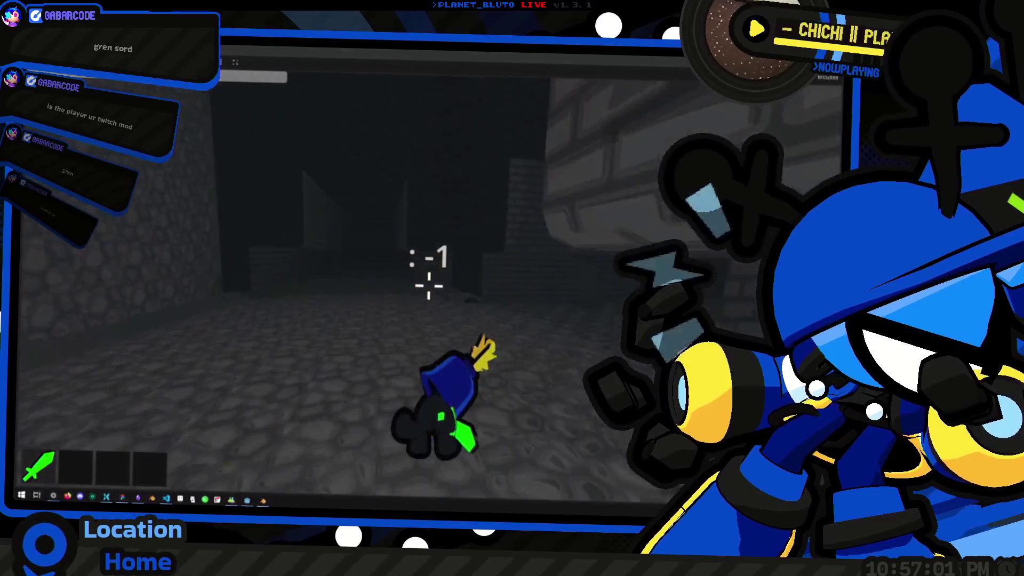
pyautogui.press('w')
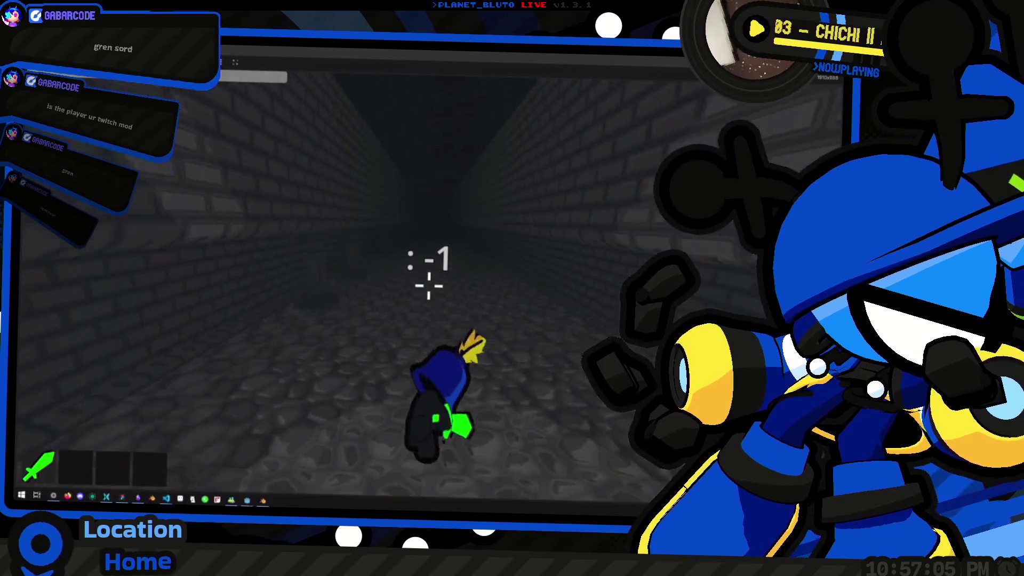
pyautogui.press('w')
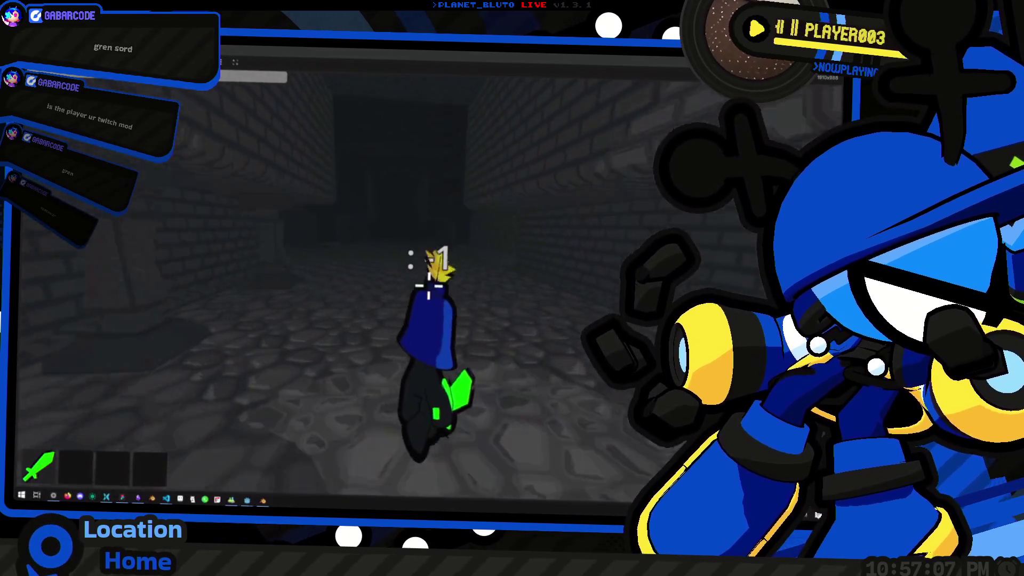
pyautogui.press('w')
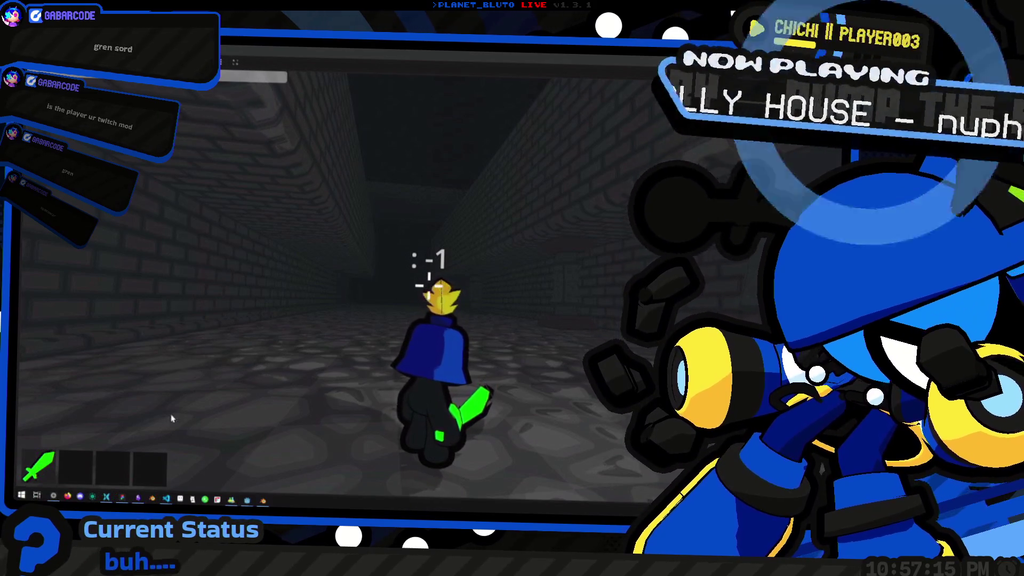
# Run to the corridor's end, through the dark doorway, and inspect the dead-end wall.
pyautogui.press('w')
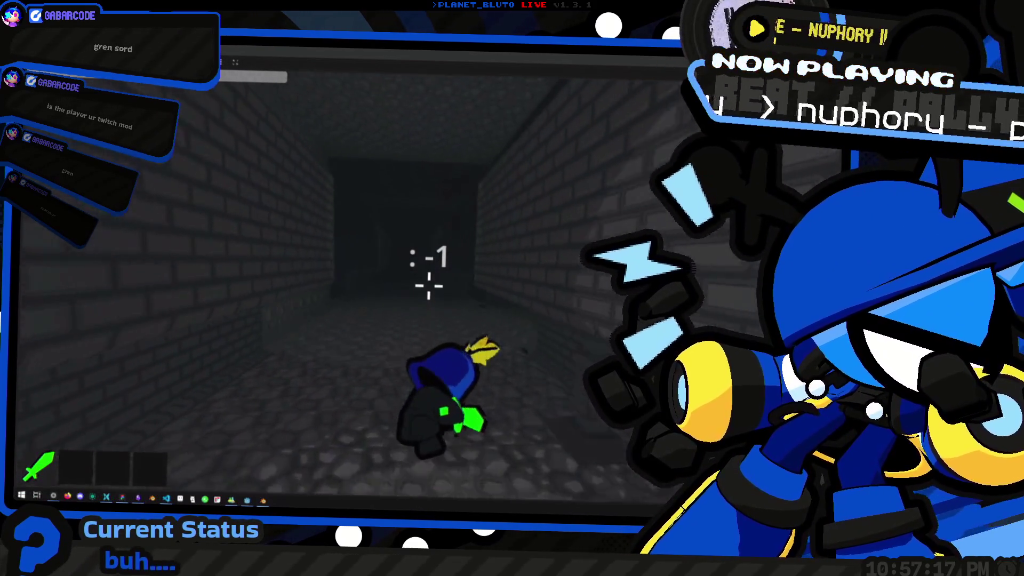
pyautogui.press('w')
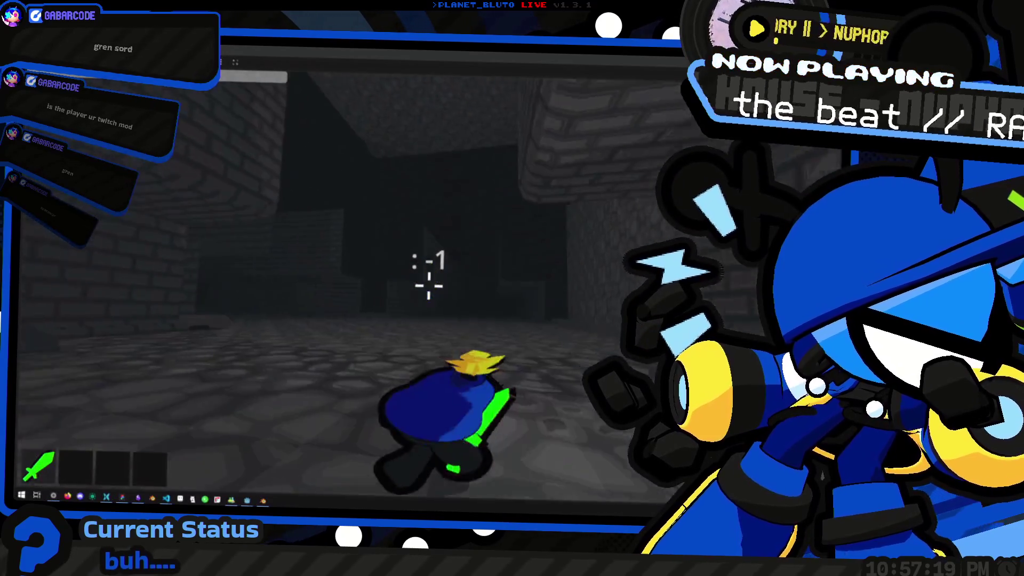
pyautogui.press('w')
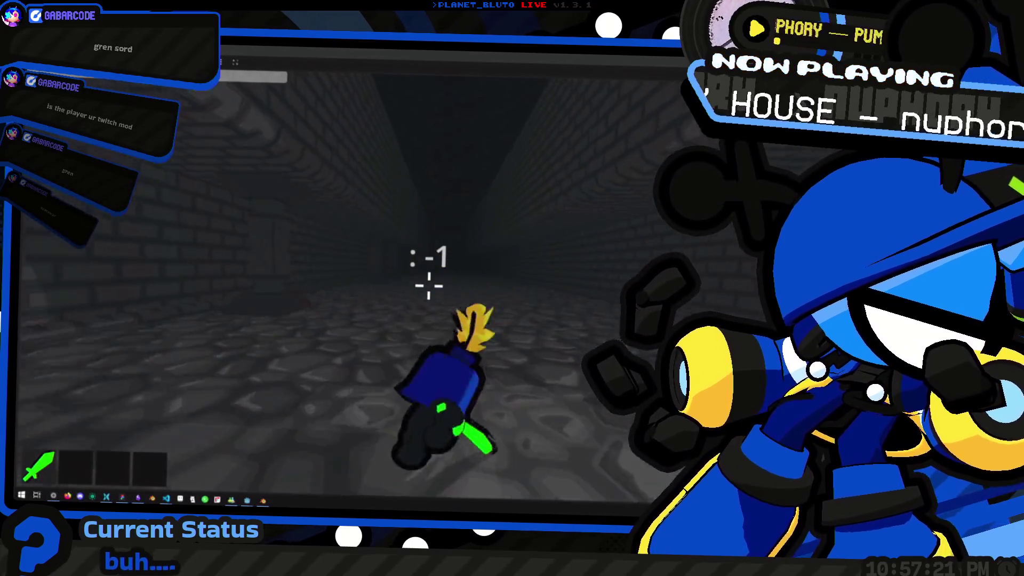
pyautogui.press('w')
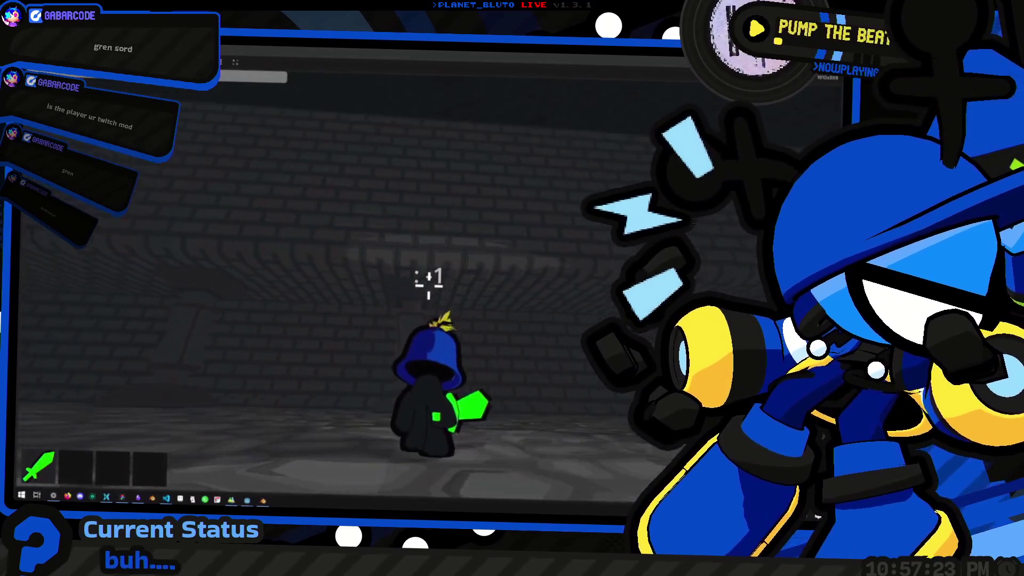
pyautogui.press('w')
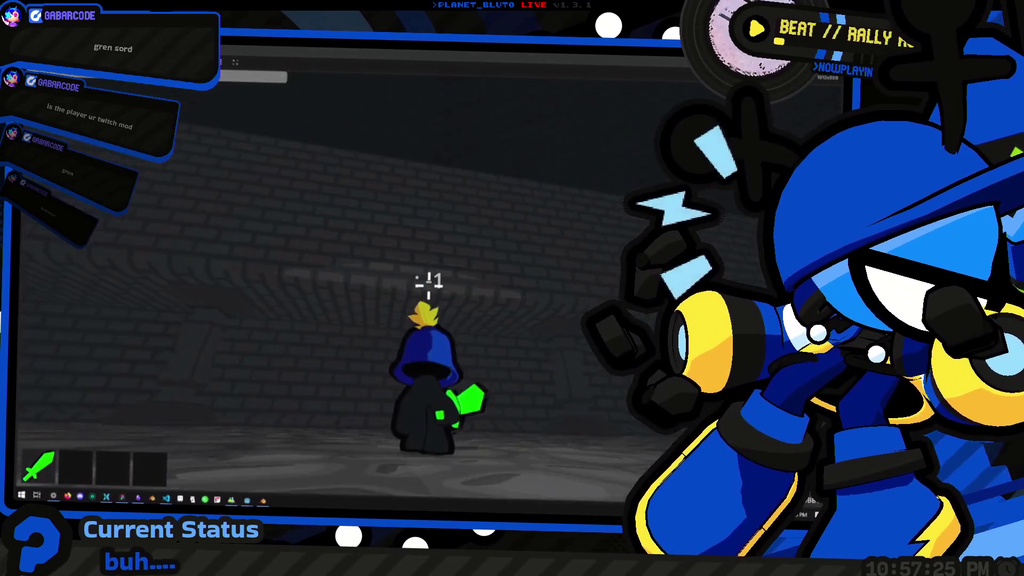
pyautogui.press('w')
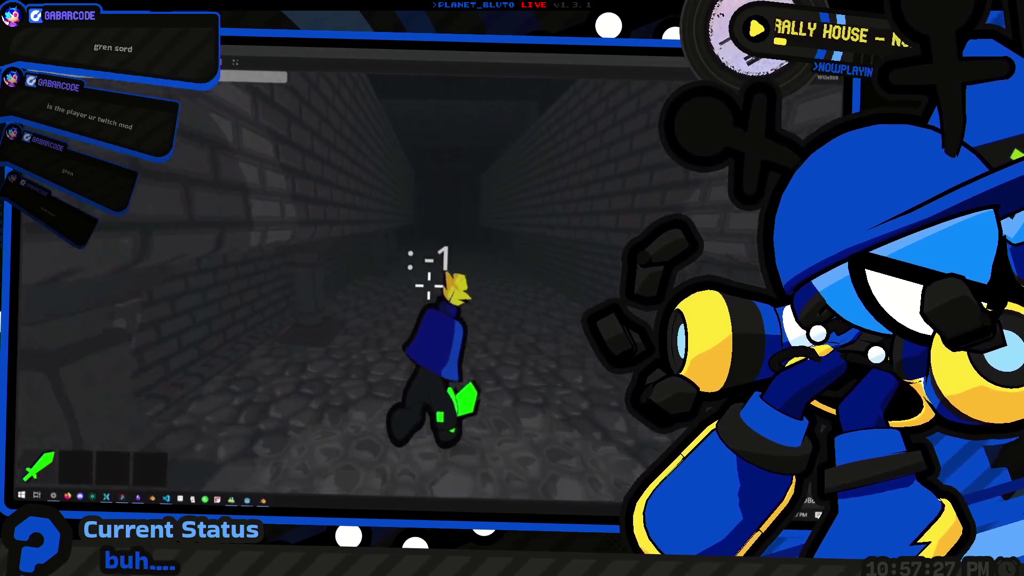
pyautogui.press('w')
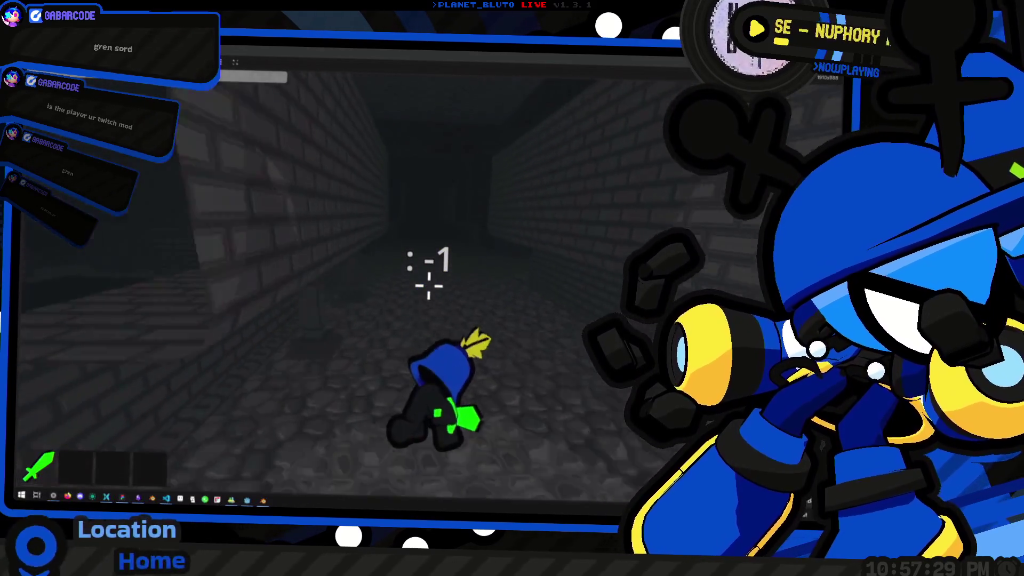
pyautogui.press('w')
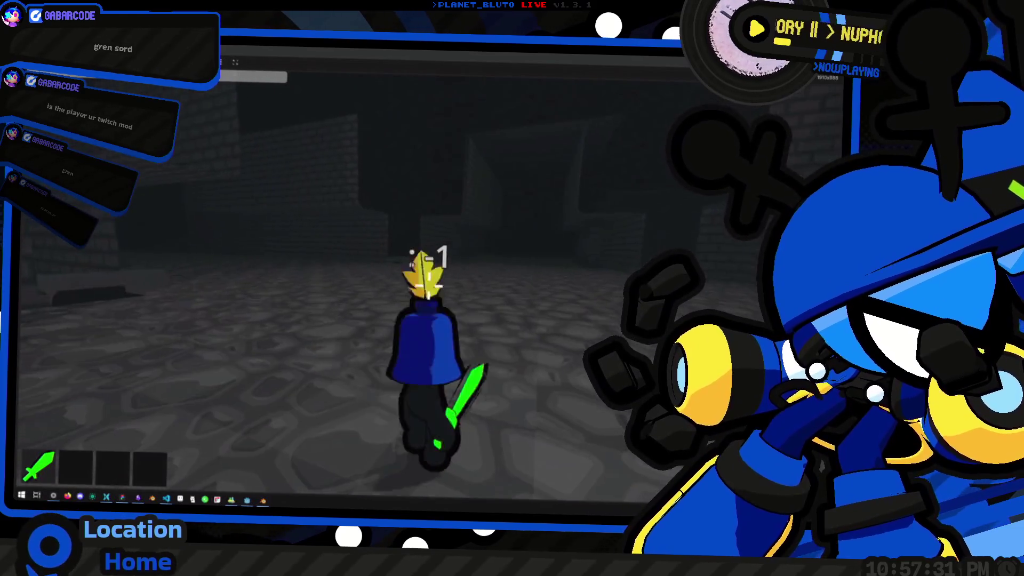
pyautogui.press('w')
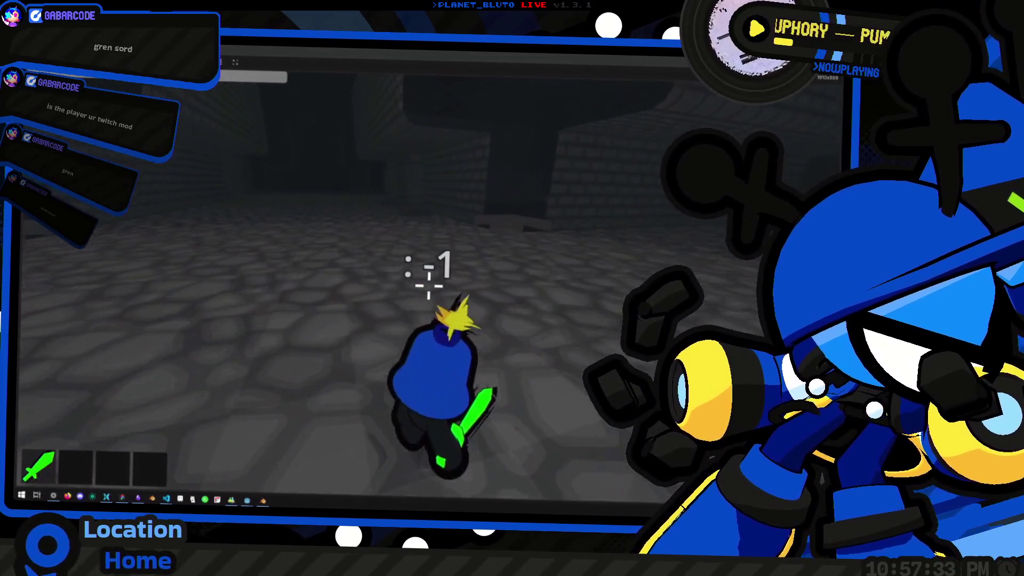
pyautogui.press('w')
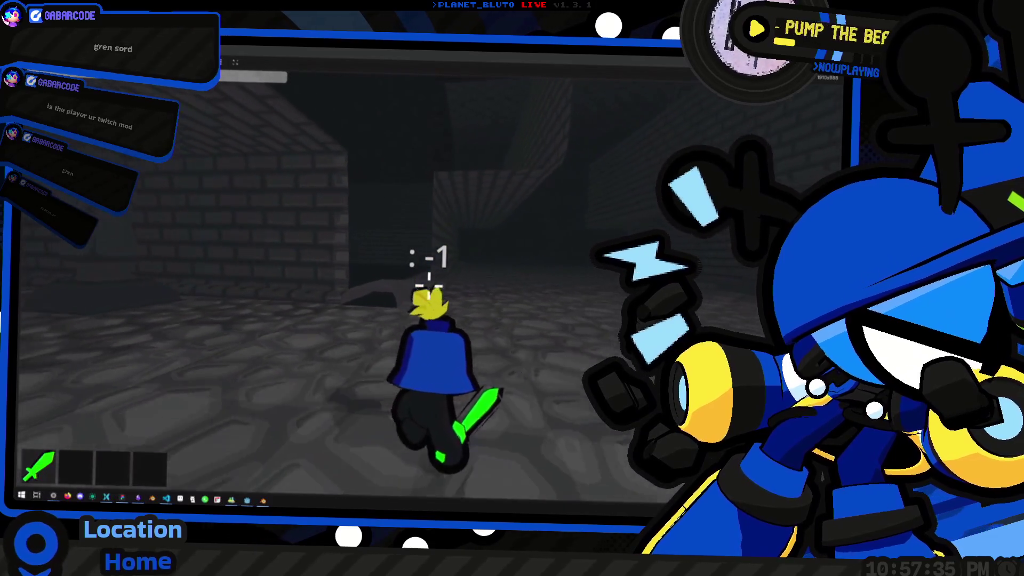
pyautogui.press('w')
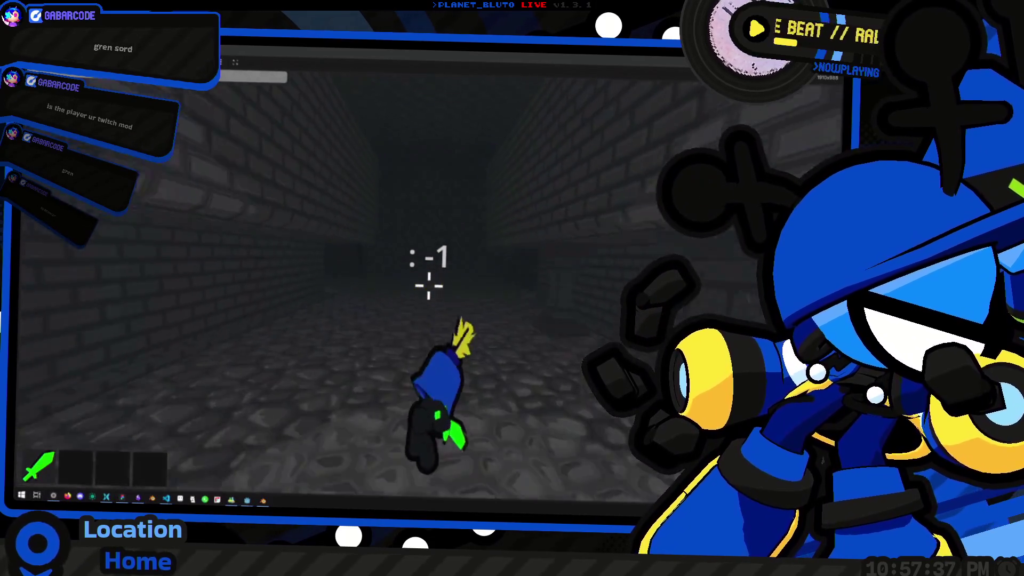
pyautogui.press('w')
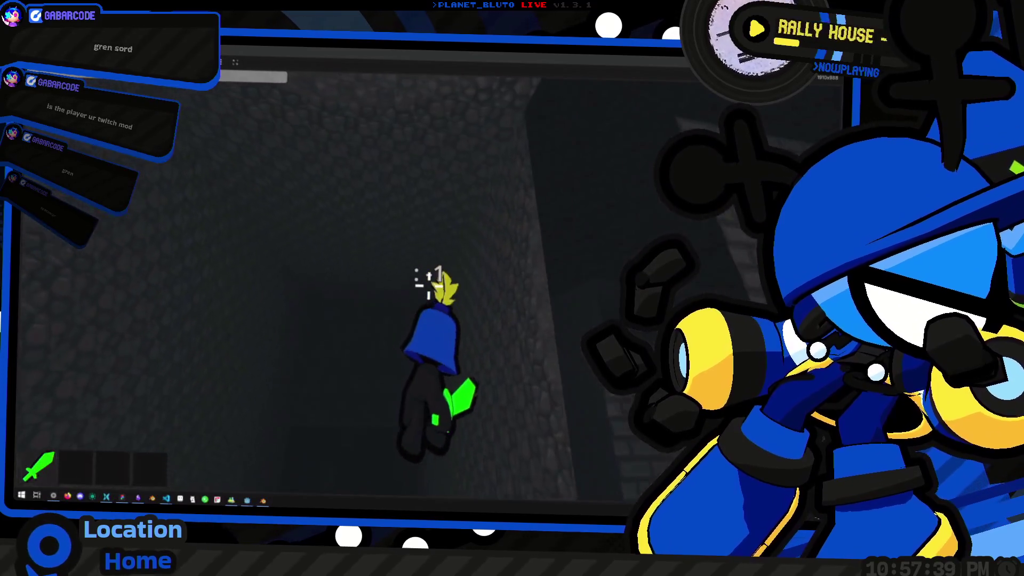
pyautogui.press('w')
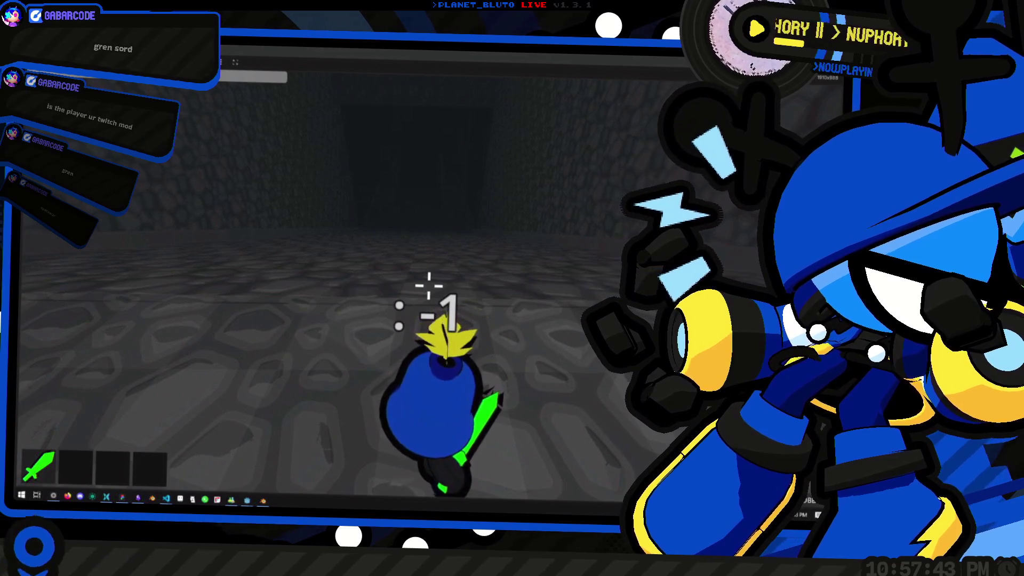
pyautogui.press('w')
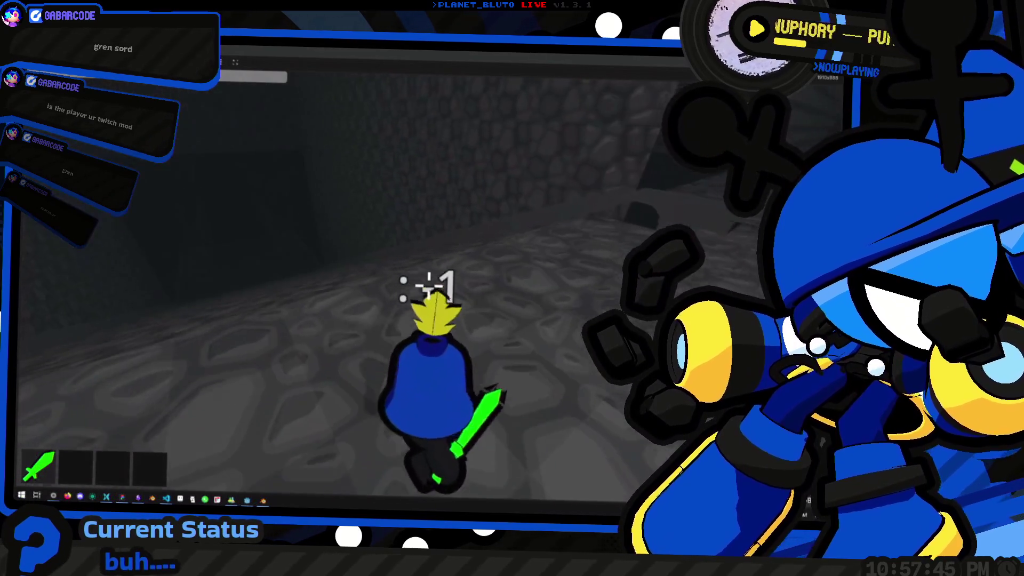
# Cross the stone floor and run down the brick corridor toward a new passage.
pyautogui.press('a')
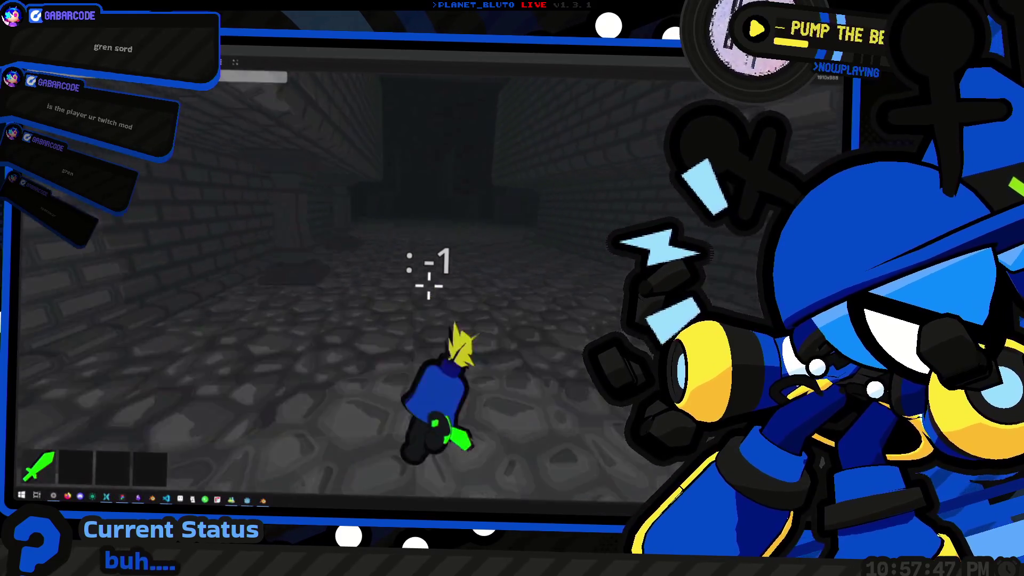
pyautogui.press('w')
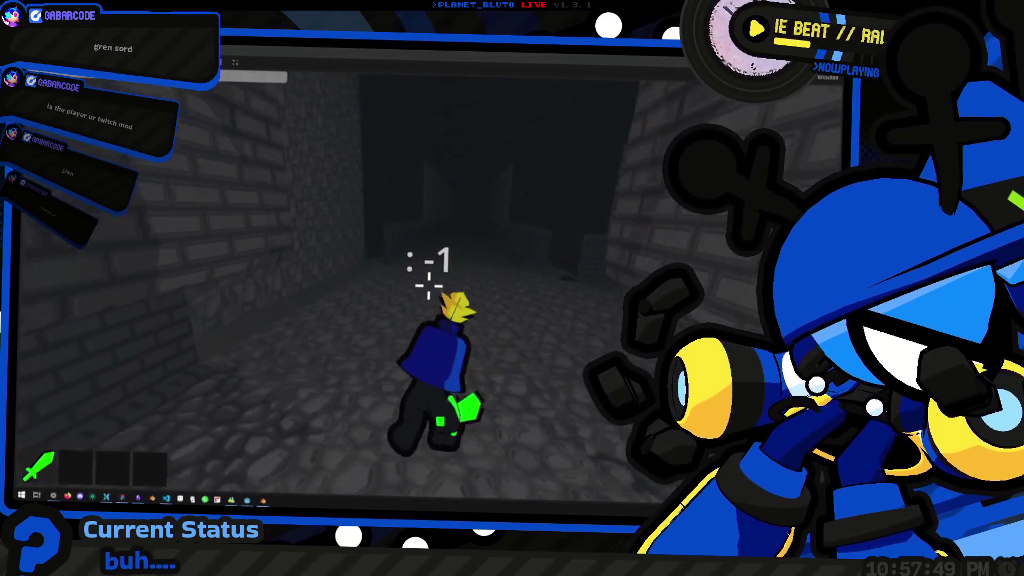
pyautogui.press('w')
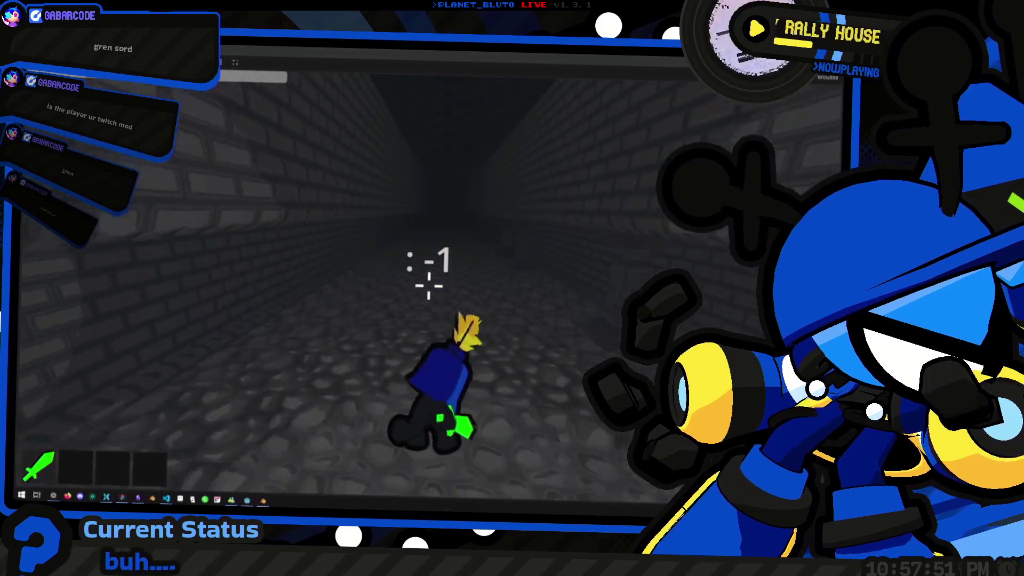
pyautogui.press('w')
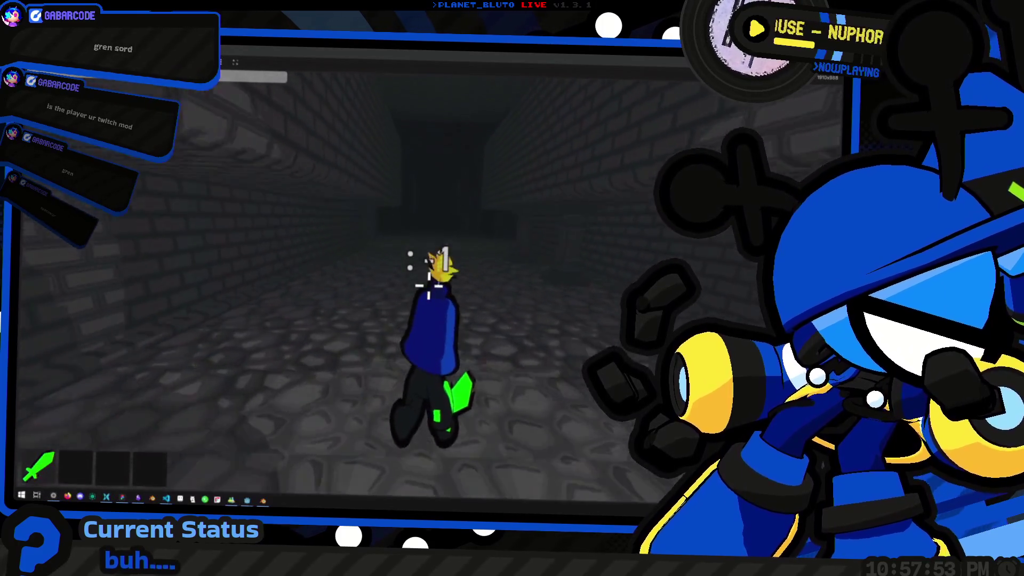
pyautogui.press('w')
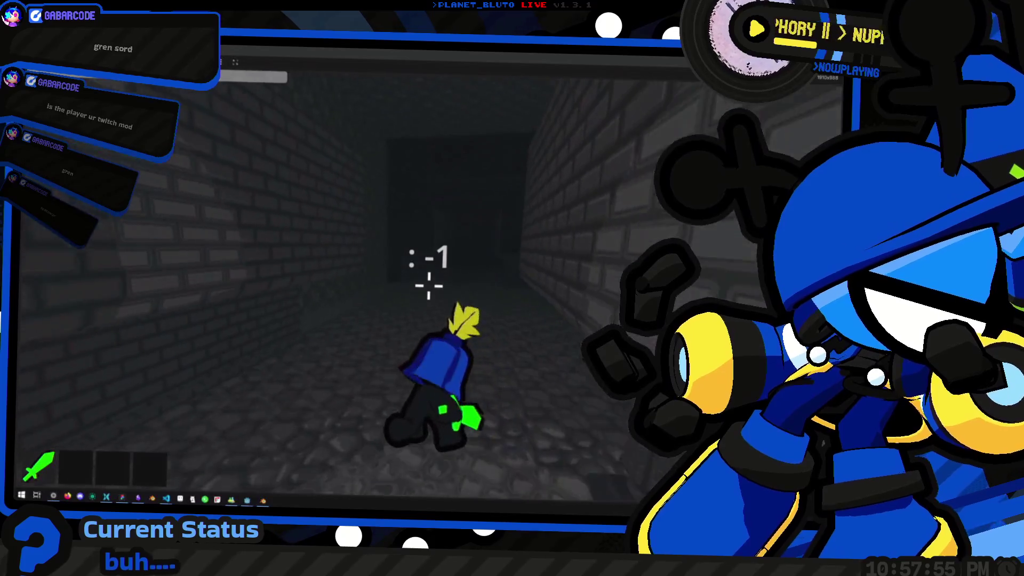
pyautogui.press('w')
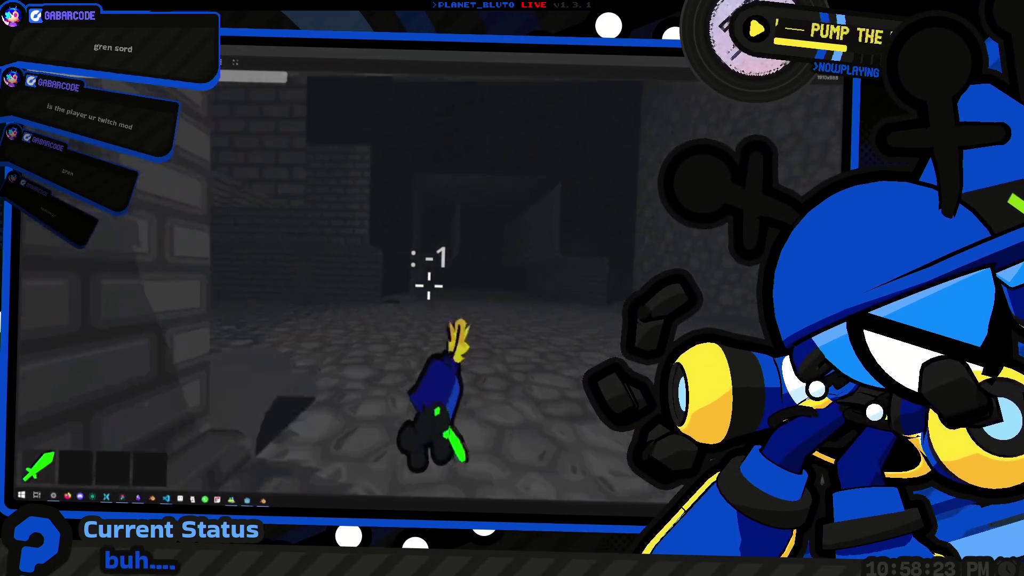
# Run through the side room and cobblestone room into the long brick corridor.
pyautogui.press('w')
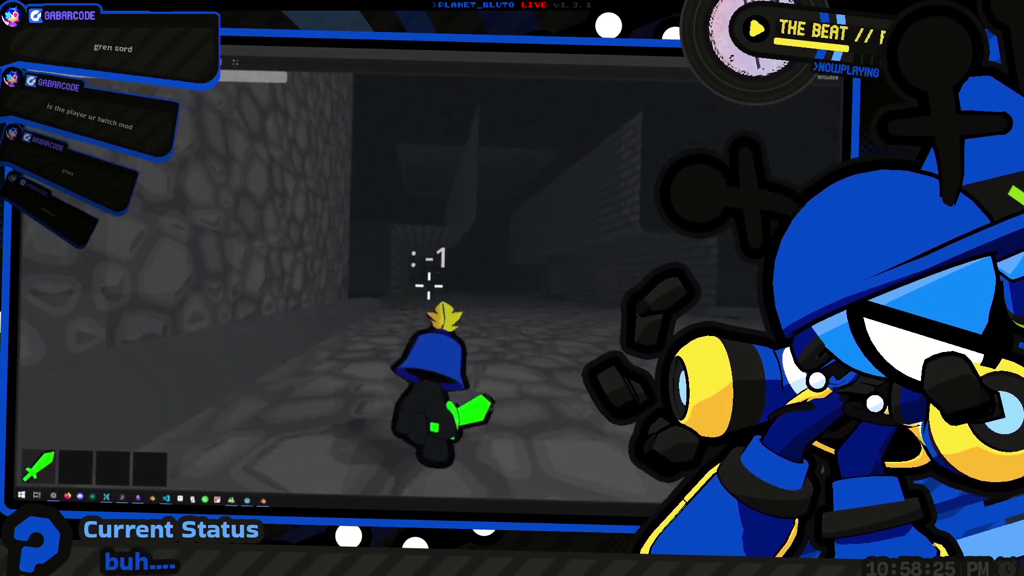
pyautogui.press('w')
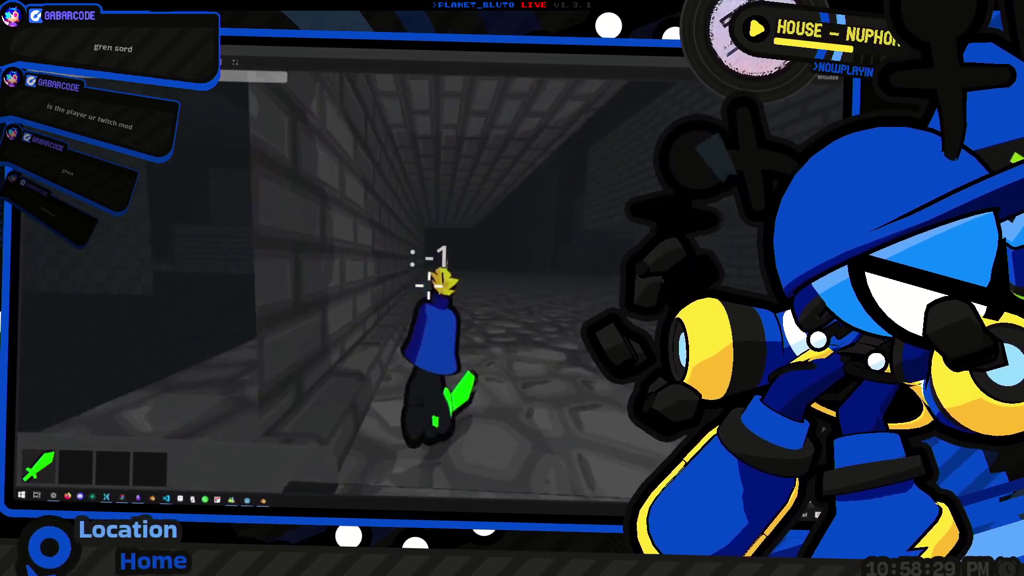
pyautogui.press('w')
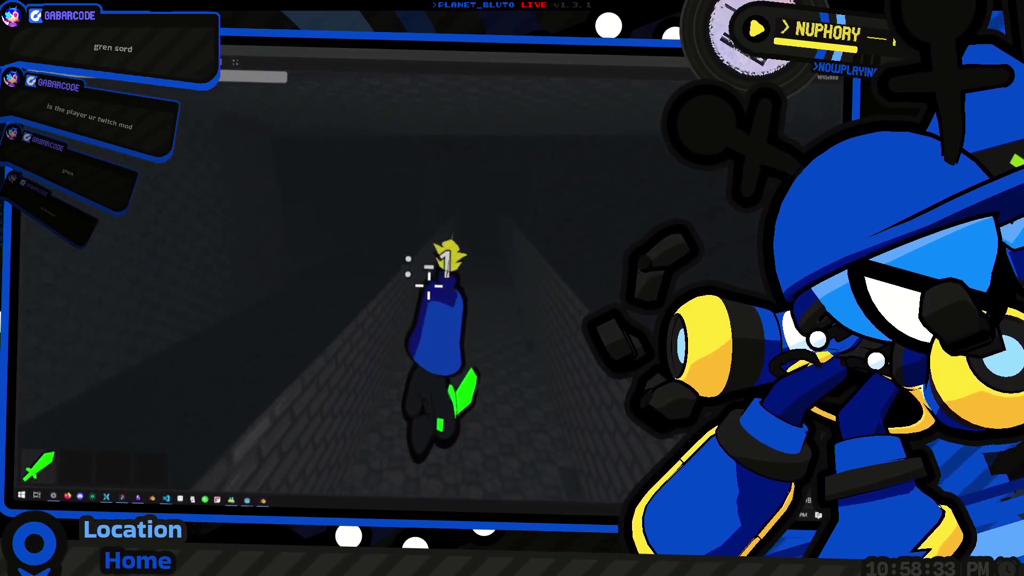
pyautogui.press('w')
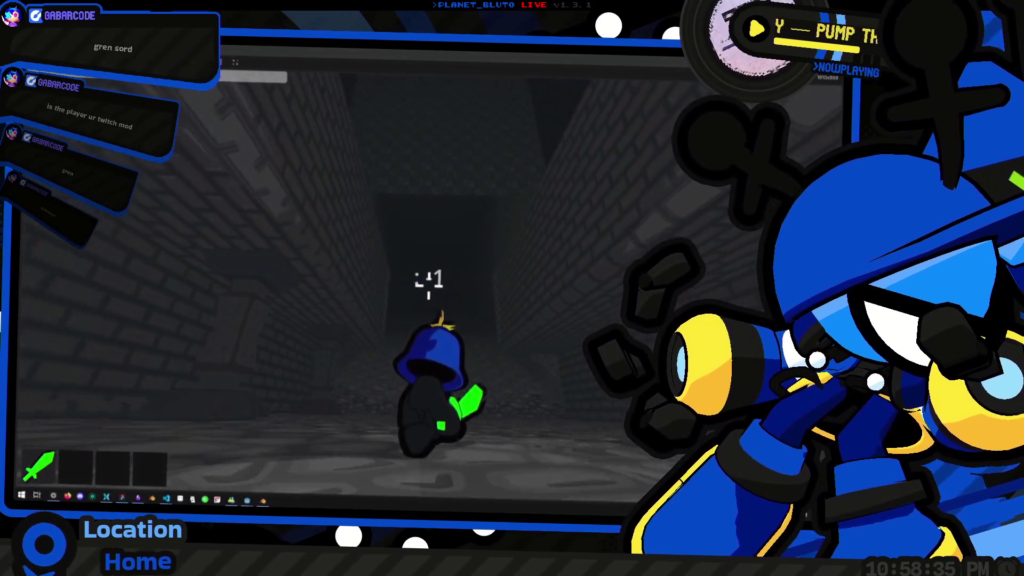
pyautogui.press('w')
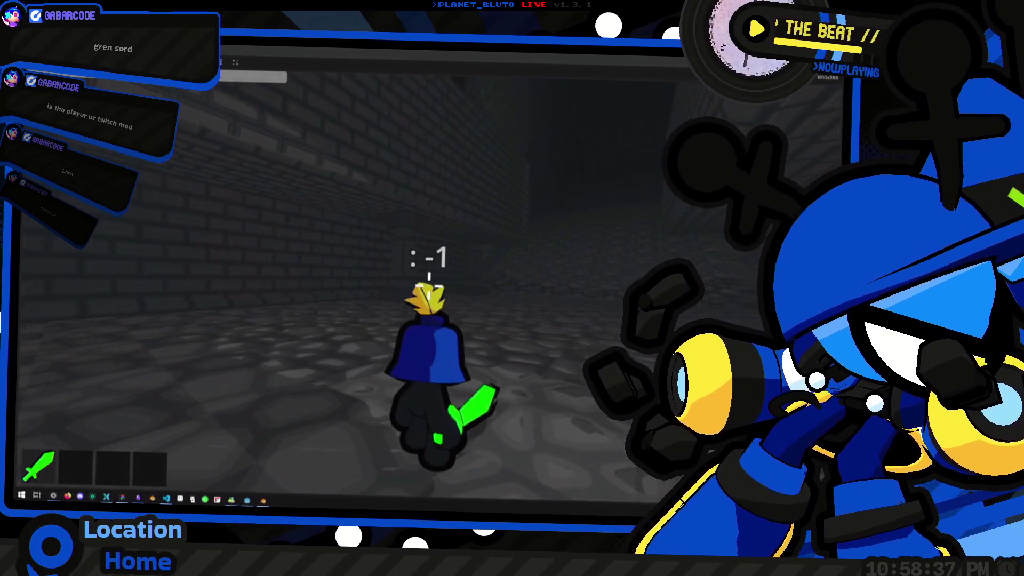
pyautogui.press('w')
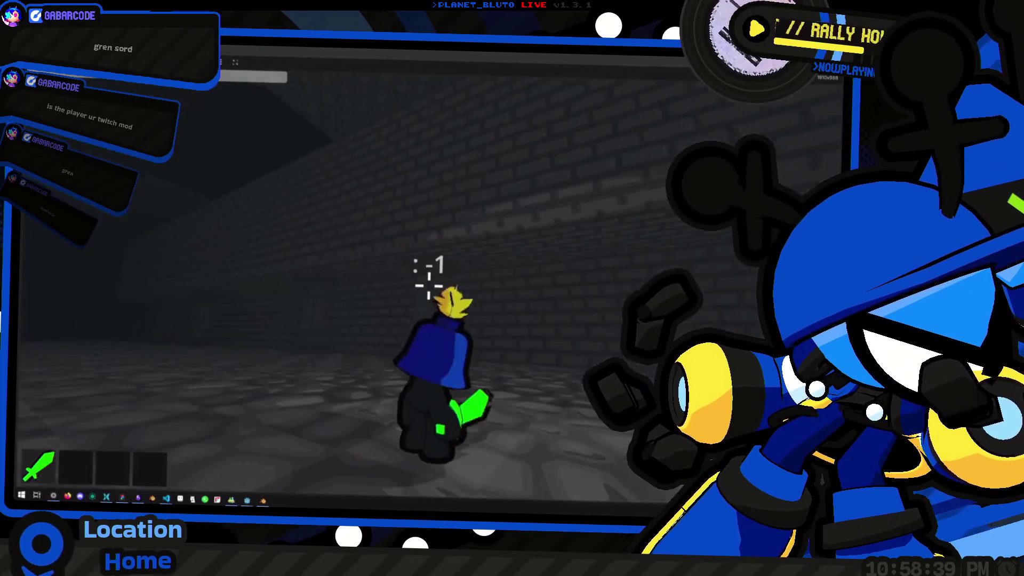
pyautogui.press('w')
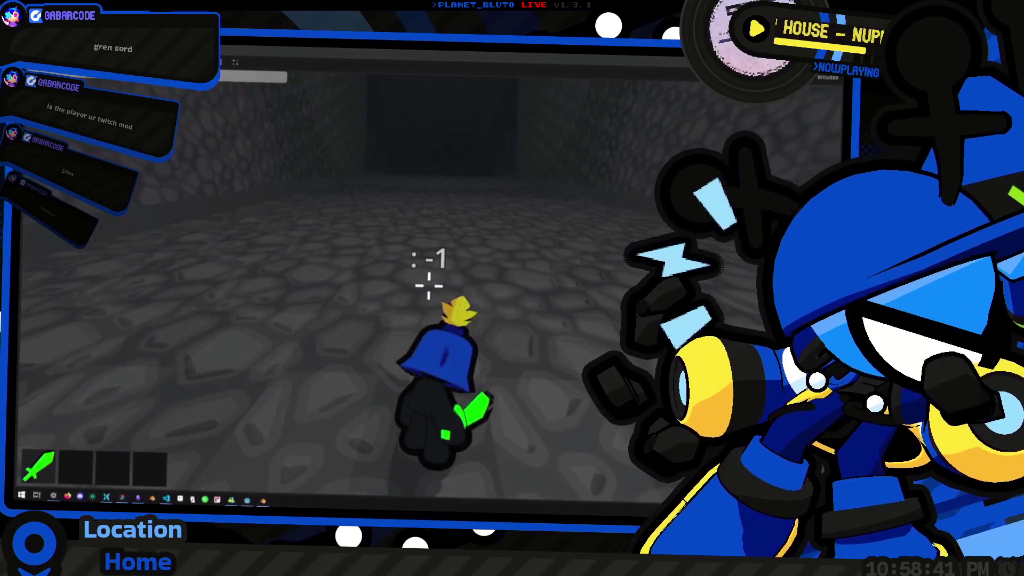
pyautogui.press('w')
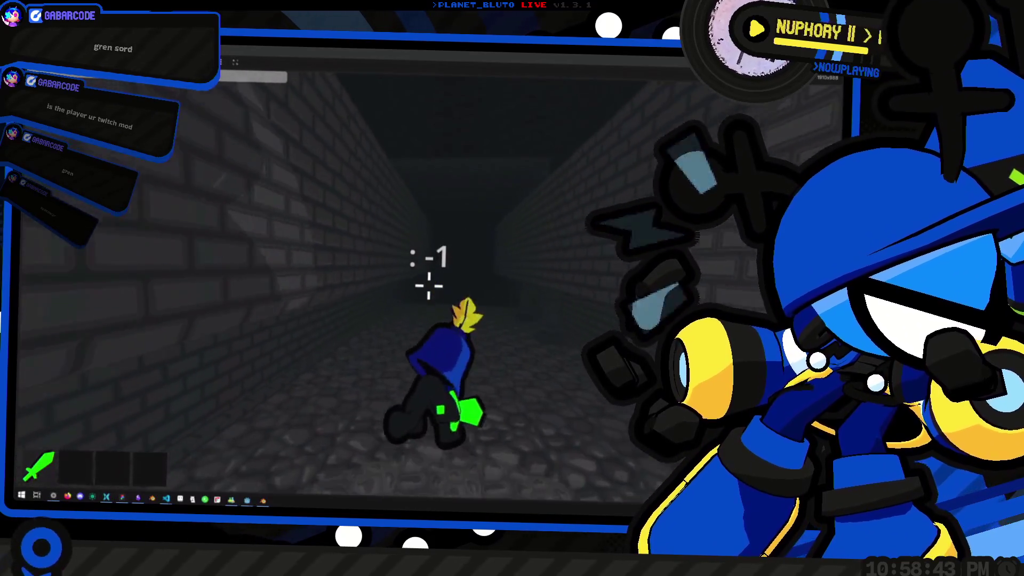
pyautogui.press('w')
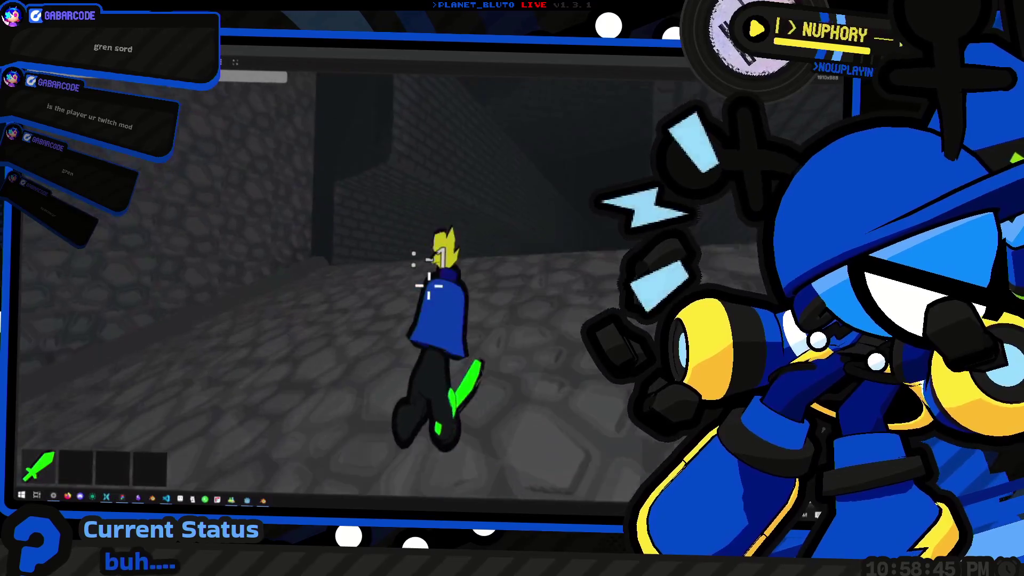
pyautogui.press('w')
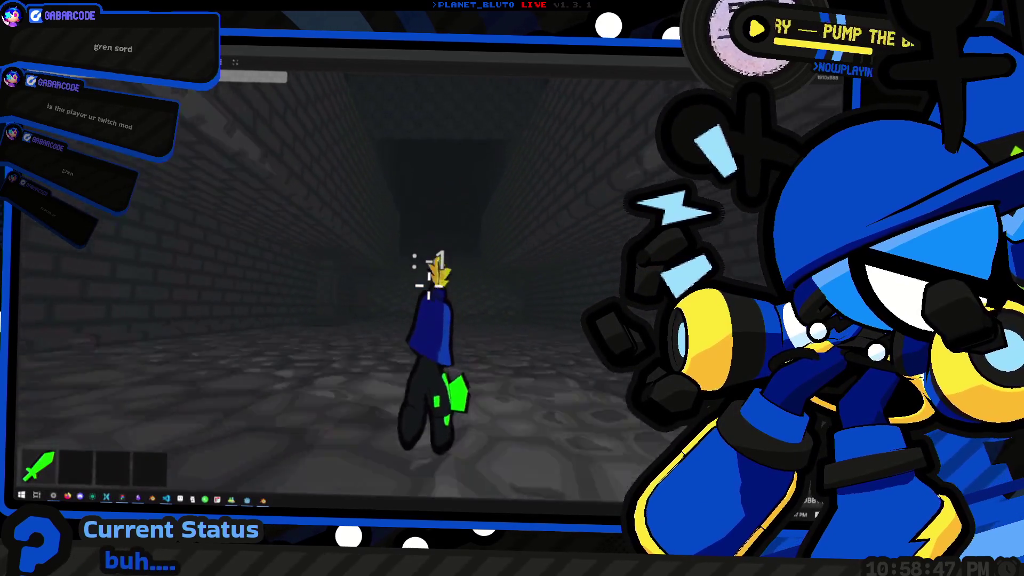
pyautogui.press('w')
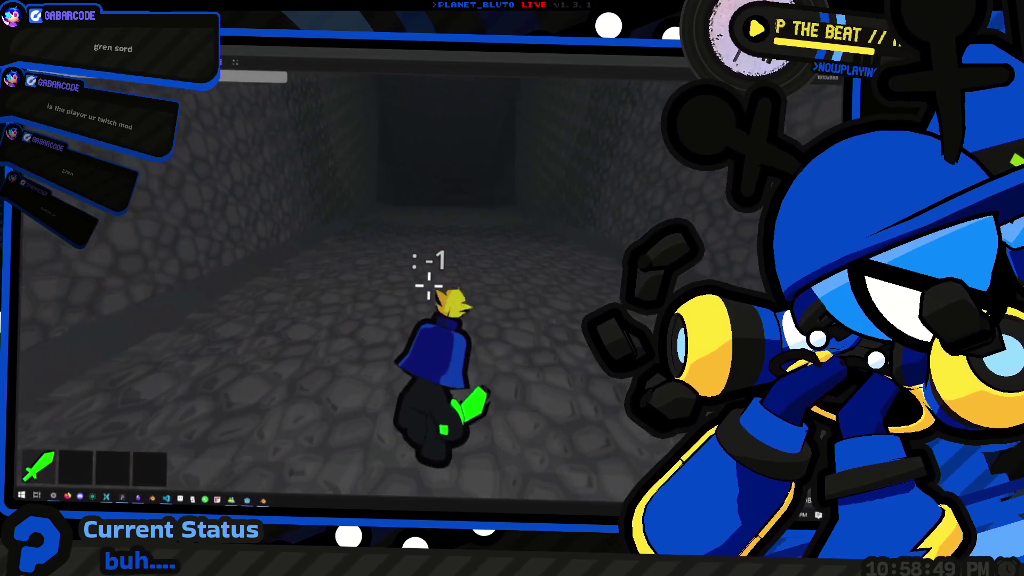
# Swing the sword twice at the dead end, then run down a new brick corridor.
pyautogui.click(429, 286)
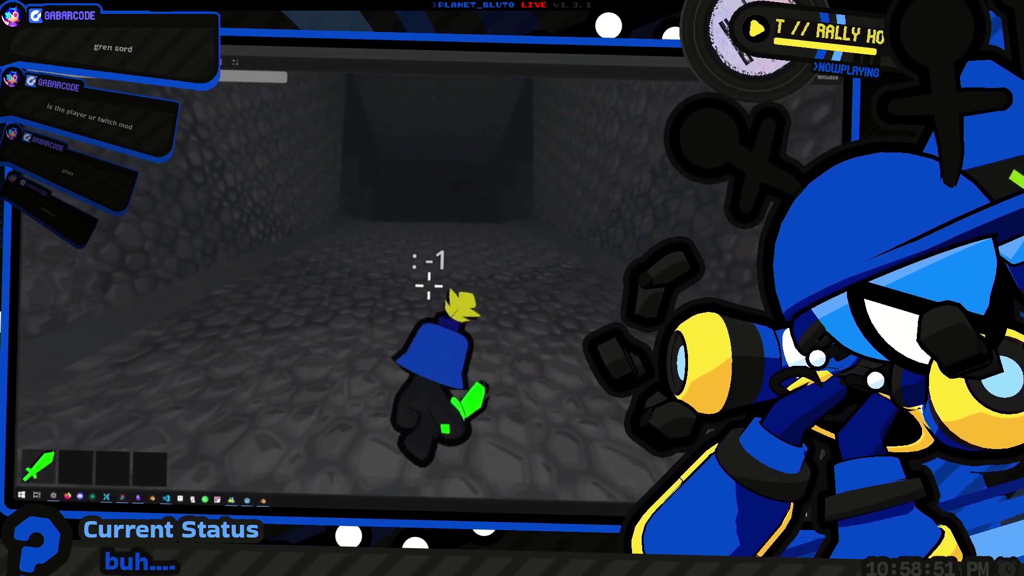
pyautogui.click(430, 287)
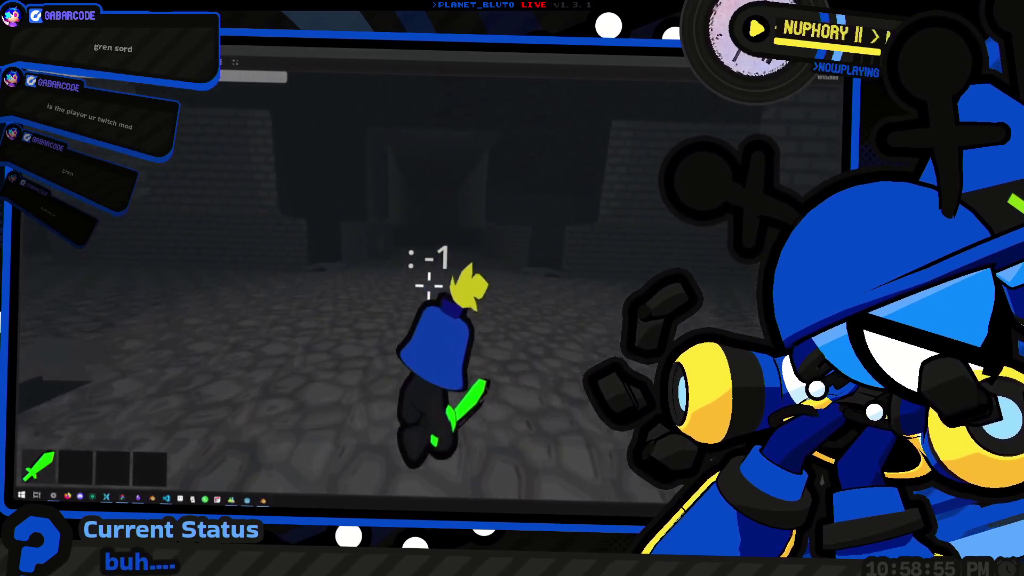
pyautogui.press('w')
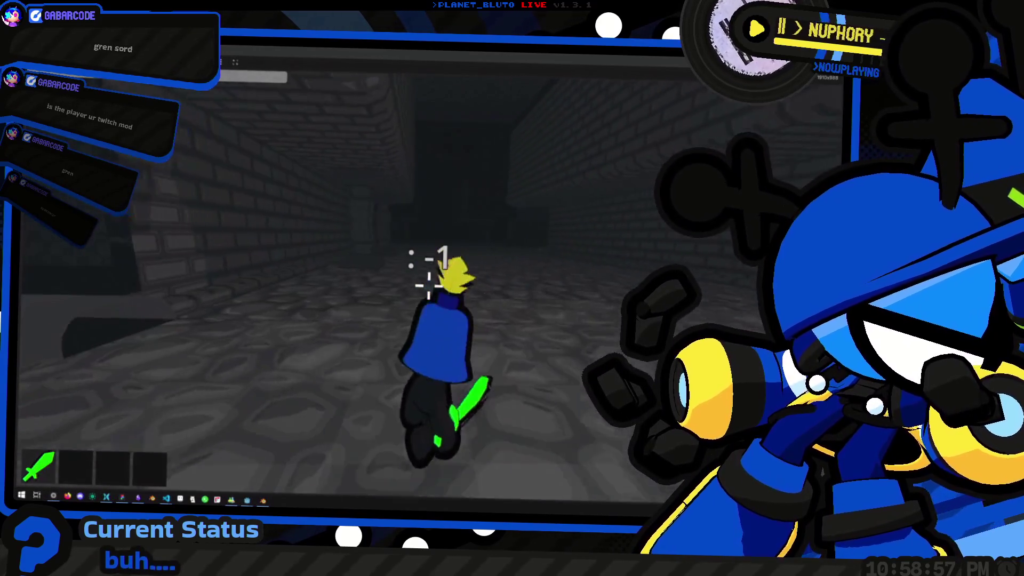
pyautogui.press('w')
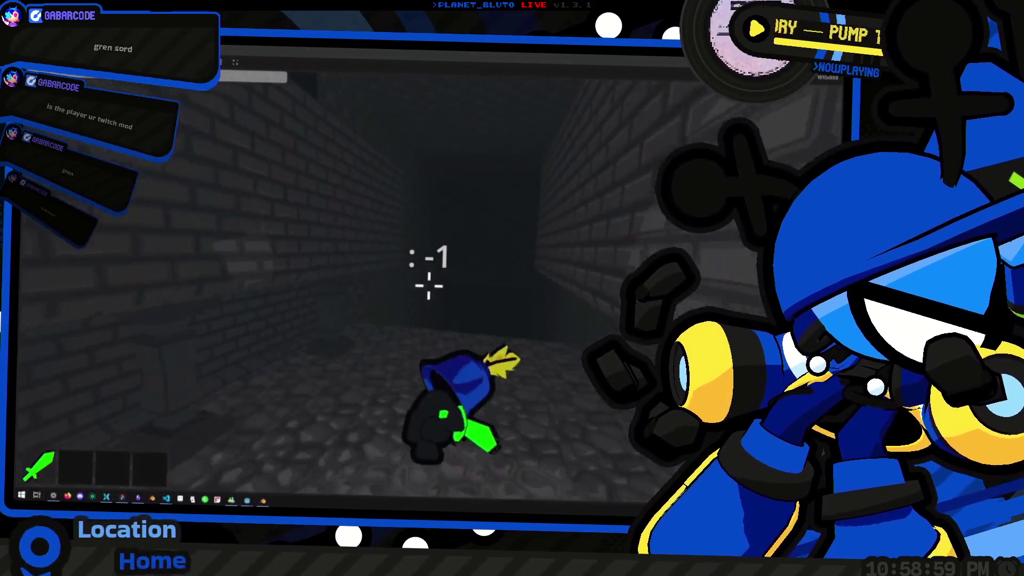
pyautogui.press('w')
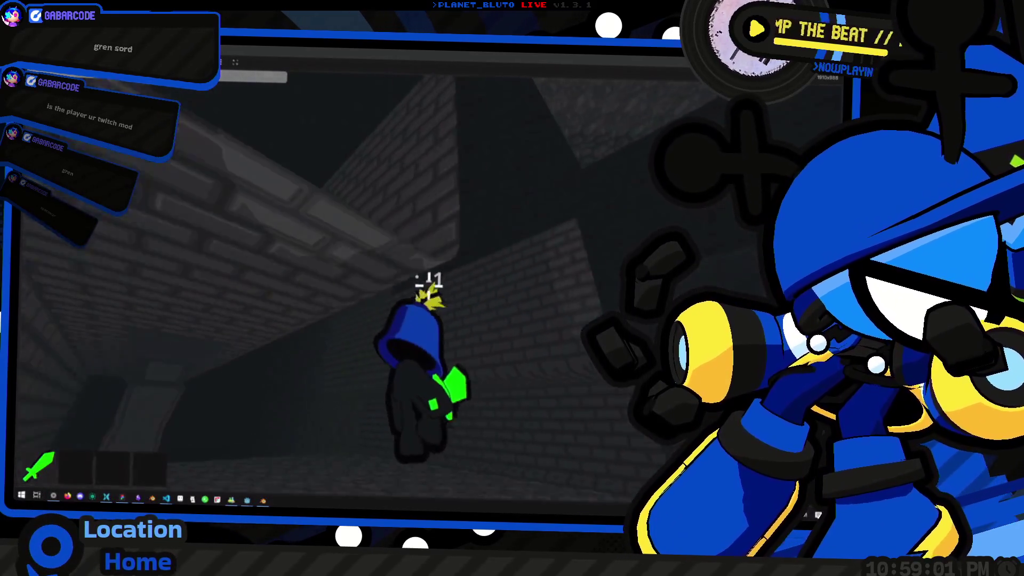
pyautogui.press('w')
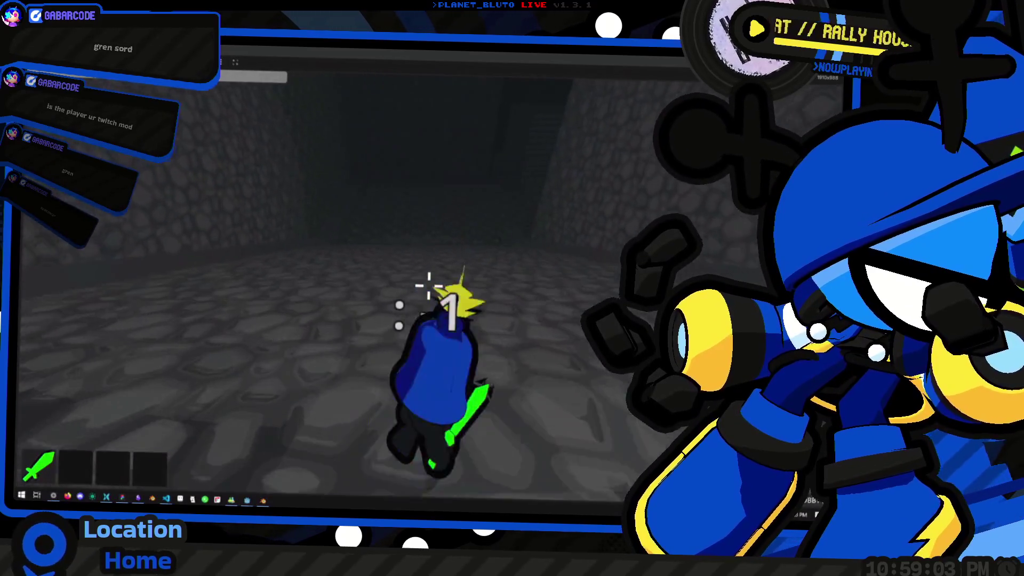
pyautogui.press('w')
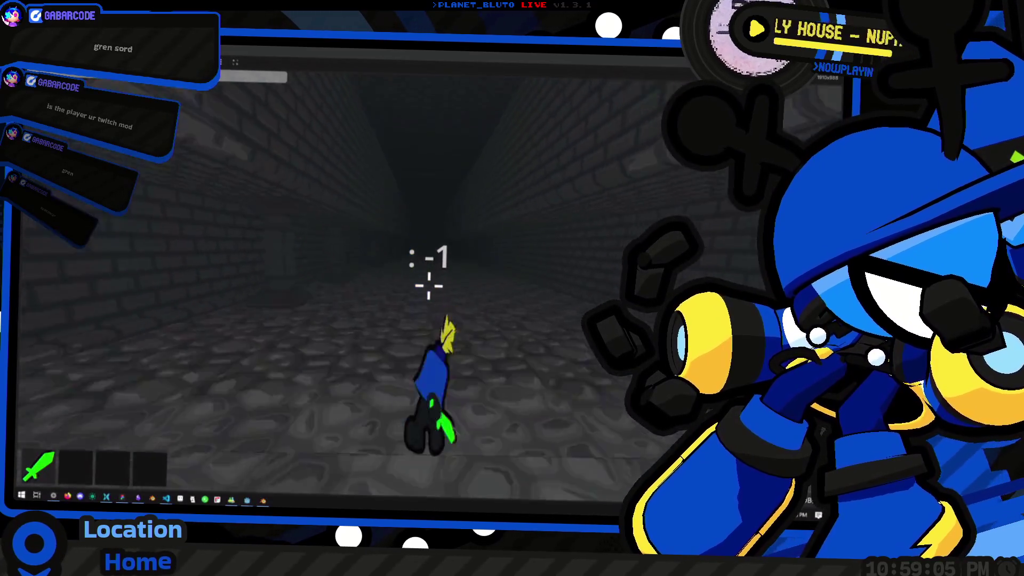
pyautogui.press('w')
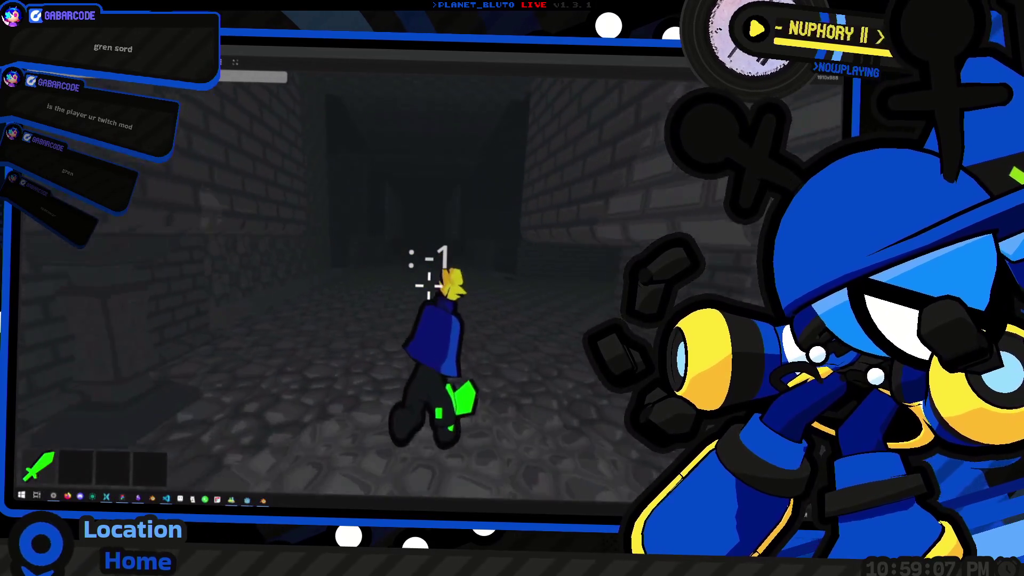
pyautogui.press('w')
pyautogui.press('w')
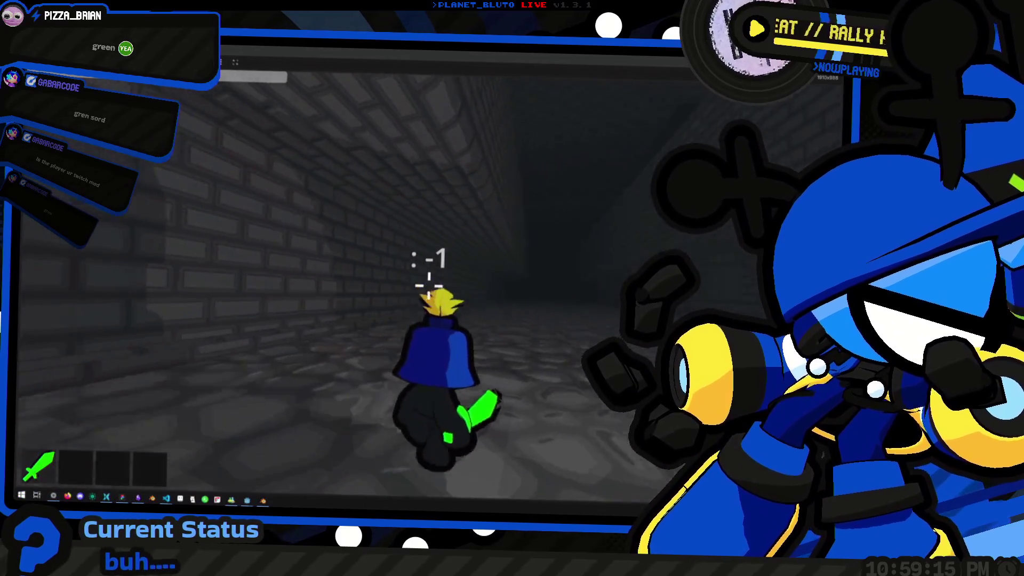
# Walk the corridors checking brick walls and corners, then switch over to Blender.
pyautogui.scroll(-3, 429, 287)
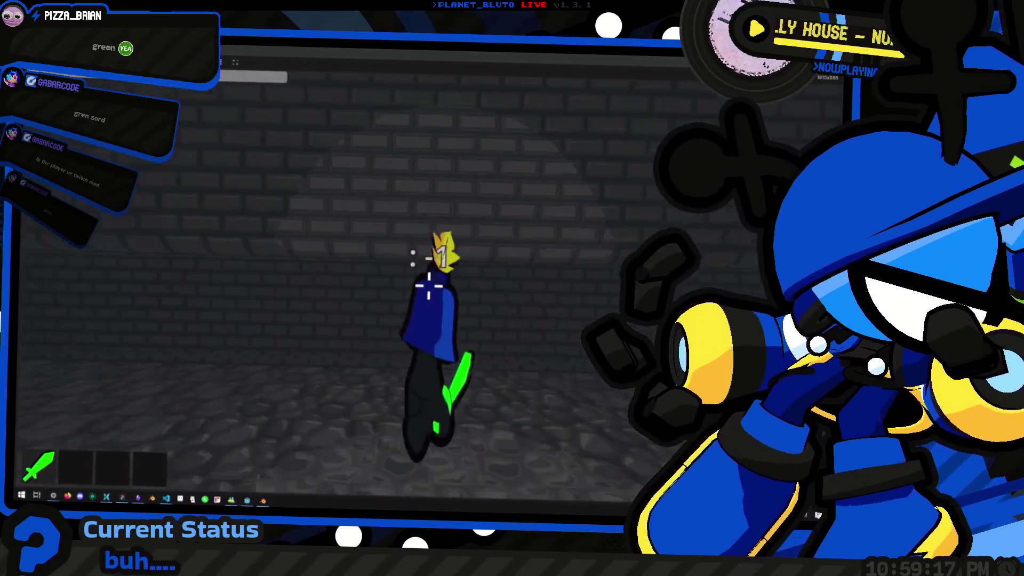
pyautogui.press('w')
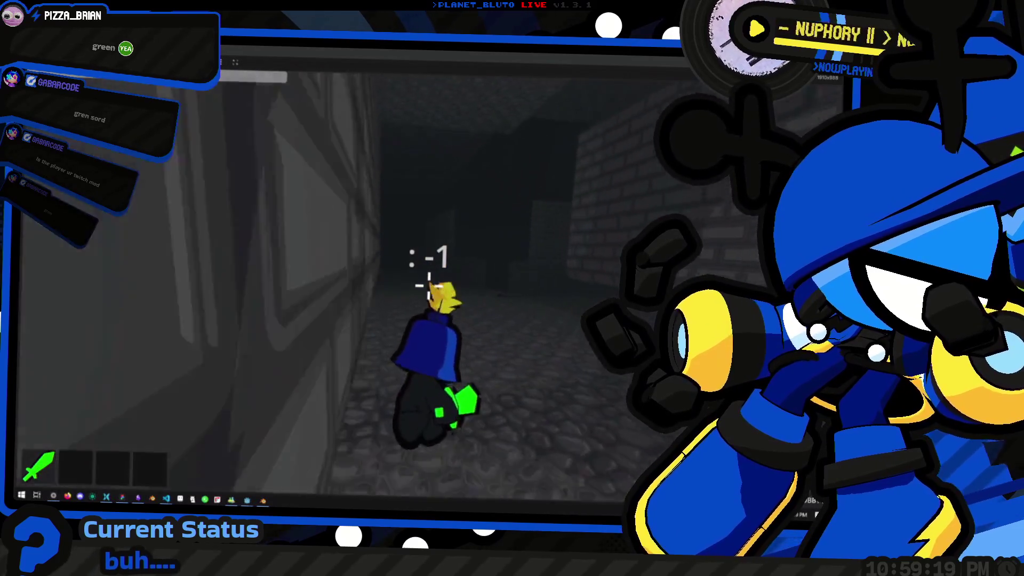
pyautogui.press('w')
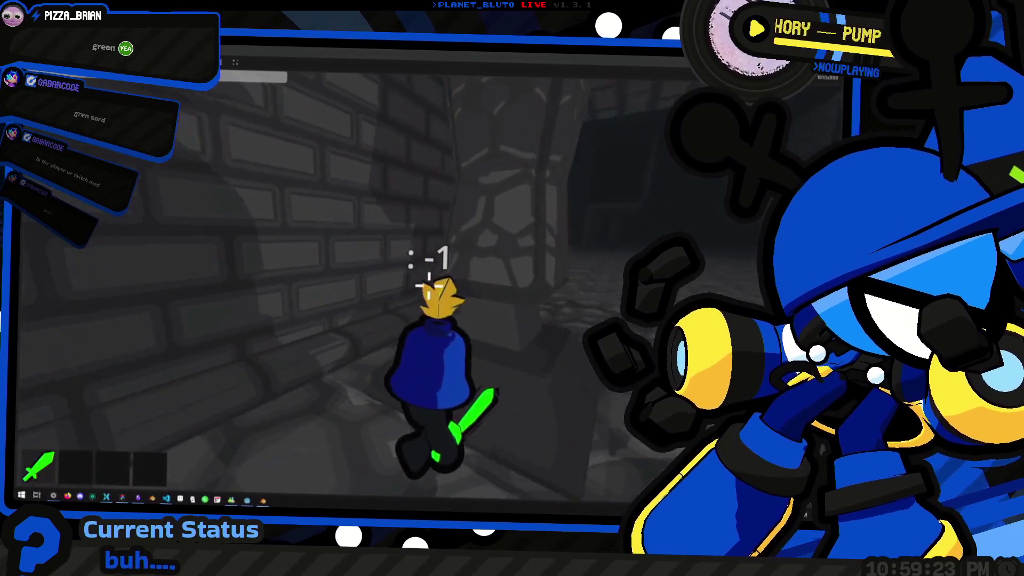
pyautogui.press('w')
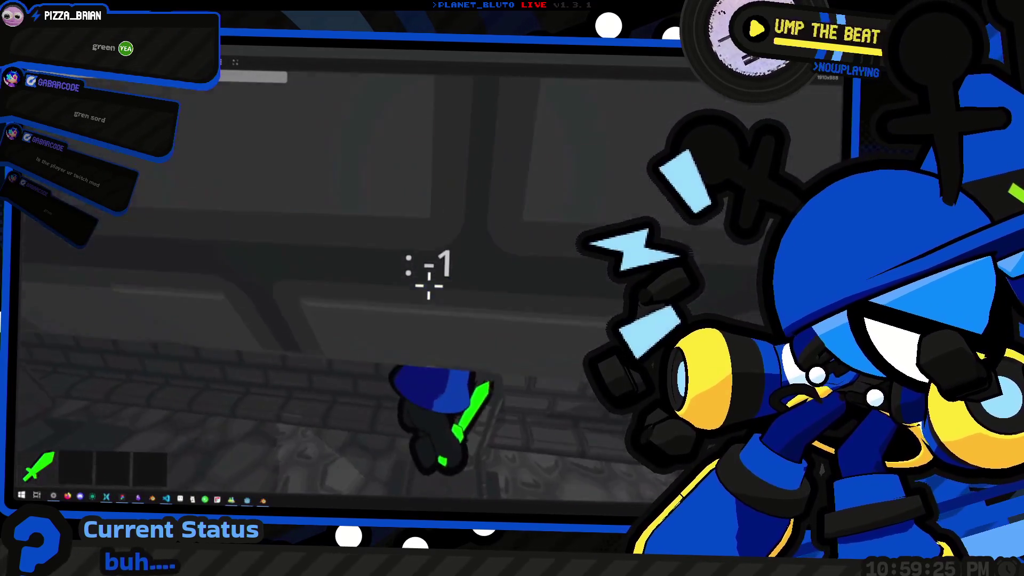
pyautogui.press('w')
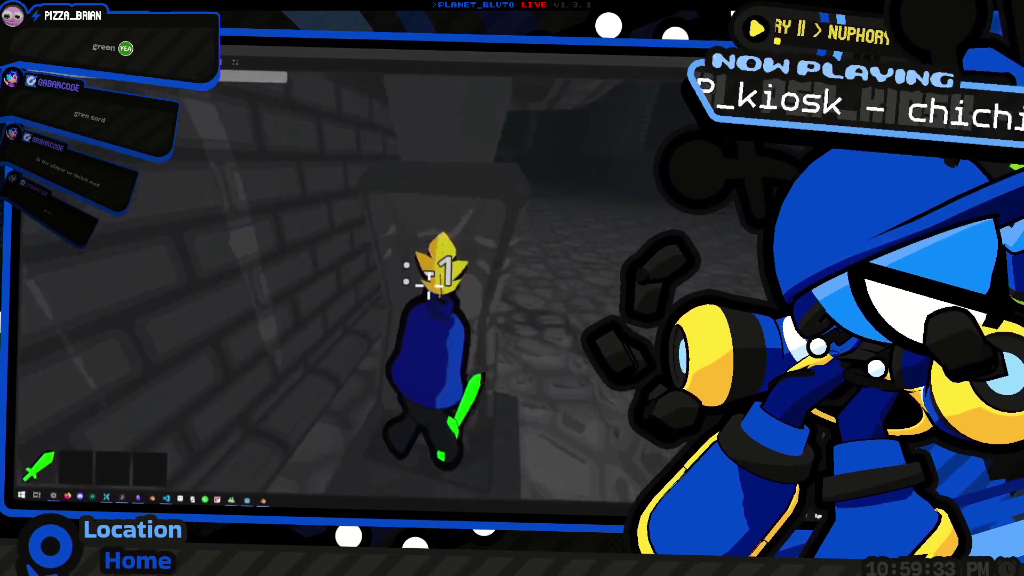
pyautogui.press('w')
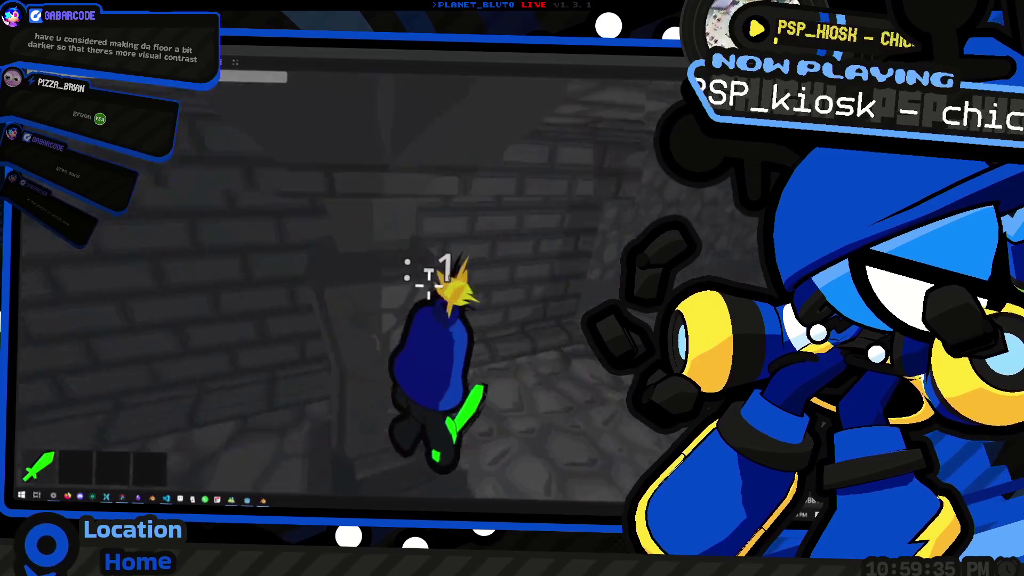
pyautogui.press('w')
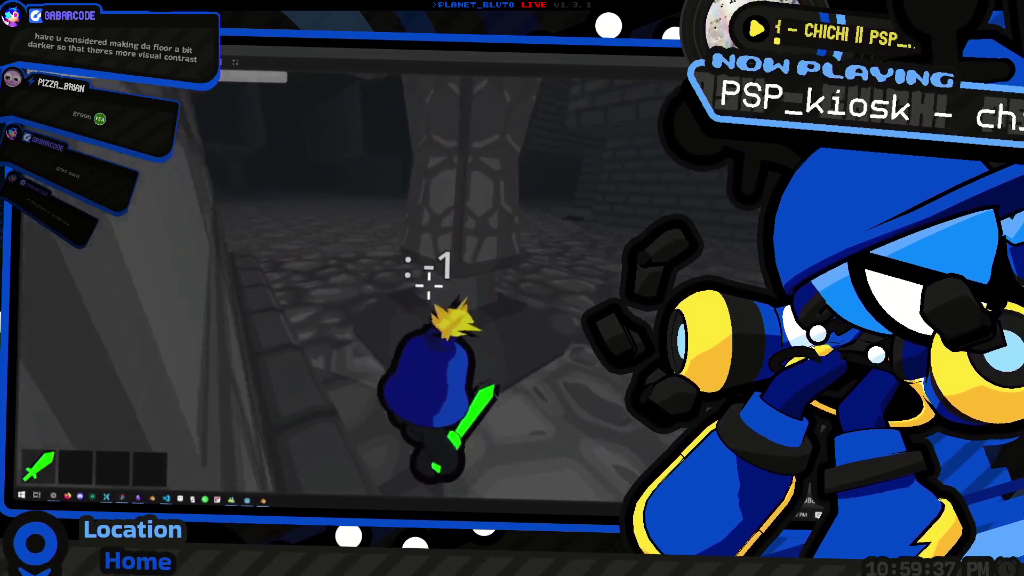
pyautogui.press('w')
pyautogui.press('w')
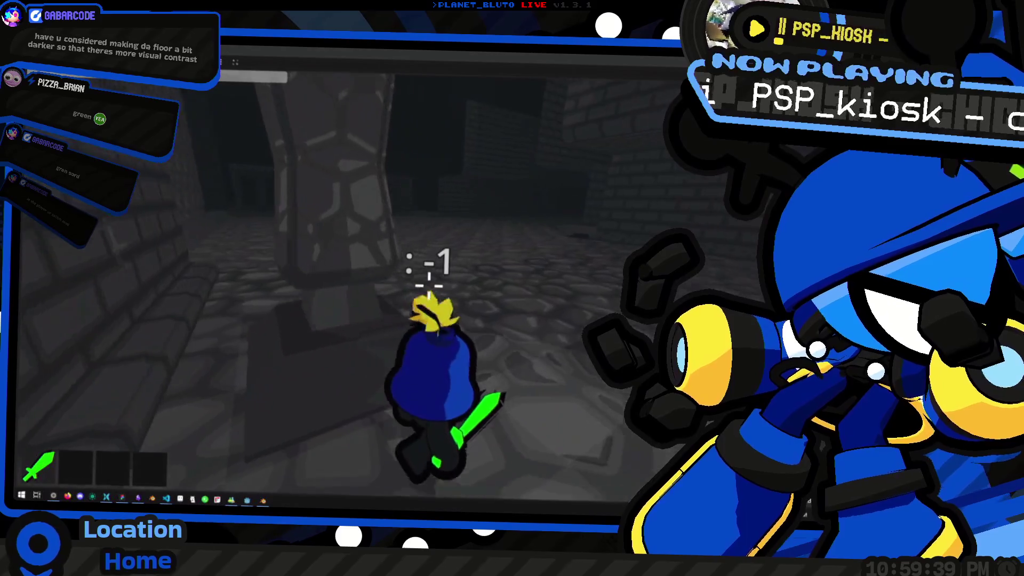
pyautogui.press('w')
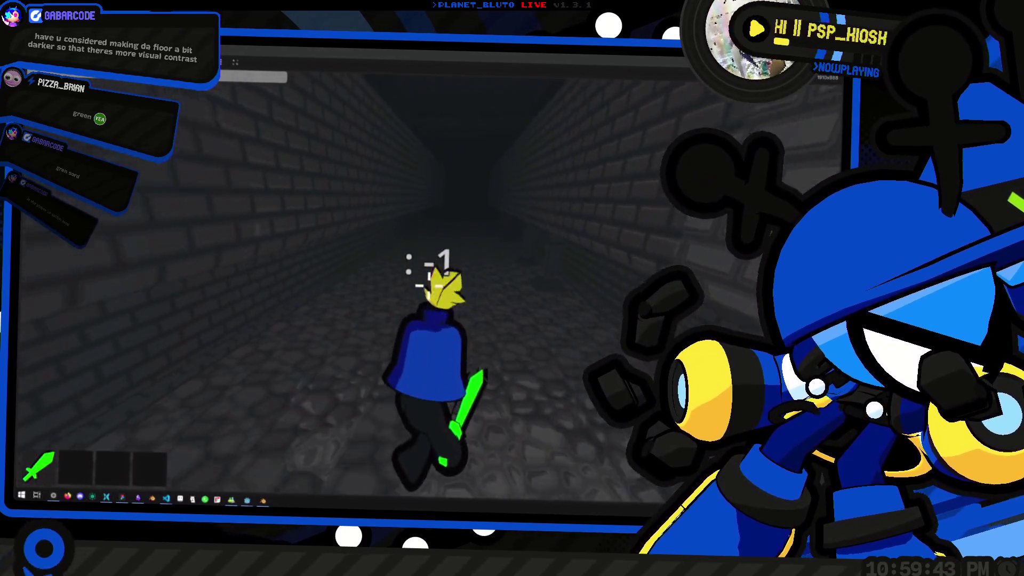
pyautogui.press('w')
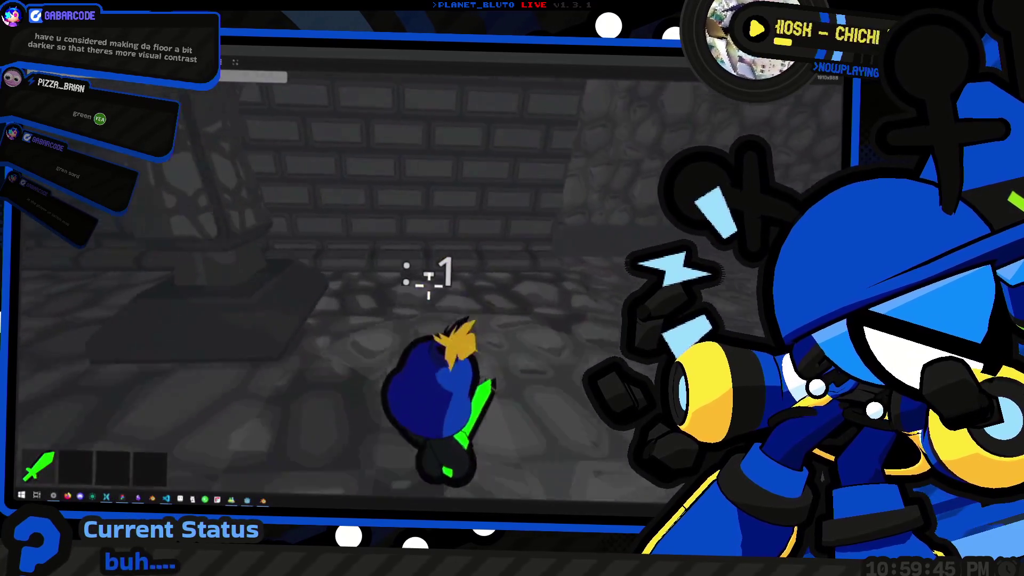
pyautogui.press('w')
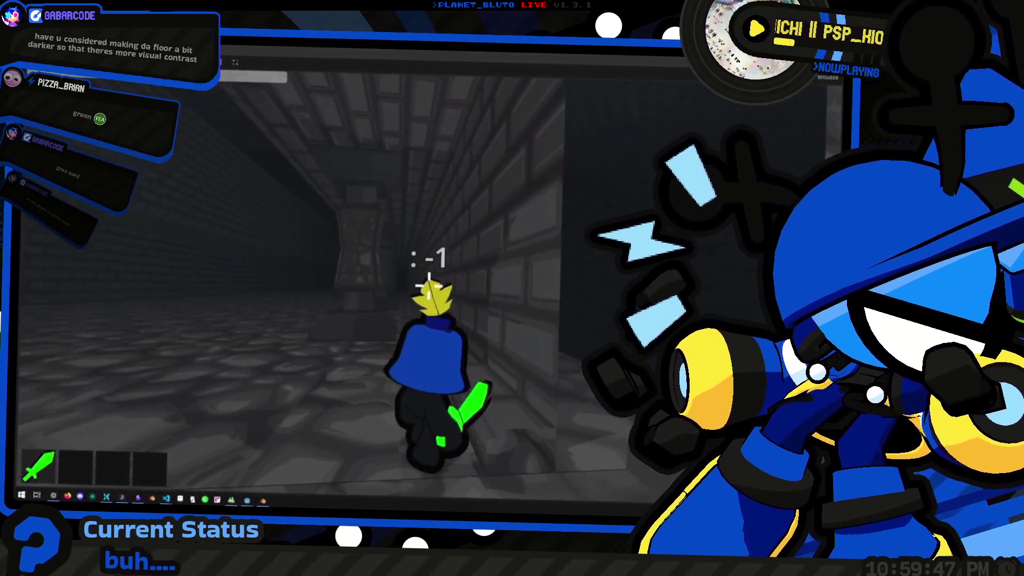
pyautogui.press('w')
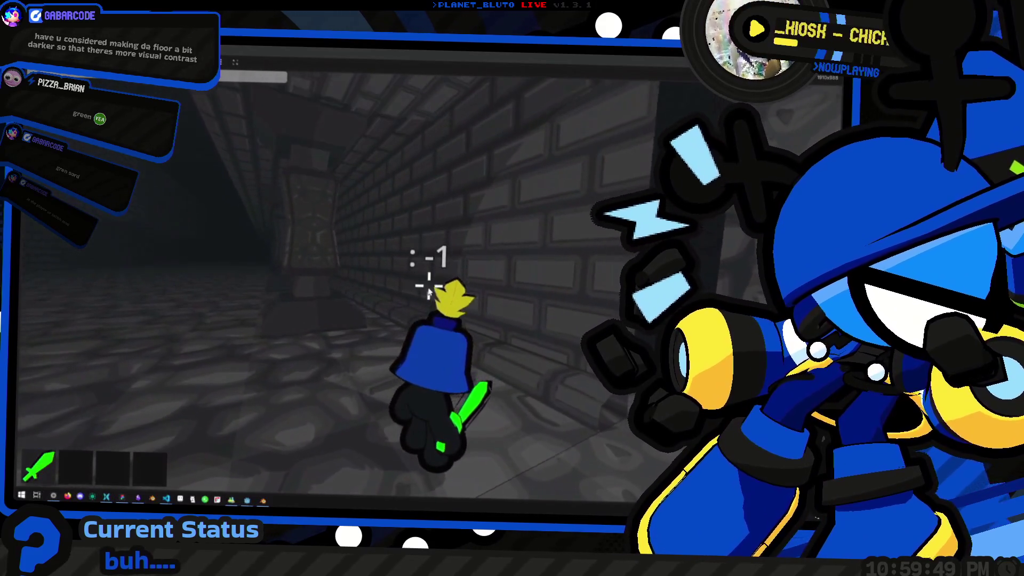
pyautogui.press('w')
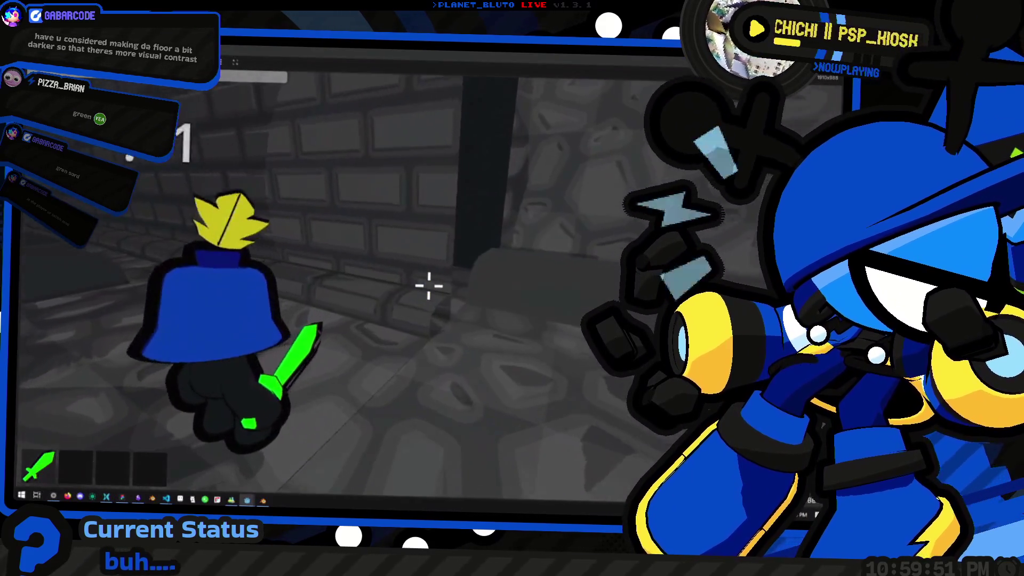
pyautogui.press('w')
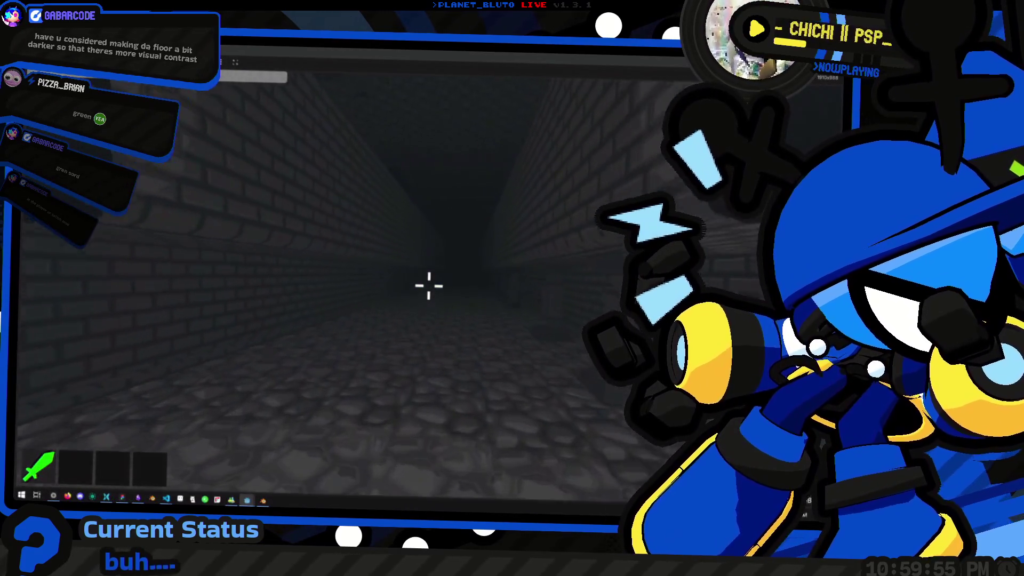
pyautogui.hotkey('alt', 'Tab')
# Zoom around the modular brick wall and floor tile models in Blender, then return to the game.
pyautogui.click(686, 217)
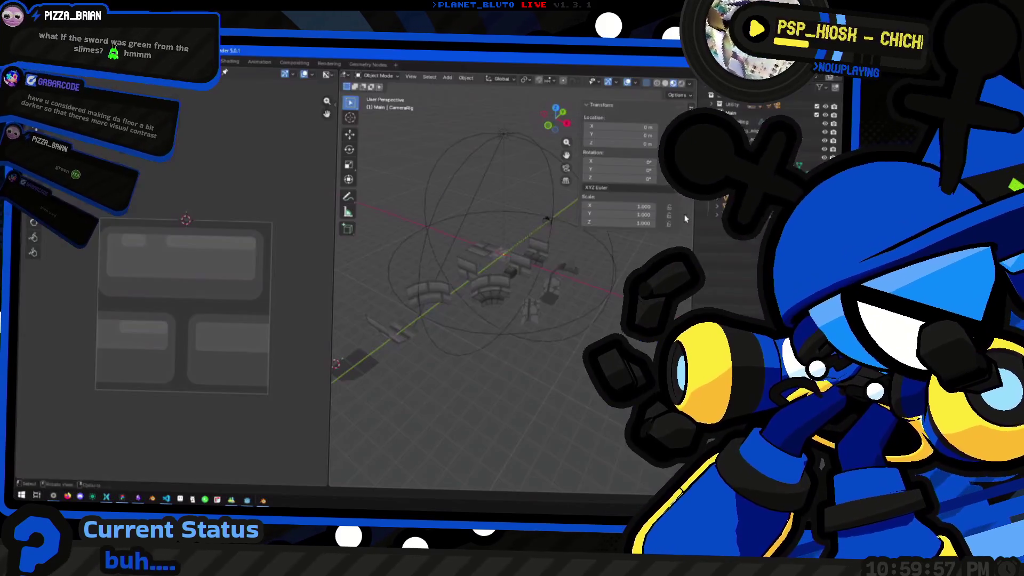
pyautogui.scroll(5, 454, 283)
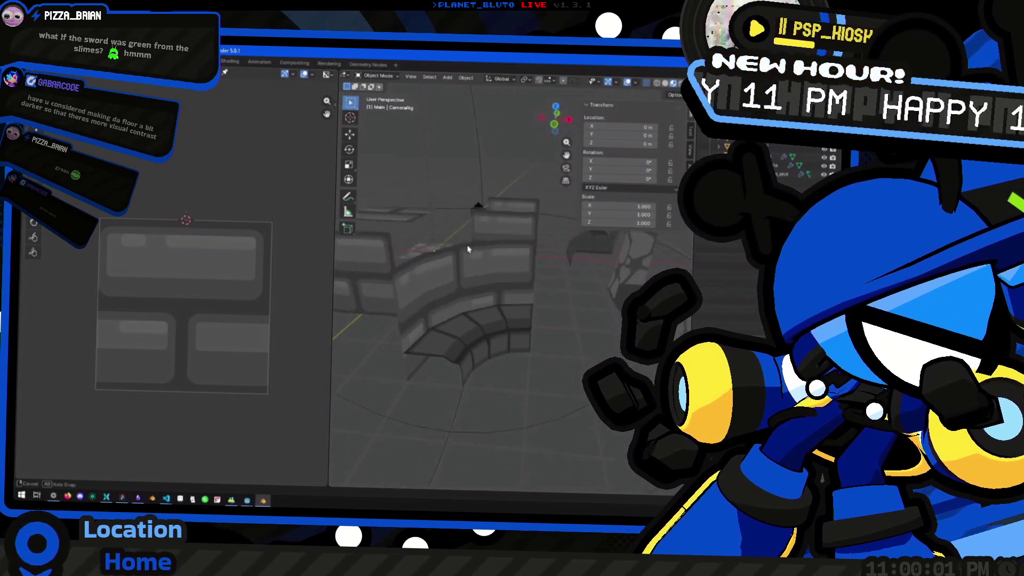
pyautogui.scroll(-6, 507, 267)
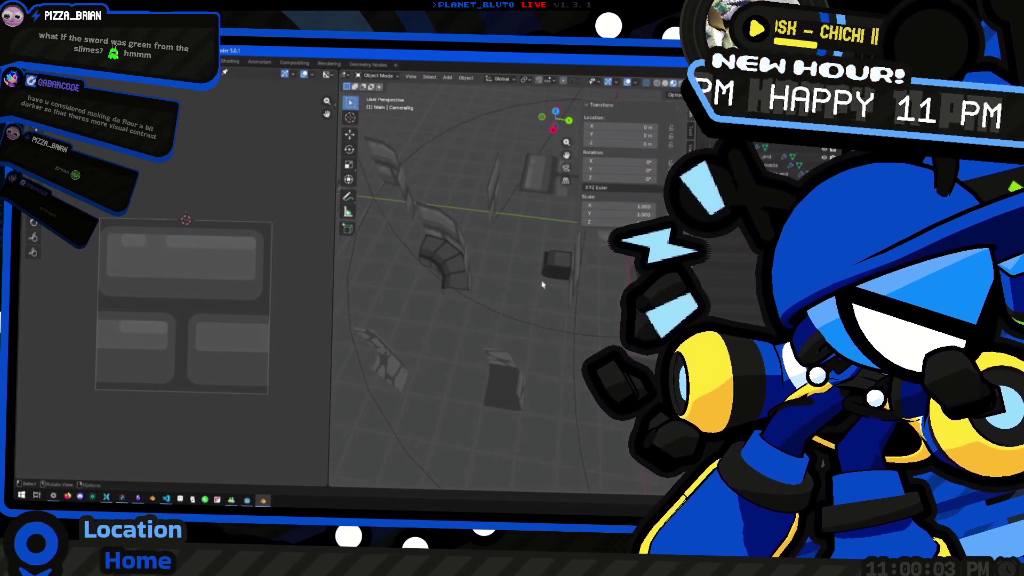
pyautogui.scroll(3, 542, 285)
pyautogui.scroll(-3, 529, 293)
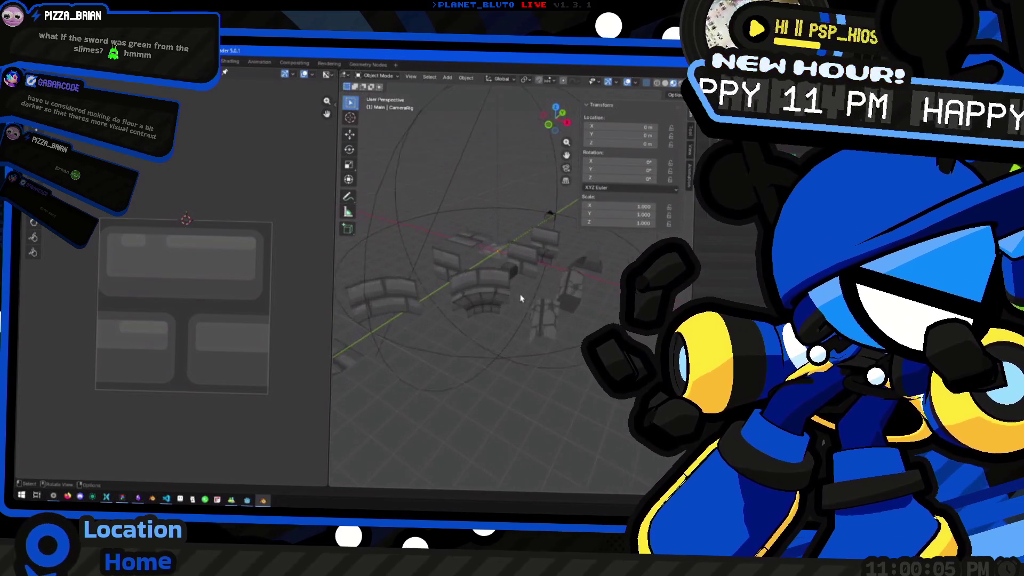
pyautogui.hotkey('alt', 'Tab')
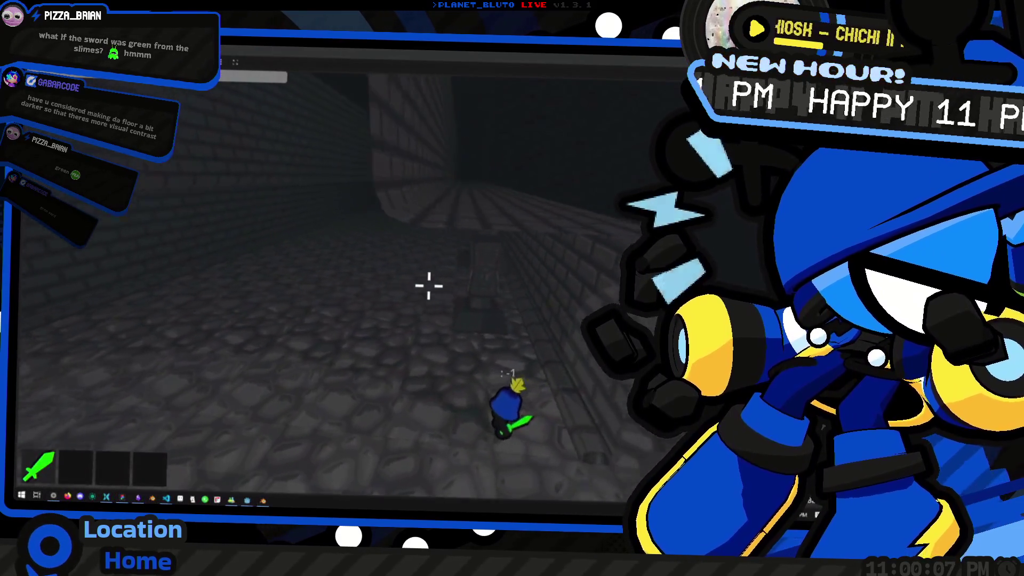
# Walk and roll down the long brick corridor out into the dark stone room.
pyautogui.press('w')
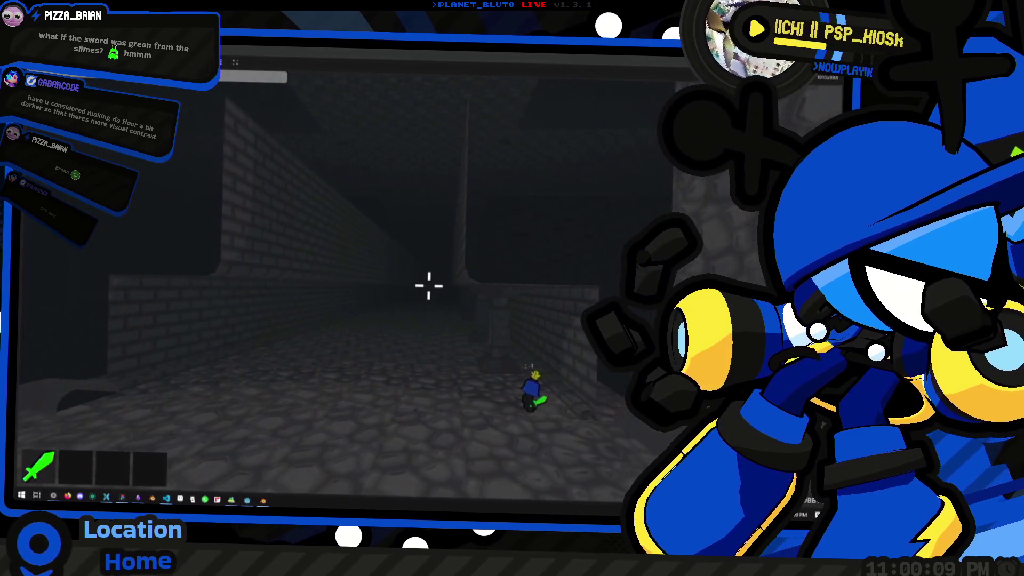
pyautogui.press('w')
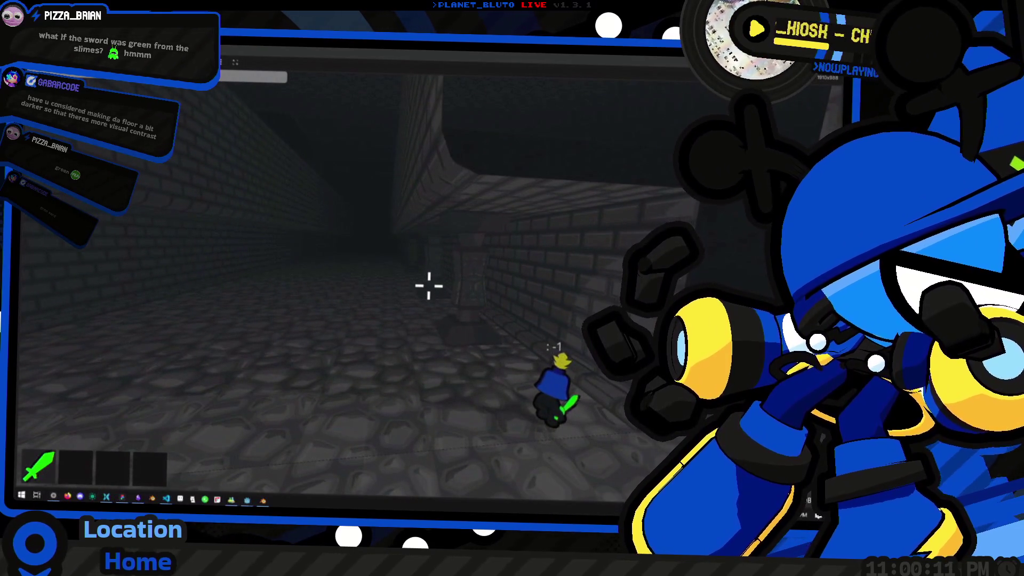
pyautogui.scroll(3, 429, 286)
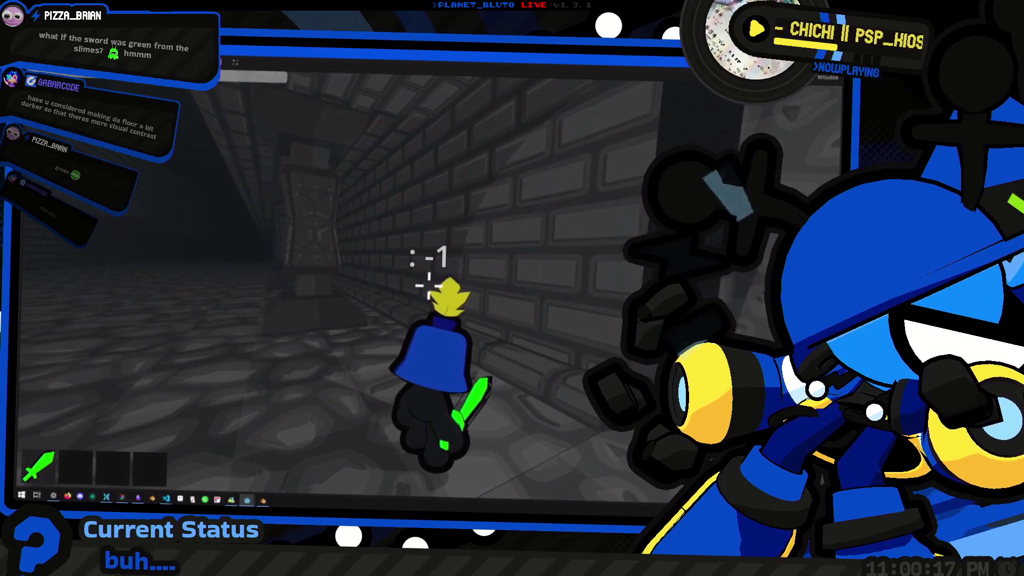
pyautogui.press('w')
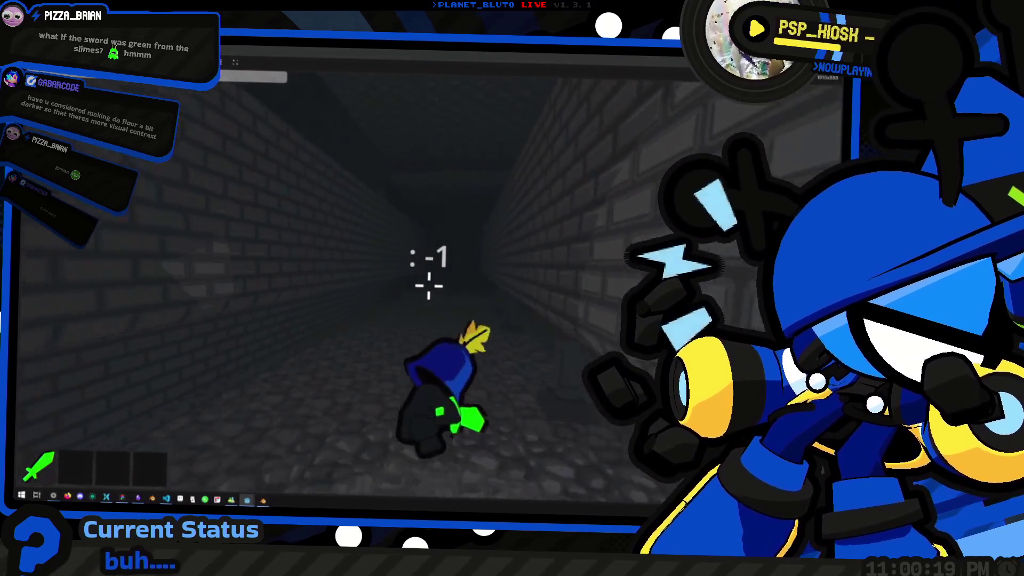
pyautogui.press('w')
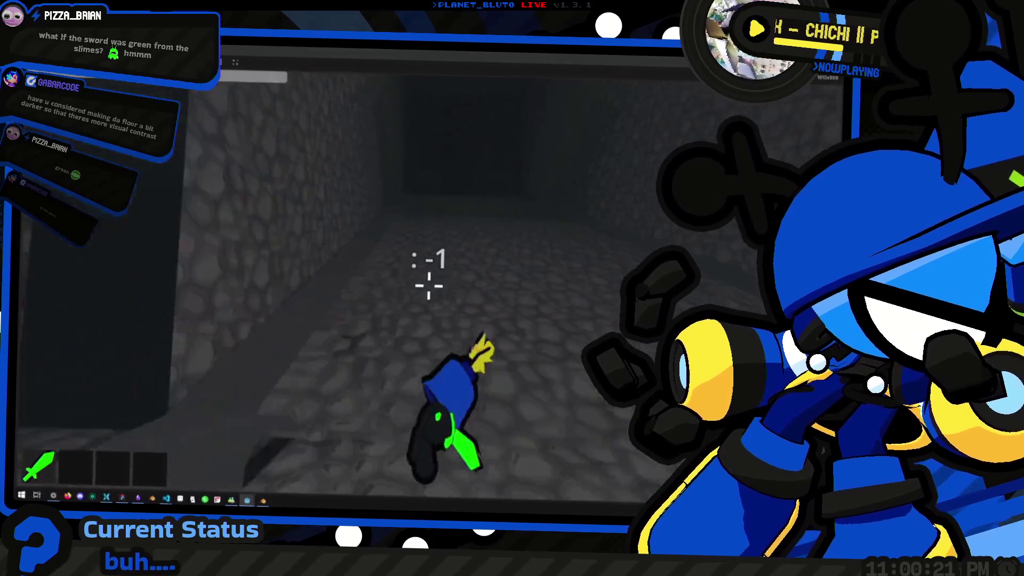
pyautogui.press('w')
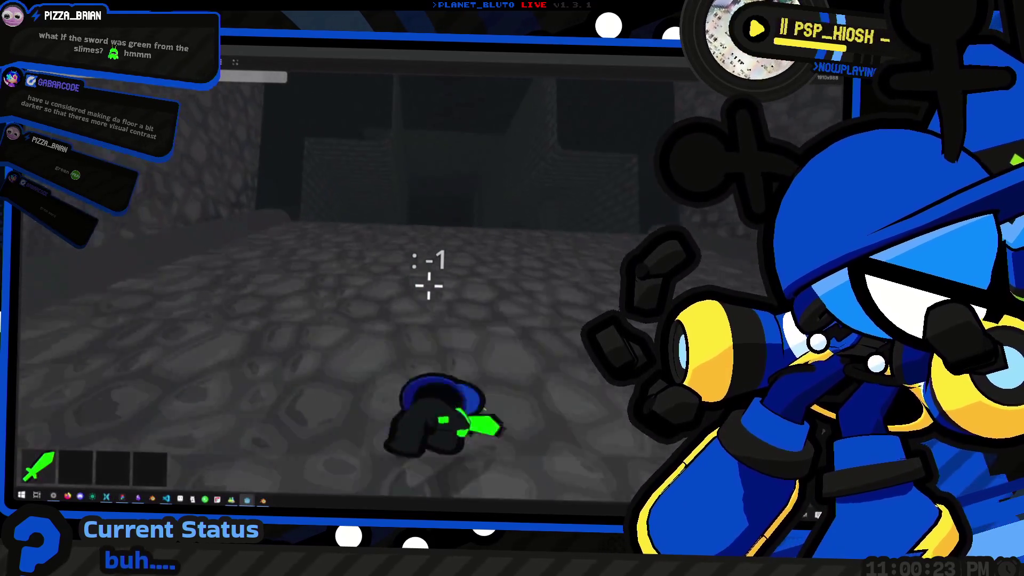
pyautogui.press('w')
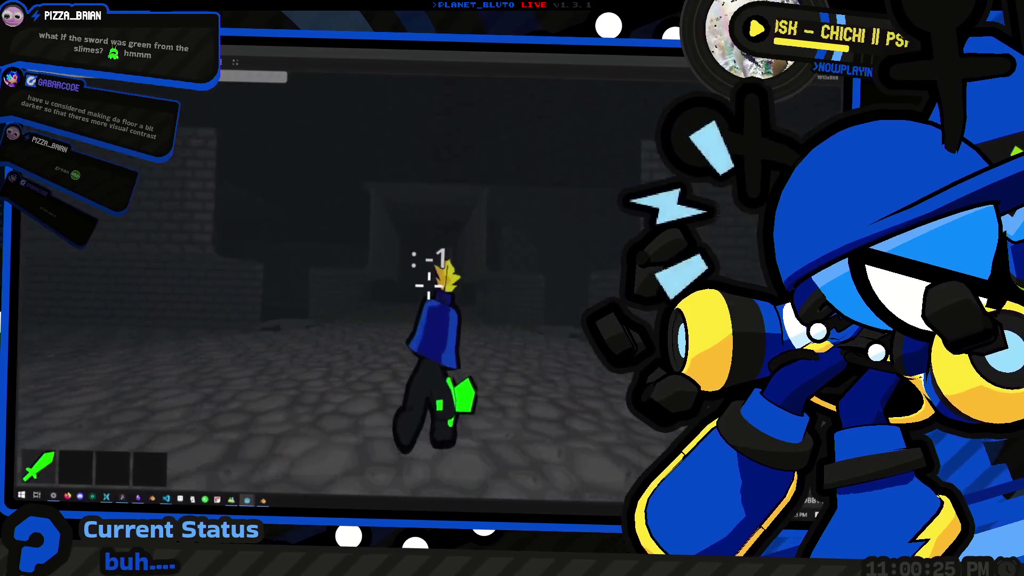
pyautogui.press('w')
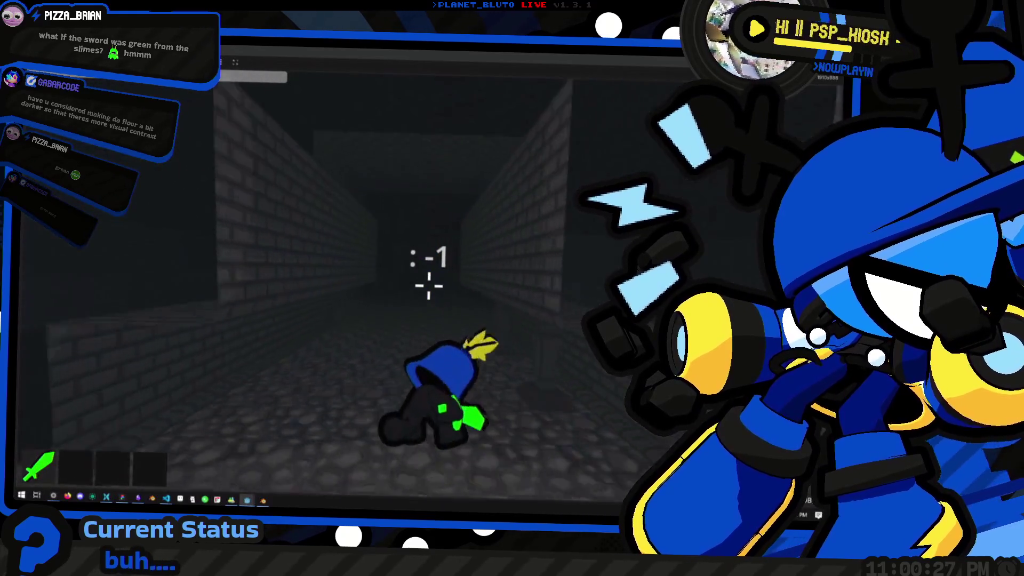
pyautogui.press('w')
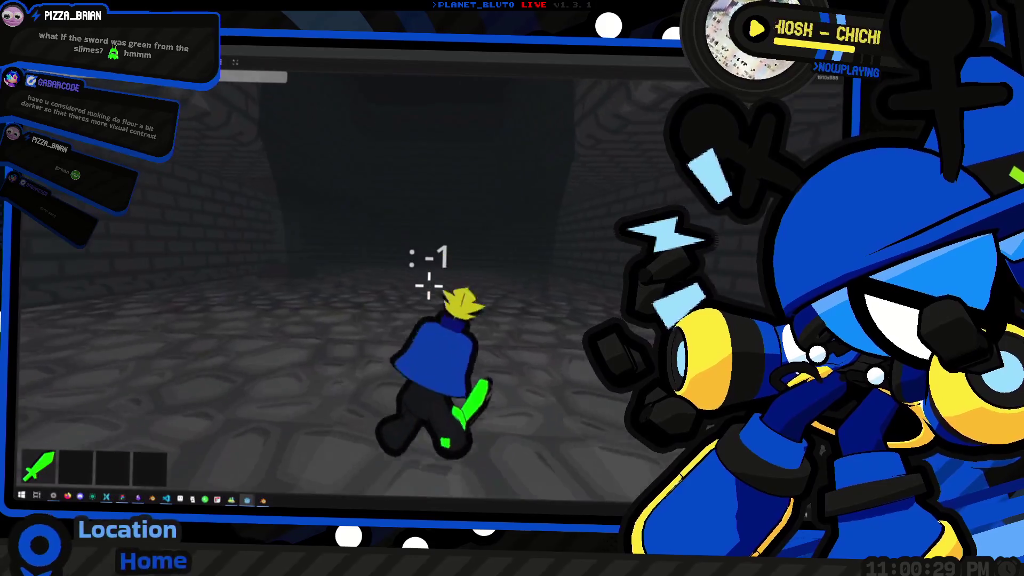
pyautogui.press('w')
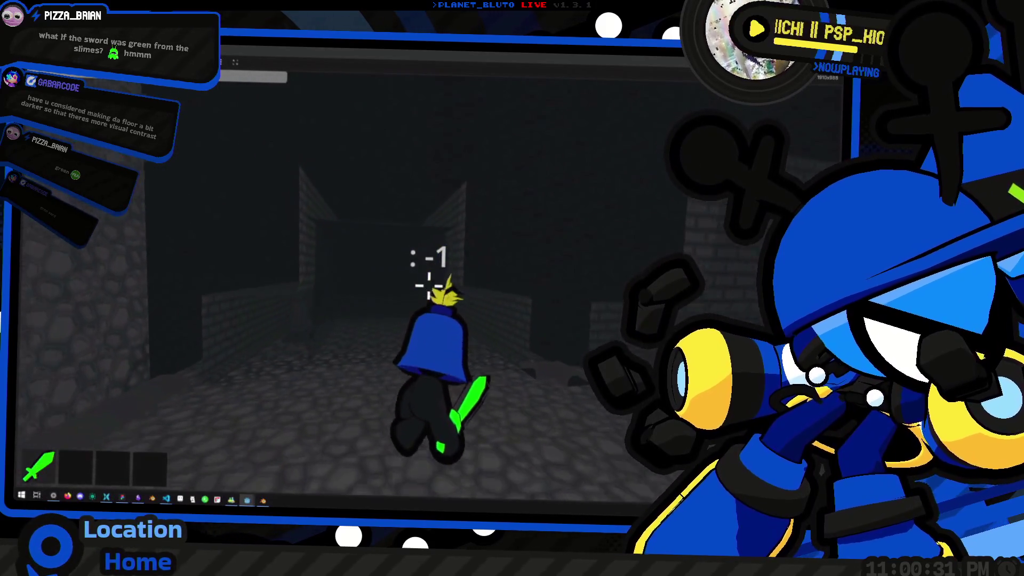
pyautogui.press('w')
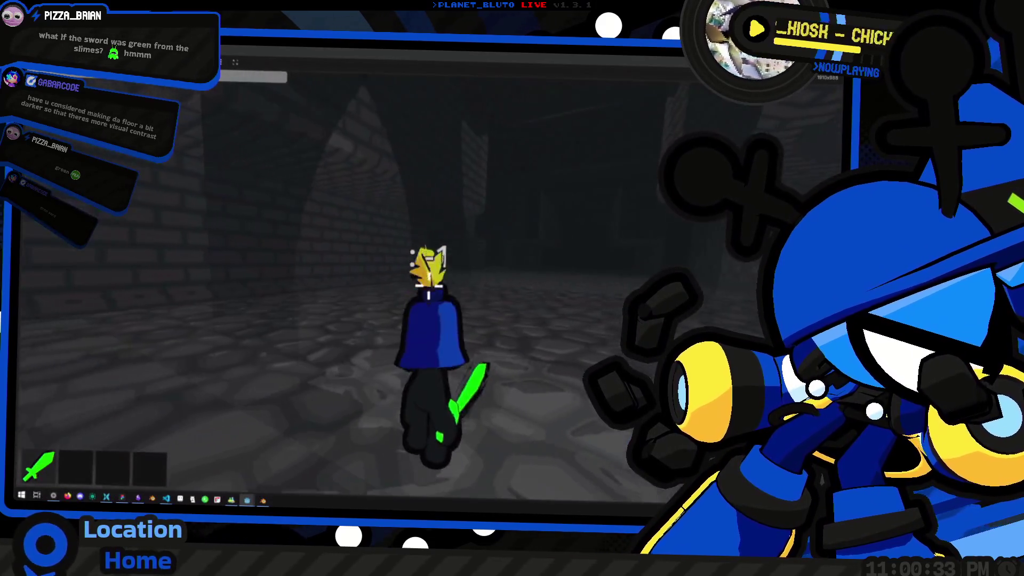
# Cross the stone rooms into a narrow corridor past a side passage.
pyautogui.press('w')
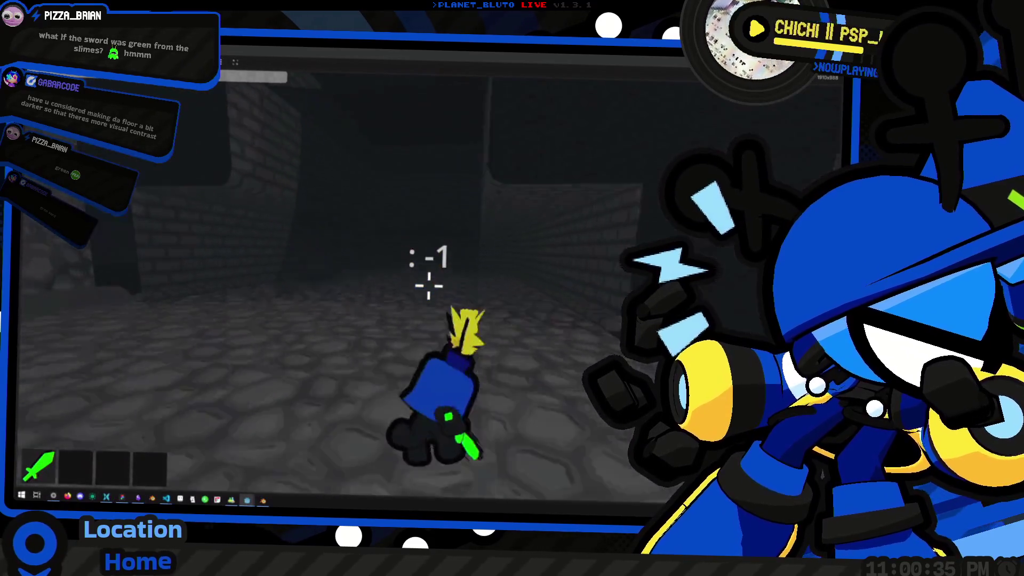
pyautogui.press('w')
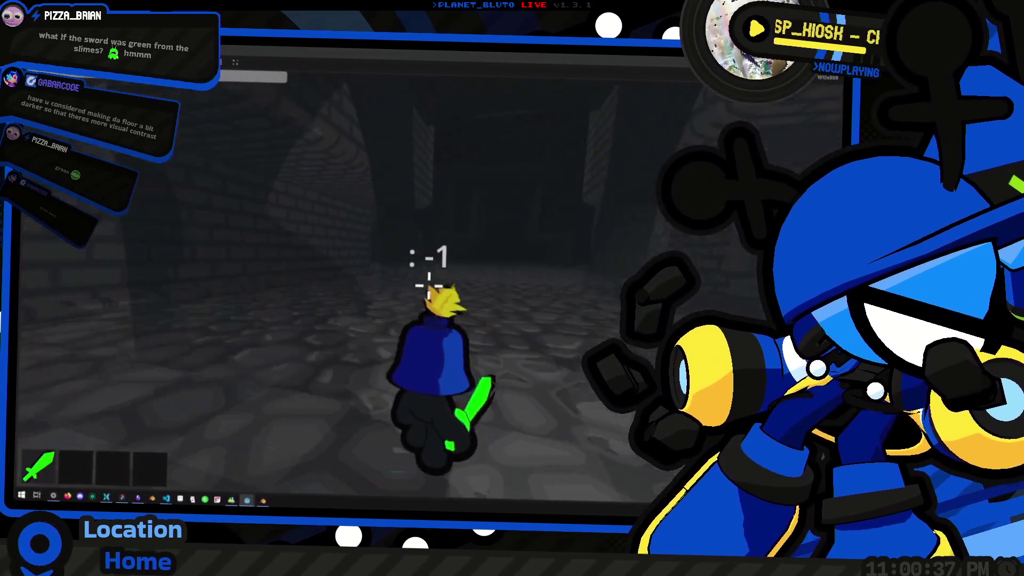
pyautogui.press('w')
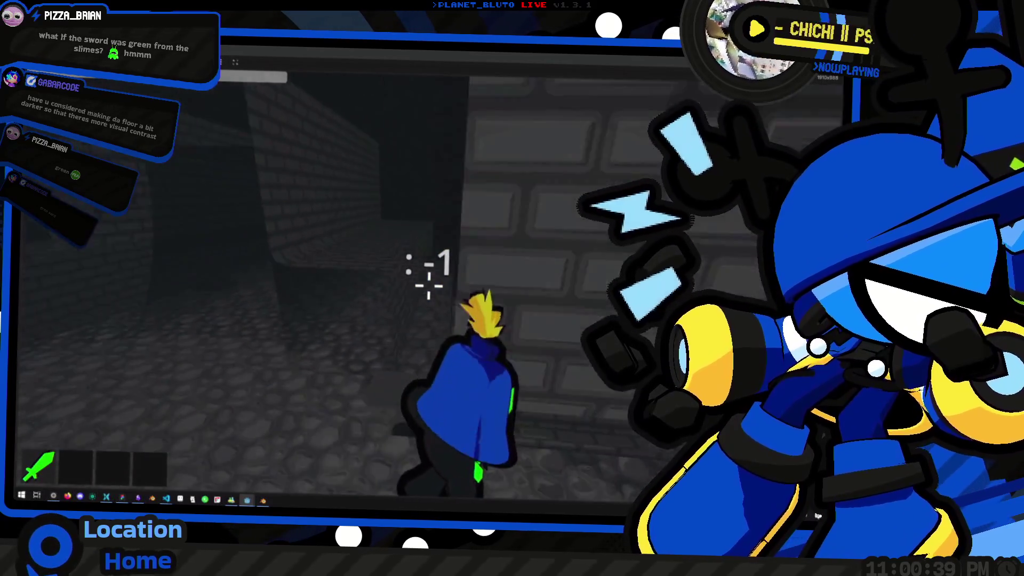
pyautogui.press('w')
pyautogui.press('w')
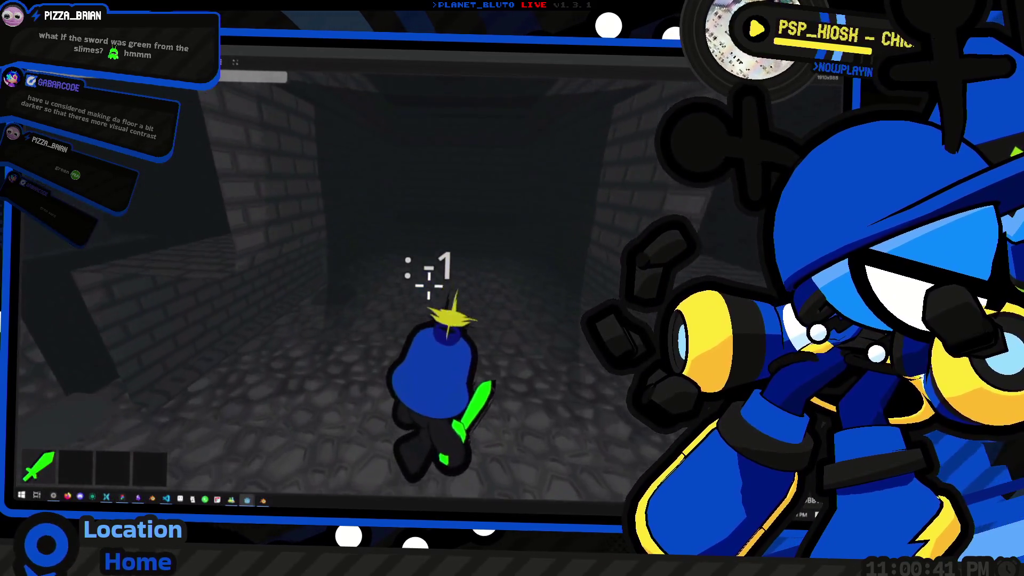
pyautogui.press('w')
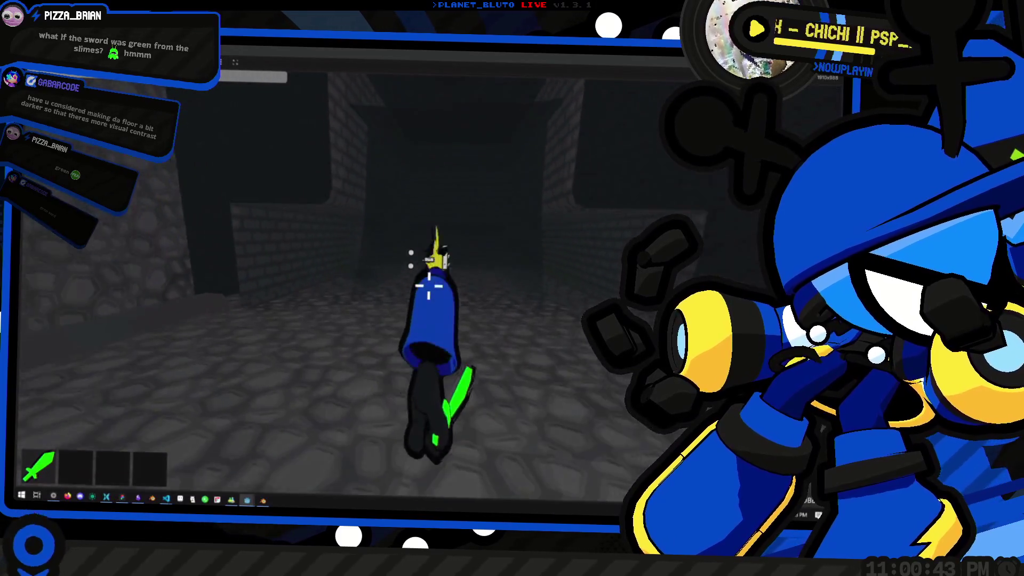
pyautogui.press('w')
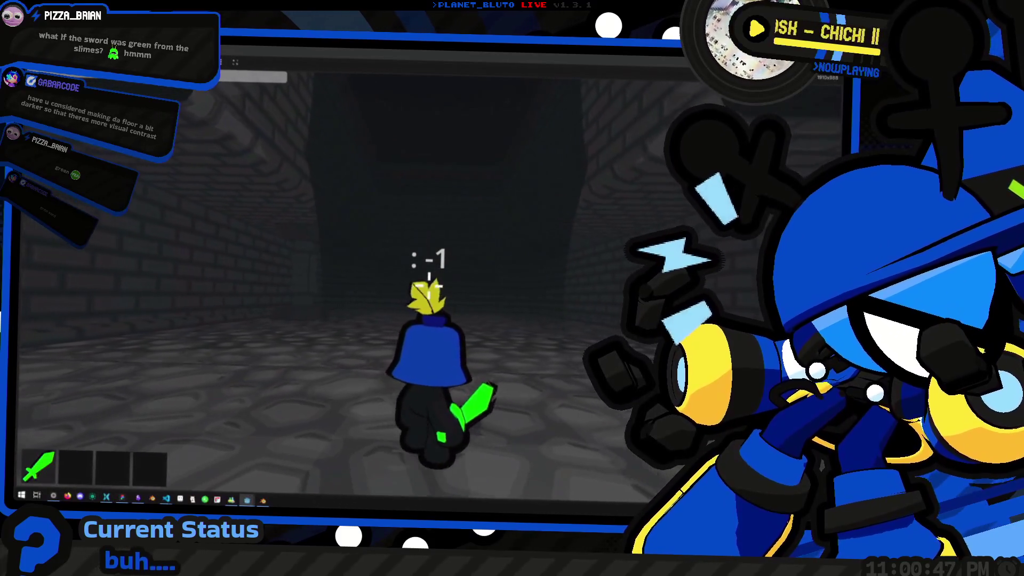
pyautogui.press('w')
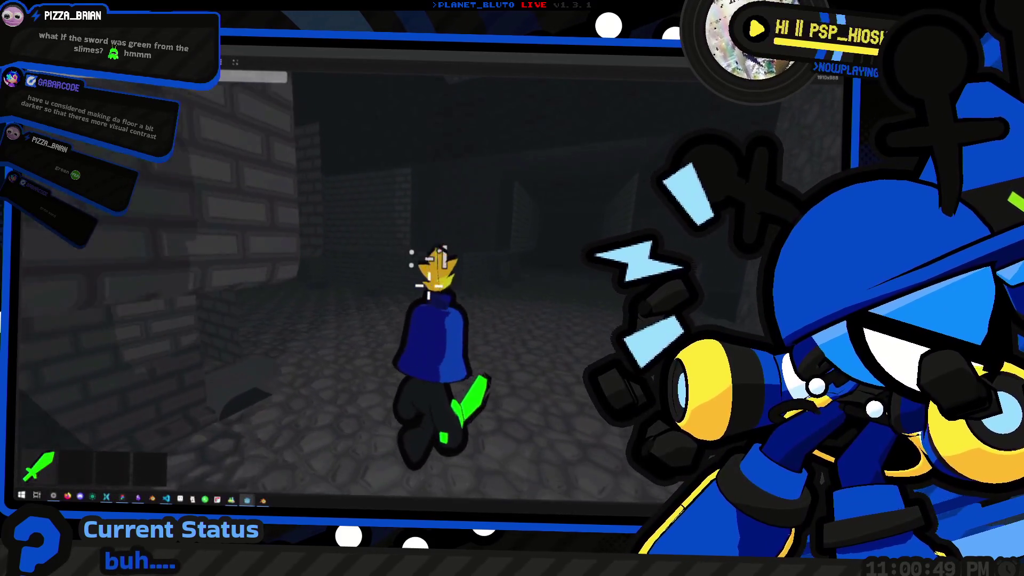
# Follow a new brick corridor to its dead-end wall, then roll down another straight corridor.
pyautogui.press('w')
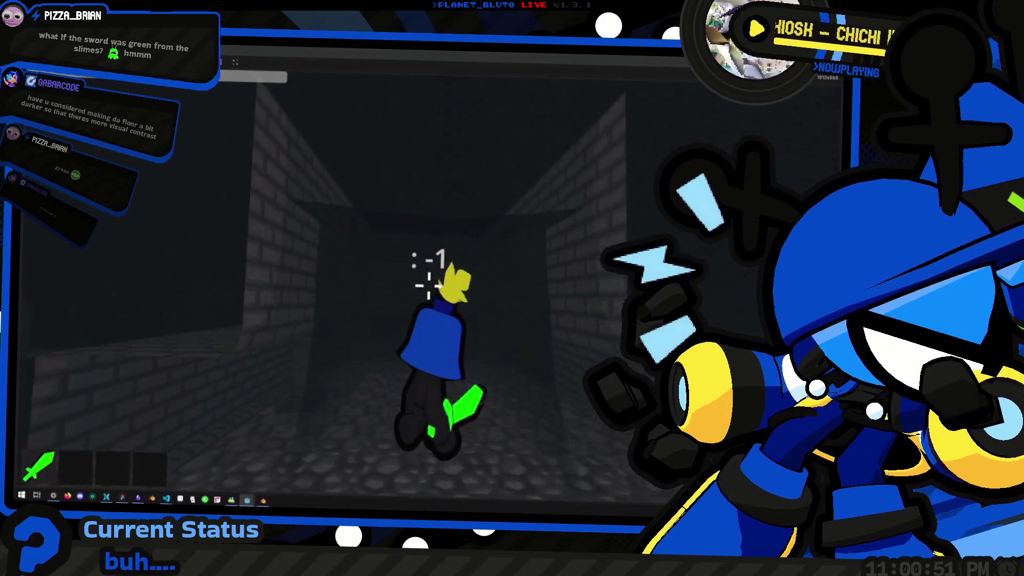
pyautogui.press('w')
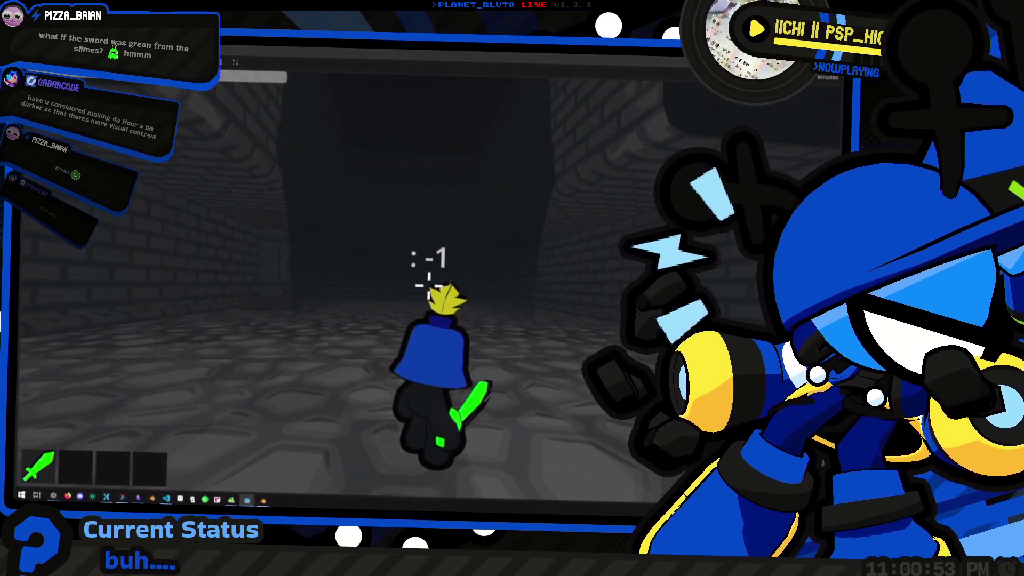
pyautogui.press('w')
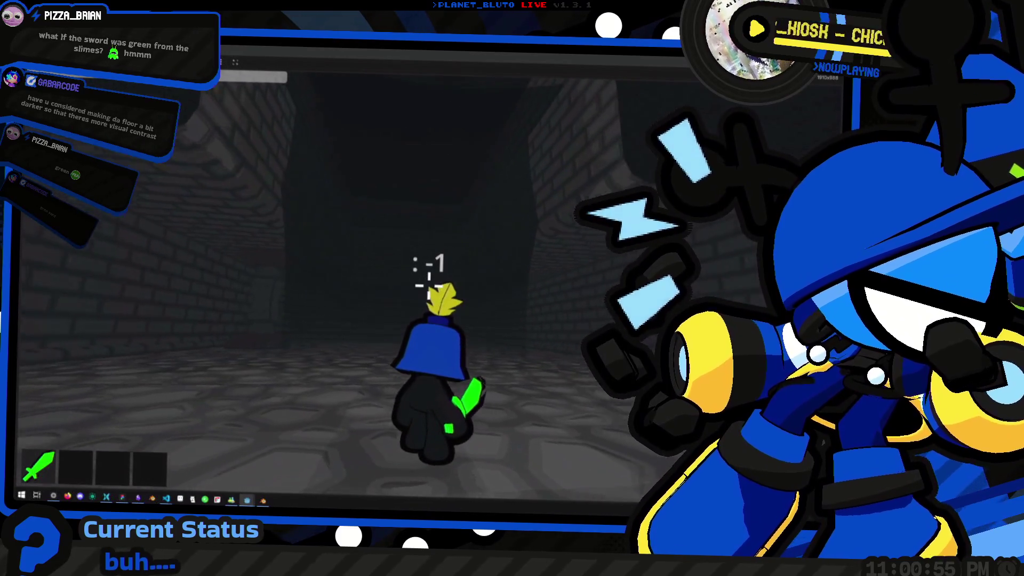
pyautogui.press('w')
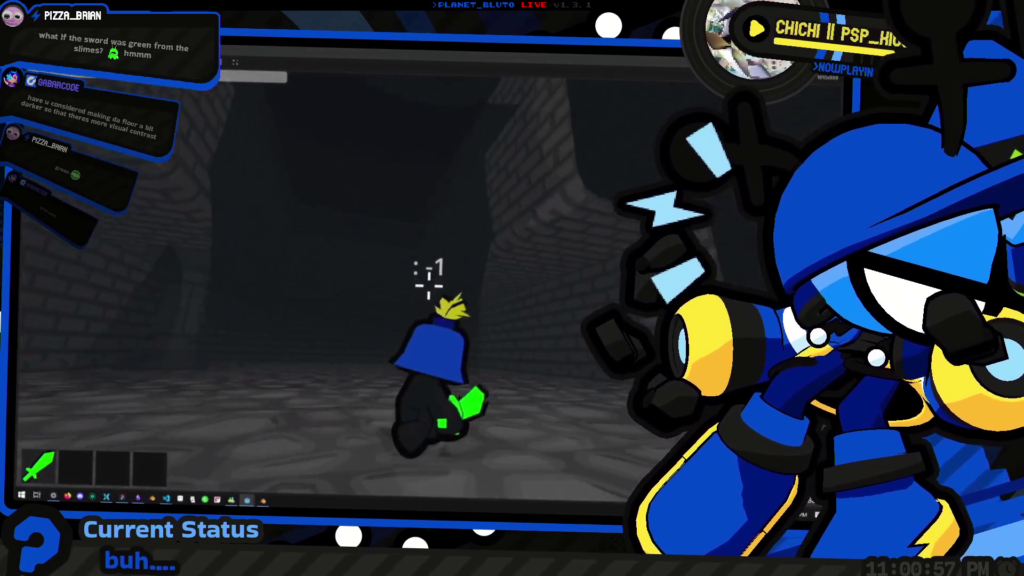
pyautogui.press('w')
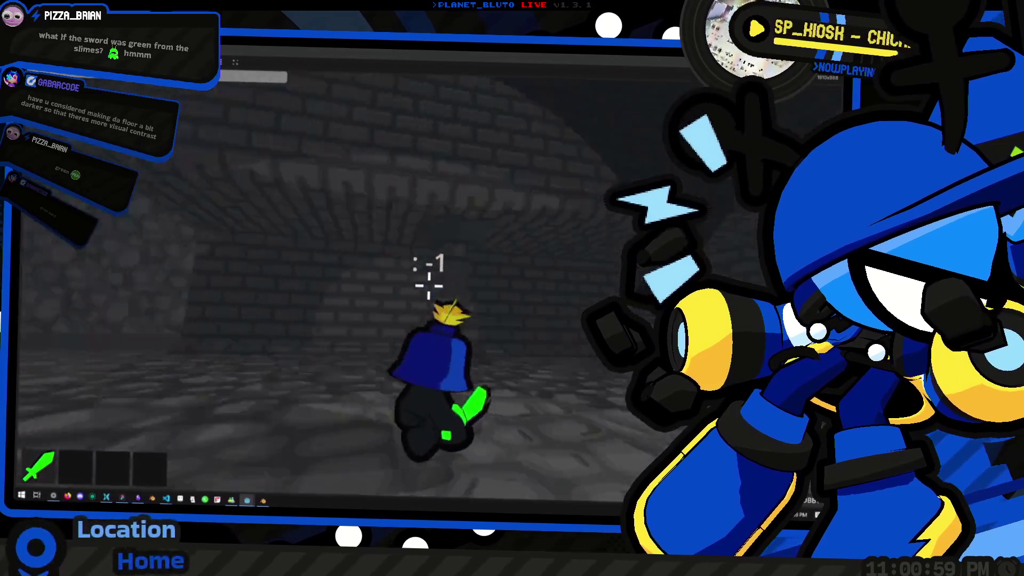
pyautogui.press('w')
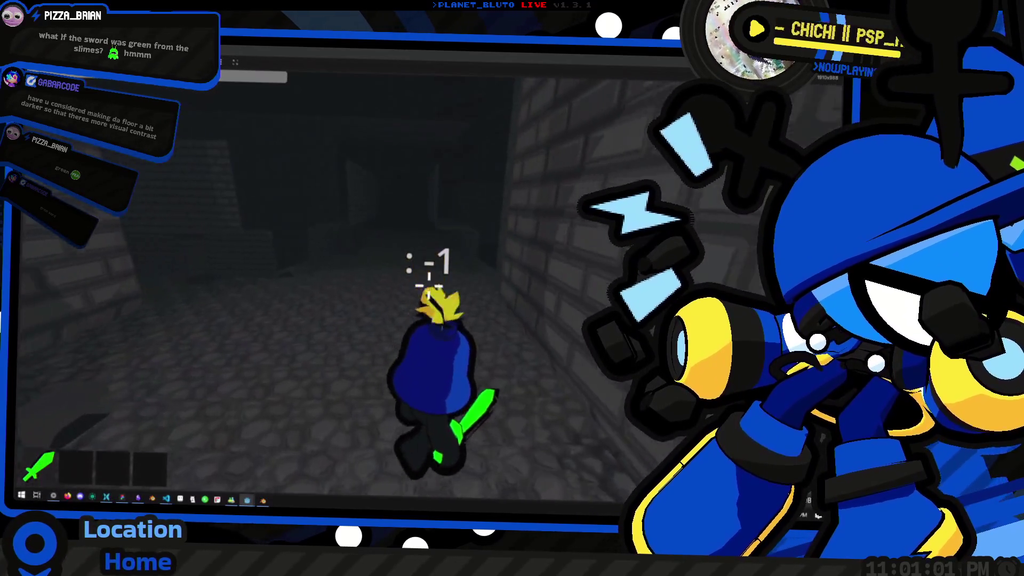
pyautogui.press('w')
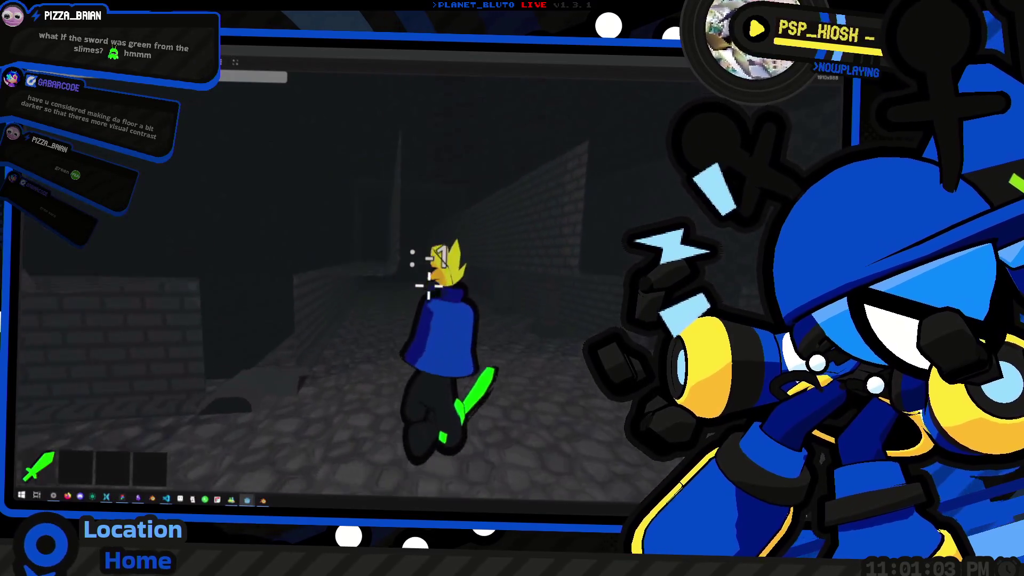
pyautogui.press('w')
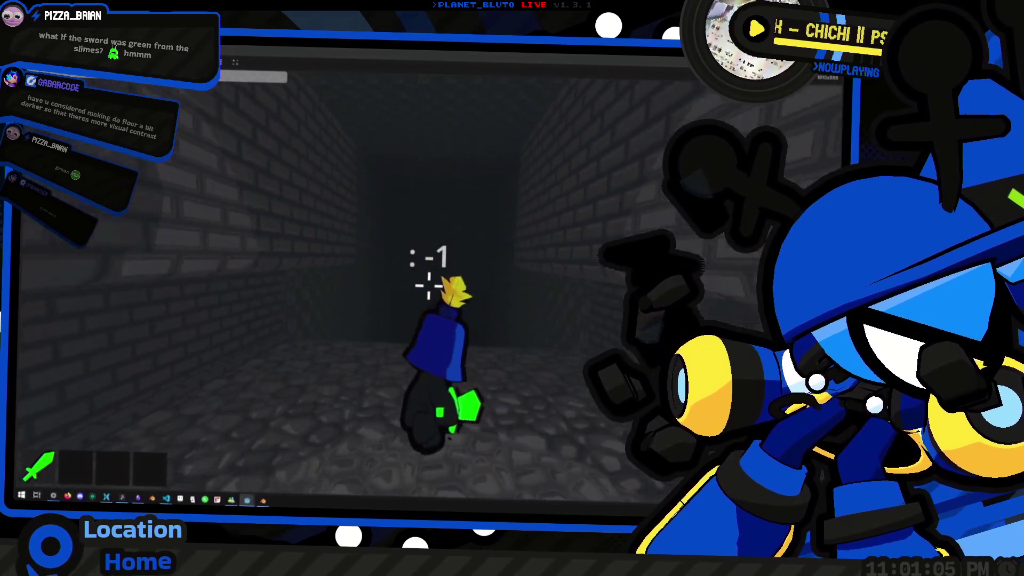